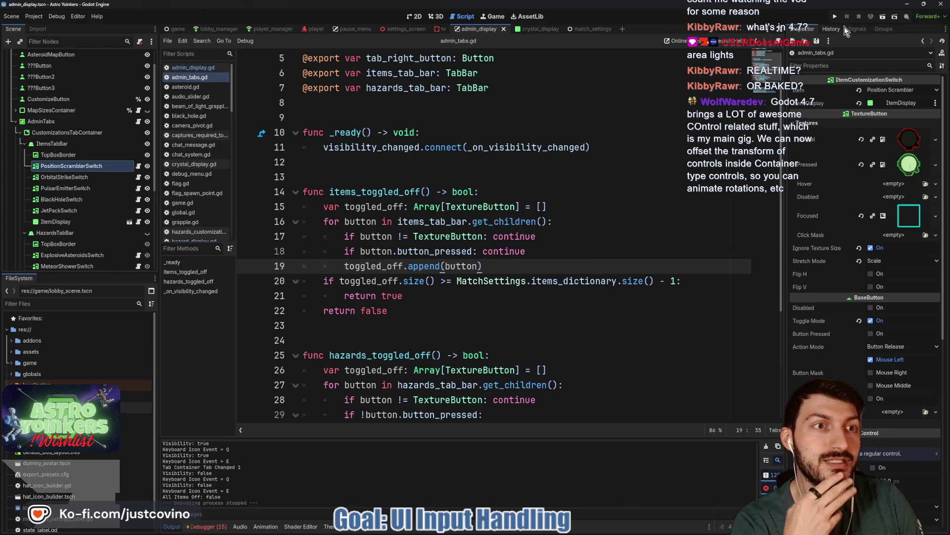
- Run the Astro Yoinkers project in debug and bring its game window to the front
click(835, 16)
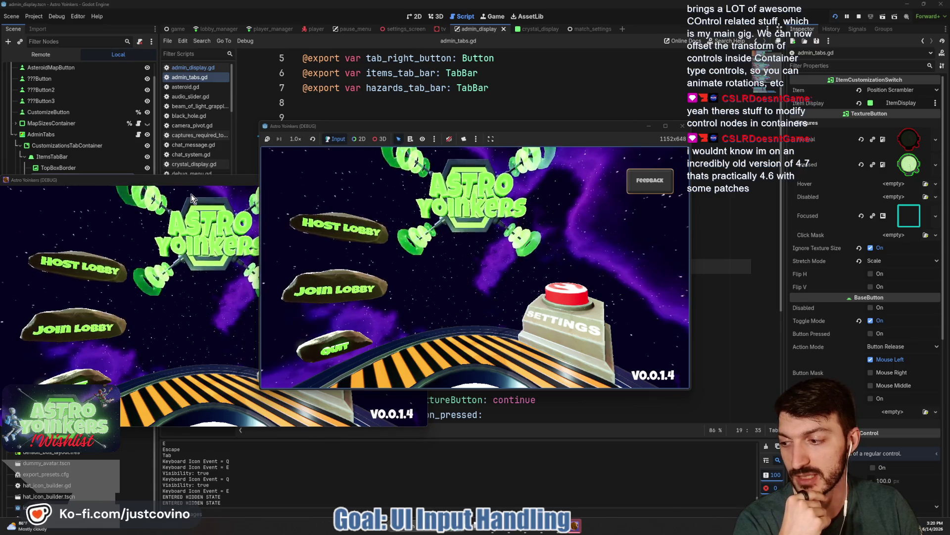
click(219, 198)
- Host a new lobby and switch the customization menu to its Items tab
click(341, 227)
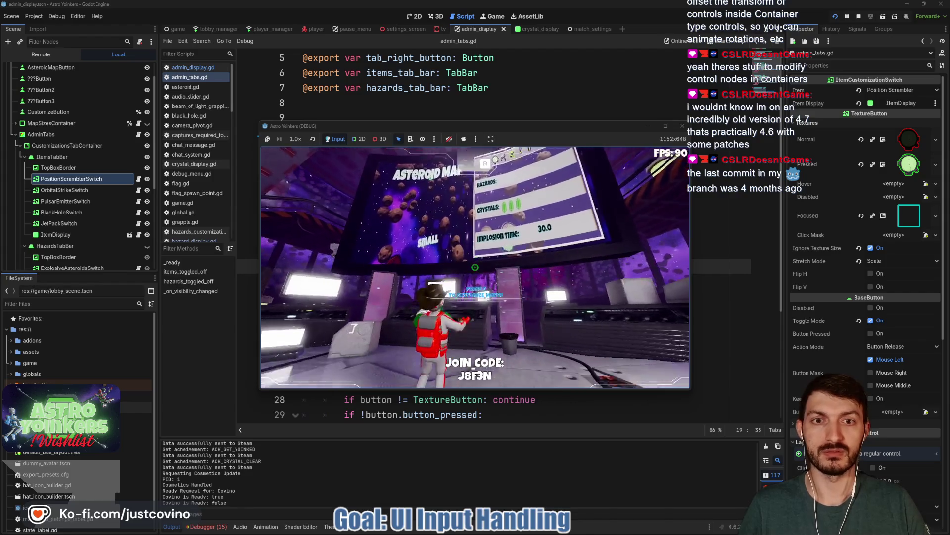
key(e)
key(q)
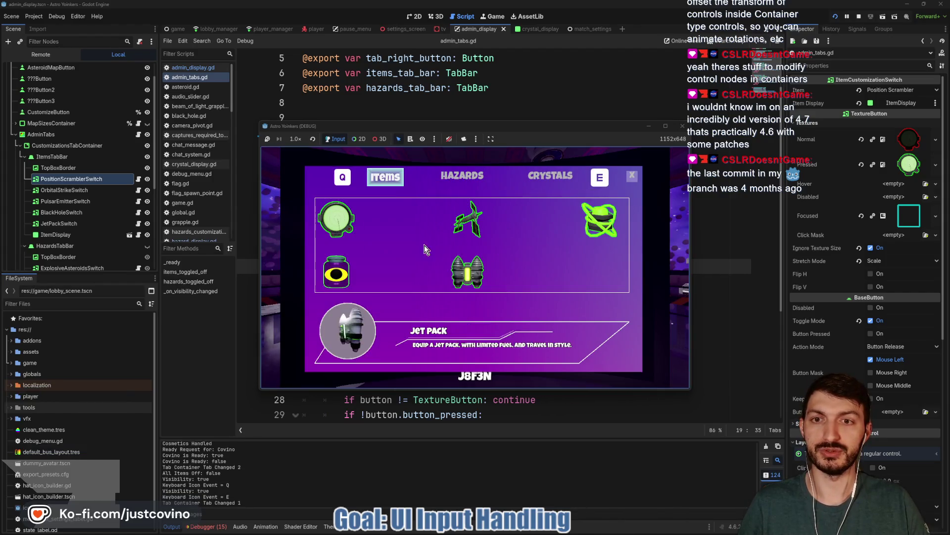
- Toggle the Jet Pack and Pulsar Emitter items, close the menu, and stop the game
click(468, 271)
click(599, 218)
key(Escape)
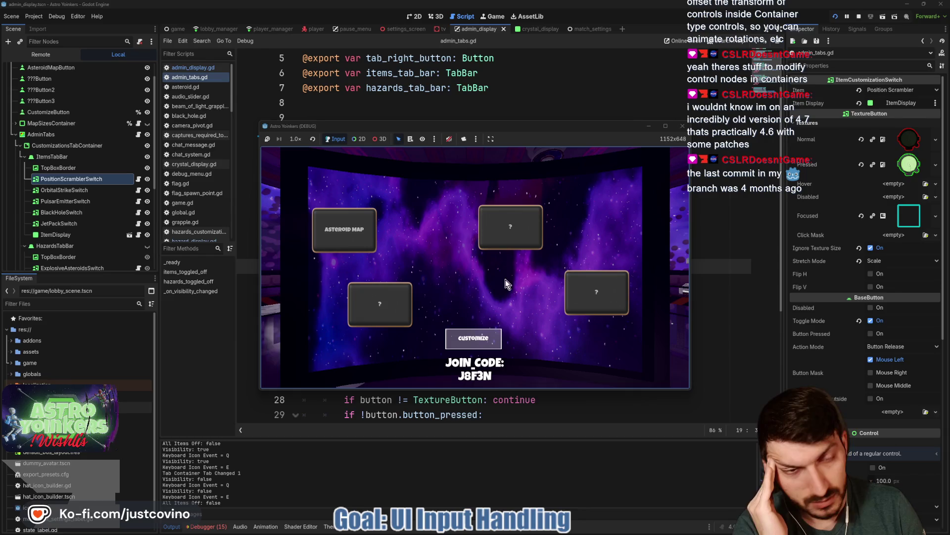
click(859, 17)
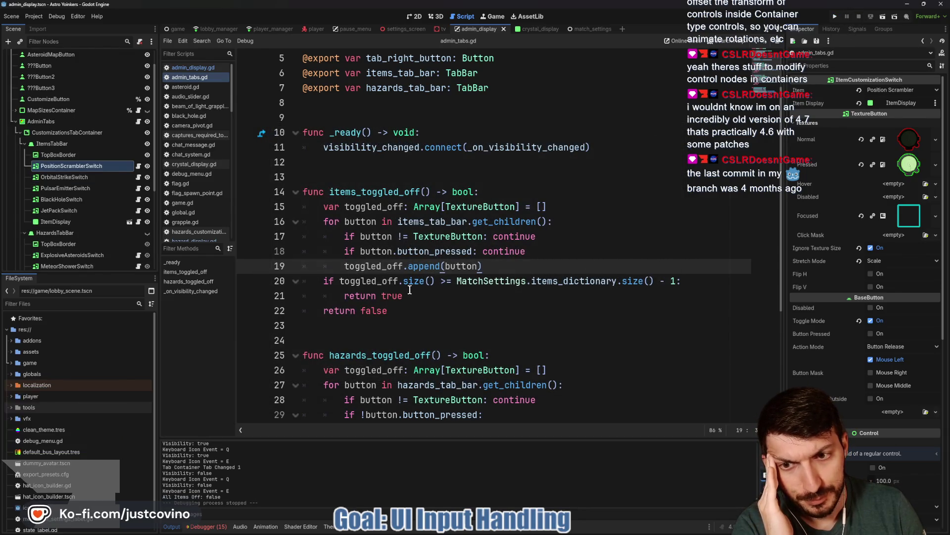
- Change the line 20 comparison in items_toggled_off from >= to ==
click(445, 281)
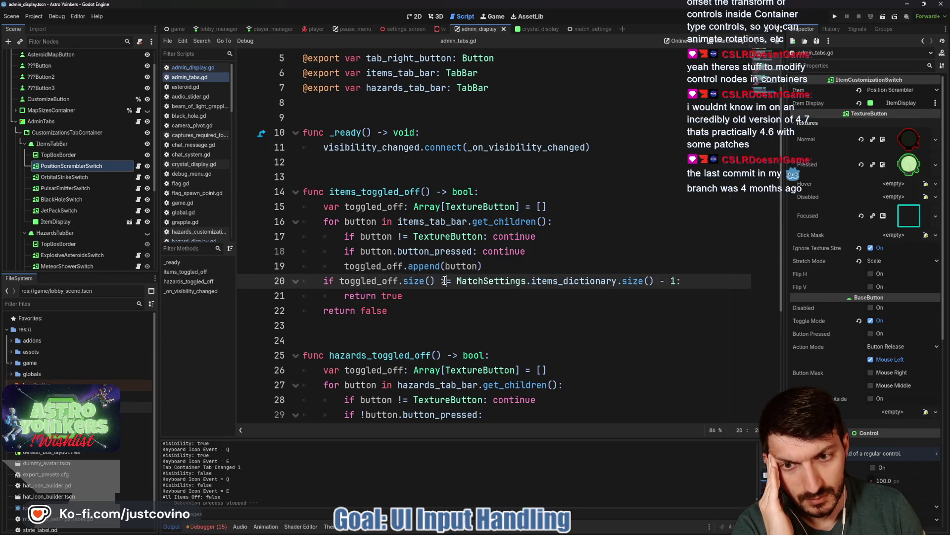
key(BackSpace)
text(=)
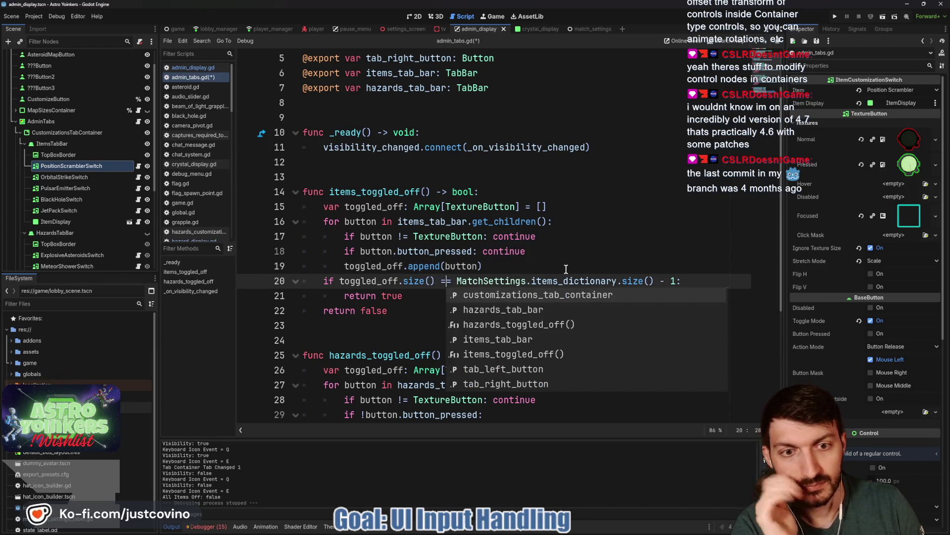
click(561, 280)
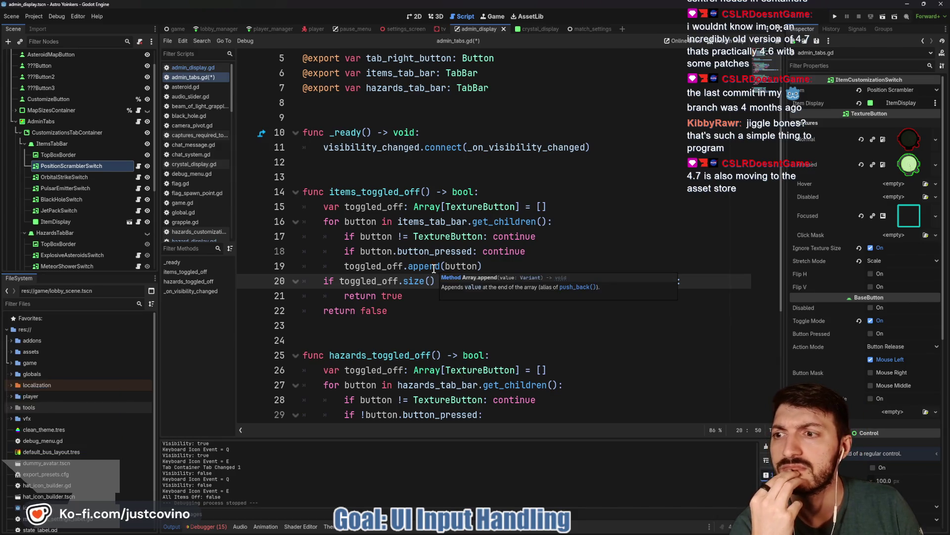
- Select the JetPackSwitch node, expand its Textures, and open its attached script
click(91, 214)
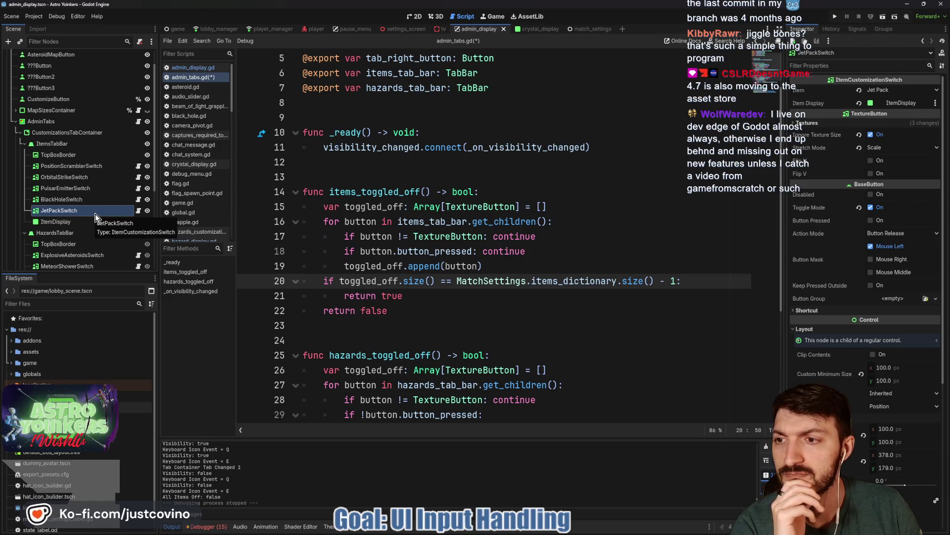
click(811, 123)
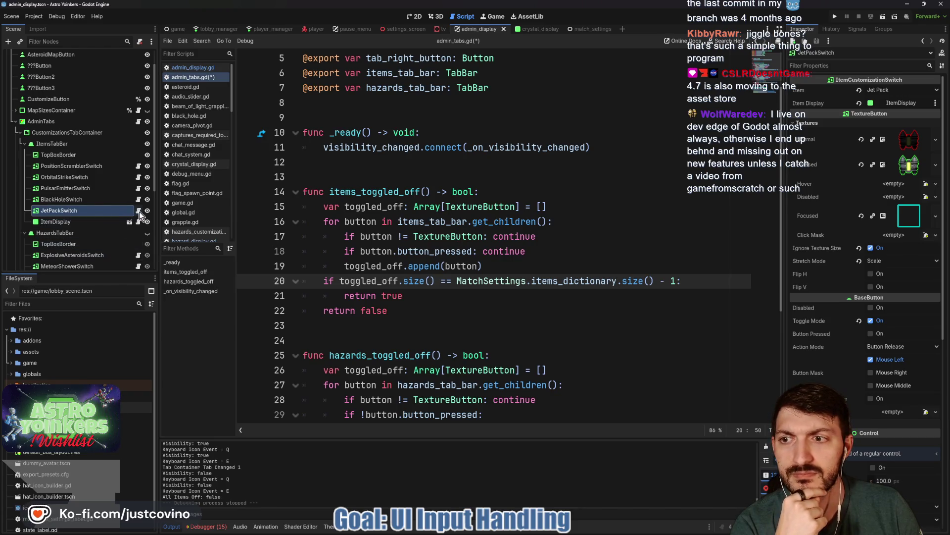
click(139, 211)
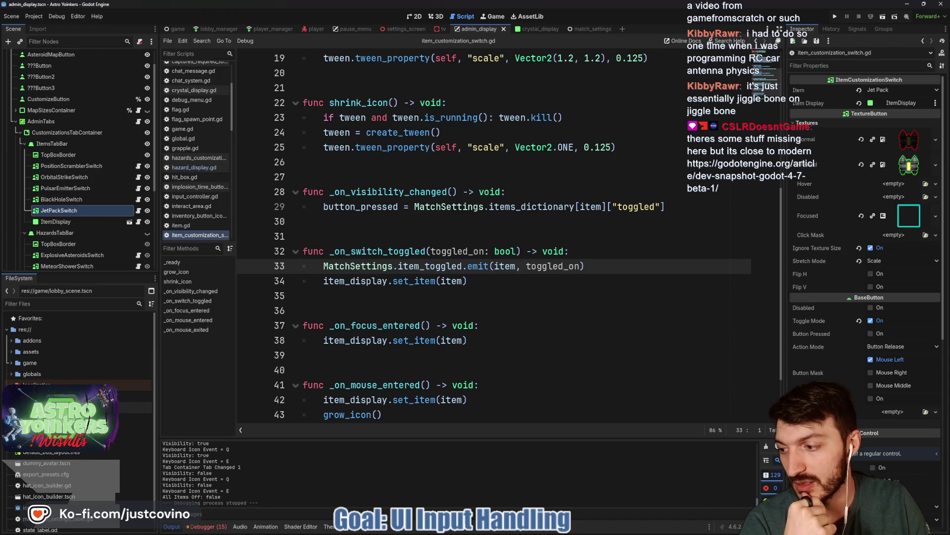
- After reviewing item_customization_switch.gd's toggle handlers, run the project again with F5
key(F5)
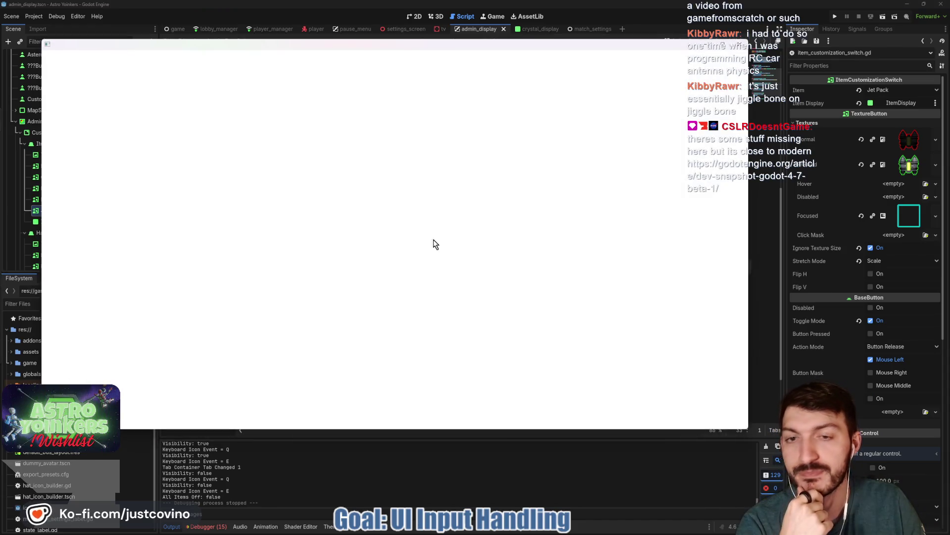
- Jump to Breaking changes and highlight the SoftBody3D default mass note
scroll(455, 206, down, 5)
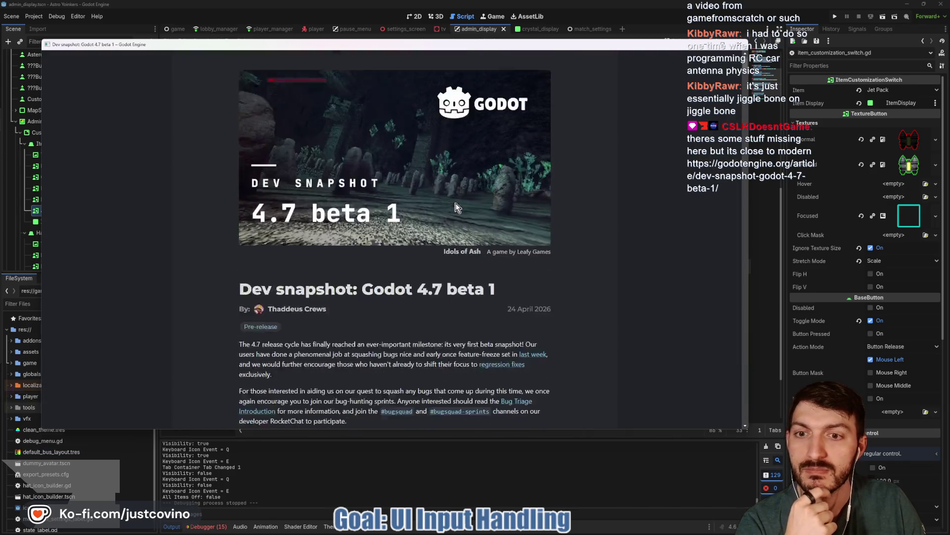
scroll(455, 207, down, 7)
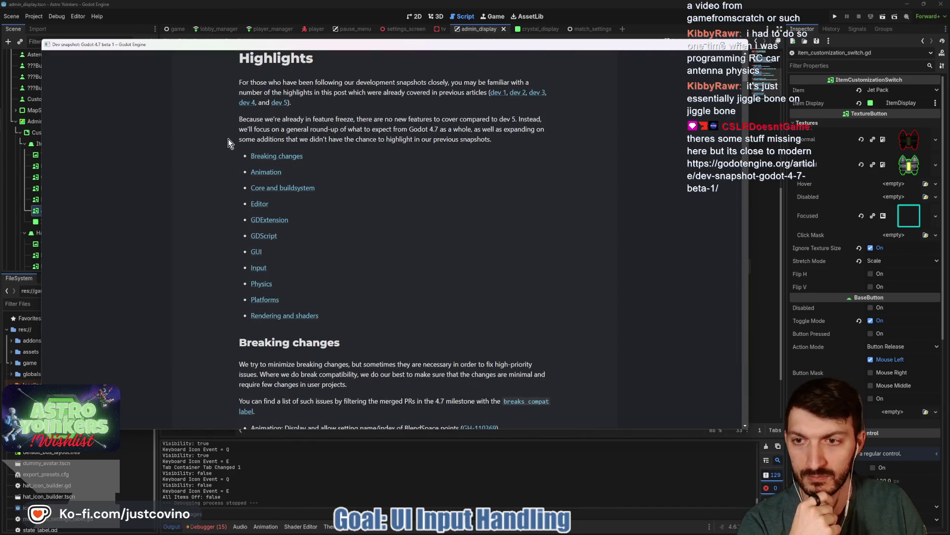
click(294, 157)
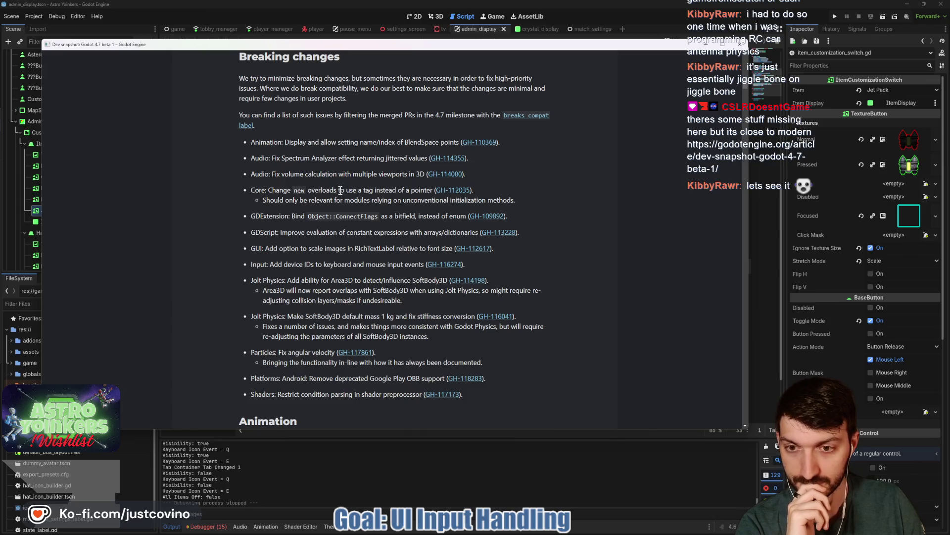
scroll(288, 328, down, 3)
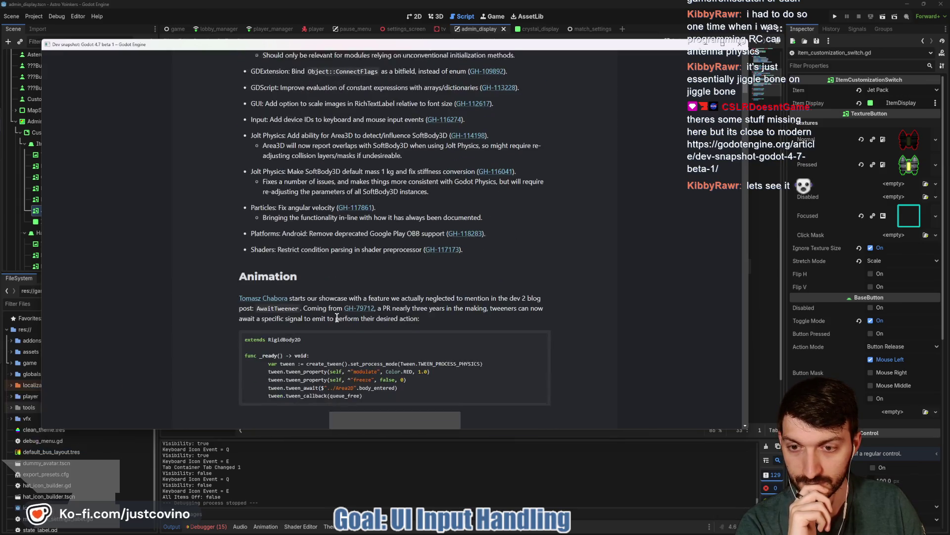
scroll(246, 255, up, 2)
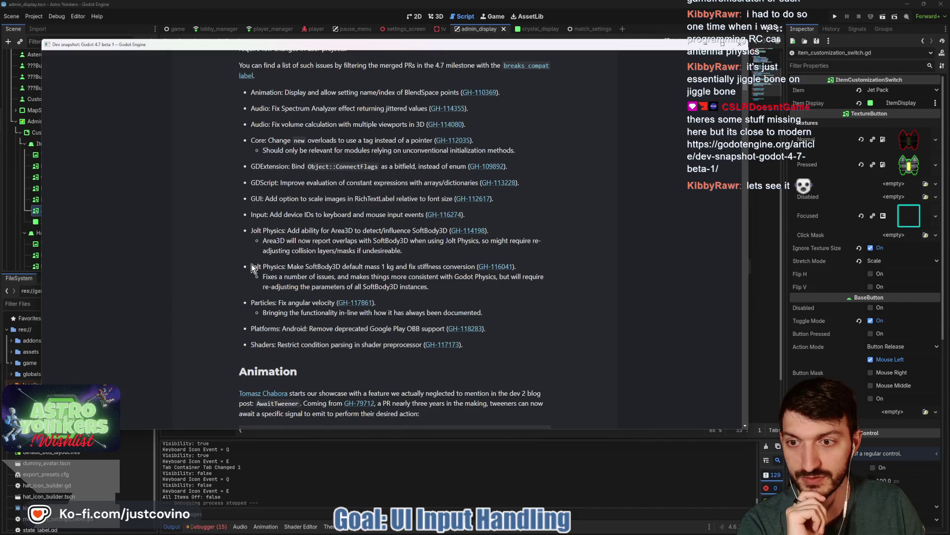
mouse_move(305, 266)
mouse_down()
mouse_move(399, 268)
mouse_move(297, 270)
mouse_move(396, 275)
mouse_up()
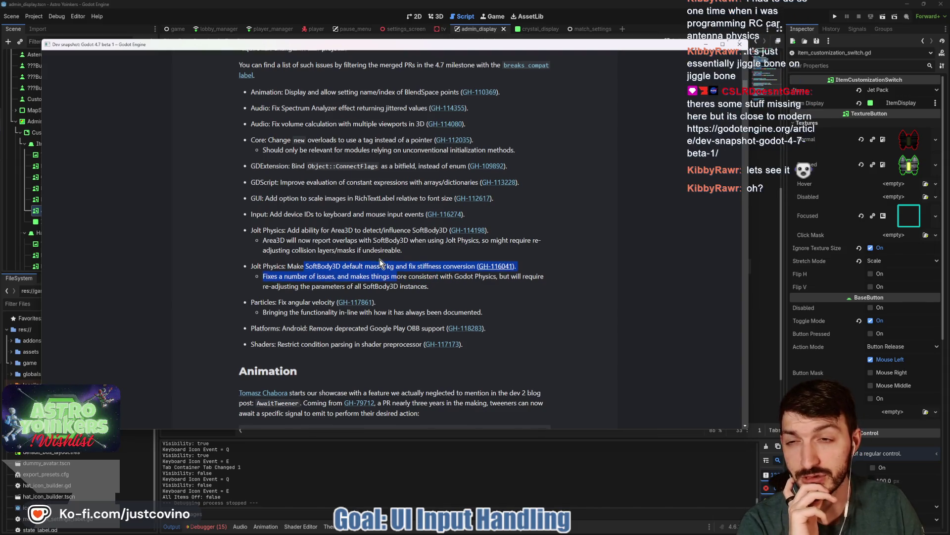
- Scroll through the Animation, Core and Editor sections to the monospaced code names feature
scroll(379, 261, down, 4)
scroll(377, 261, down, 3)
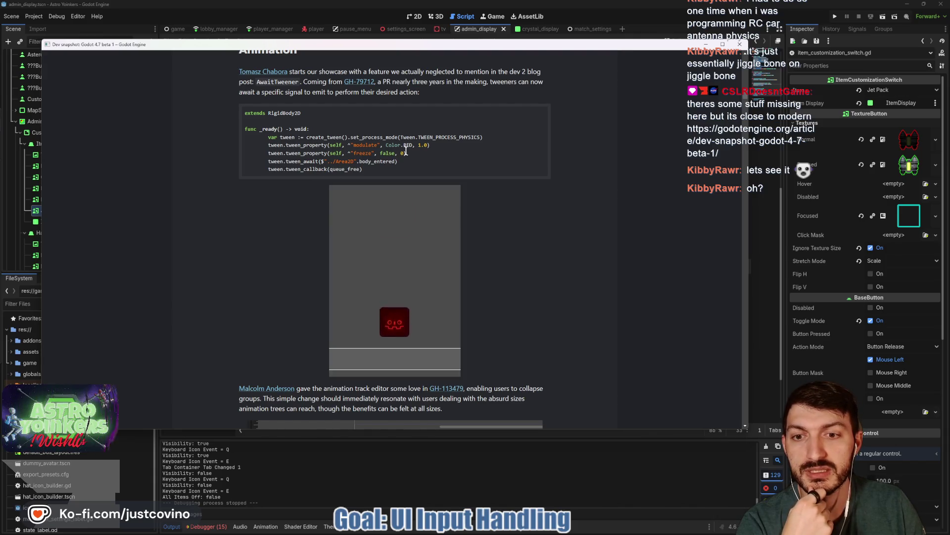
scroll(369, 183, down, 3)
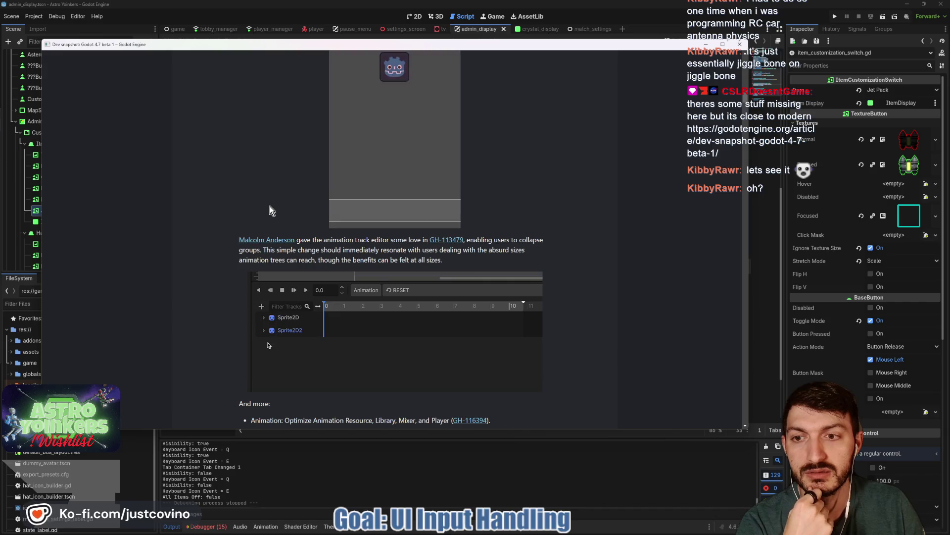
scroll(270, 206, down, 3)
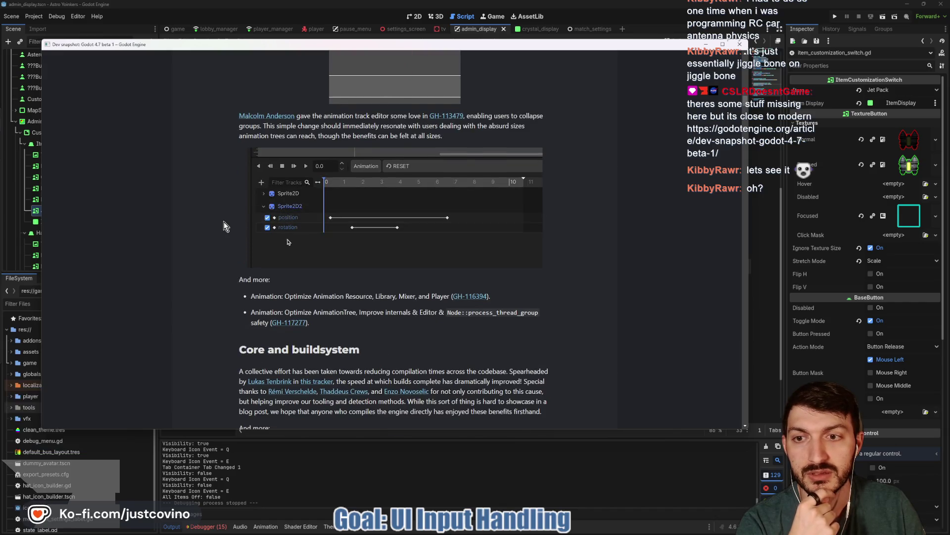
scroll(223, 227, down, 3)
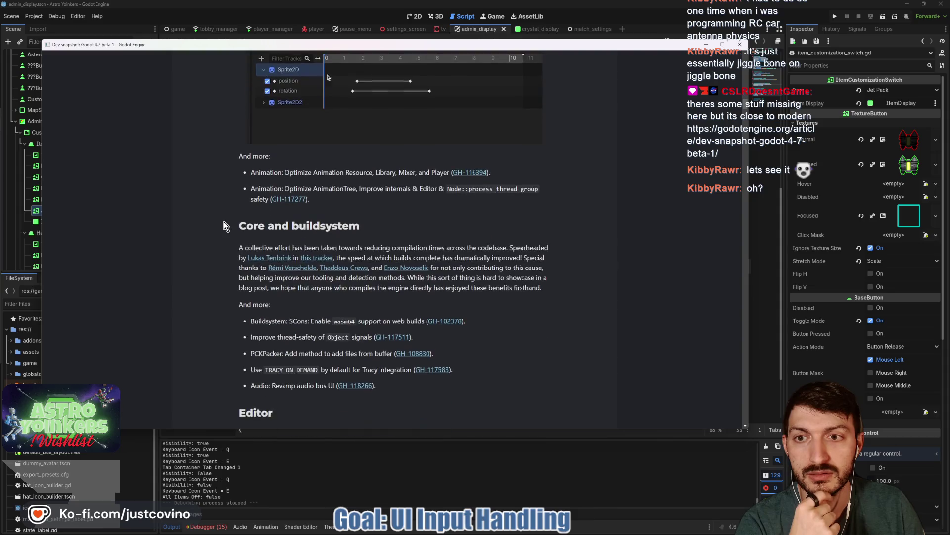
scroll(224, 226, down, 2)
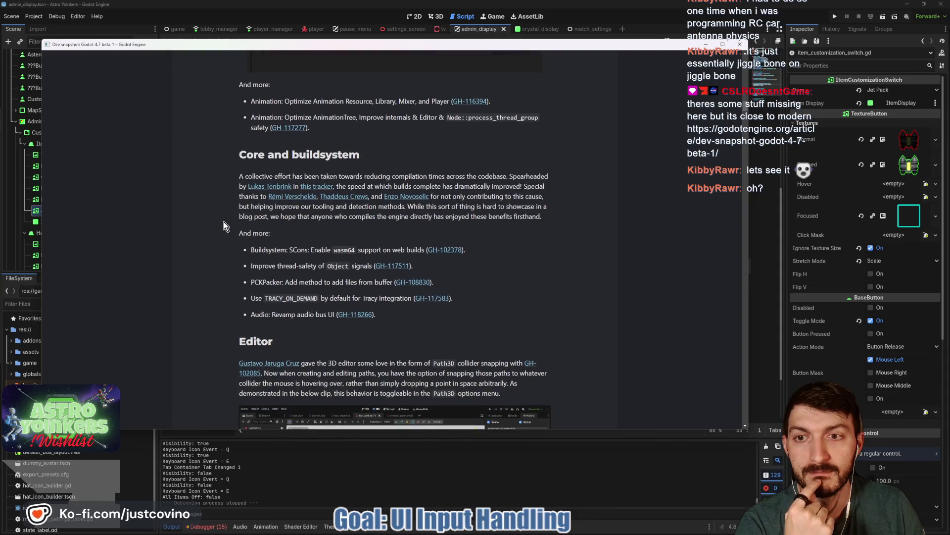
scroll(224, 227, down, 2)
scroll(224, 226, down, 5)
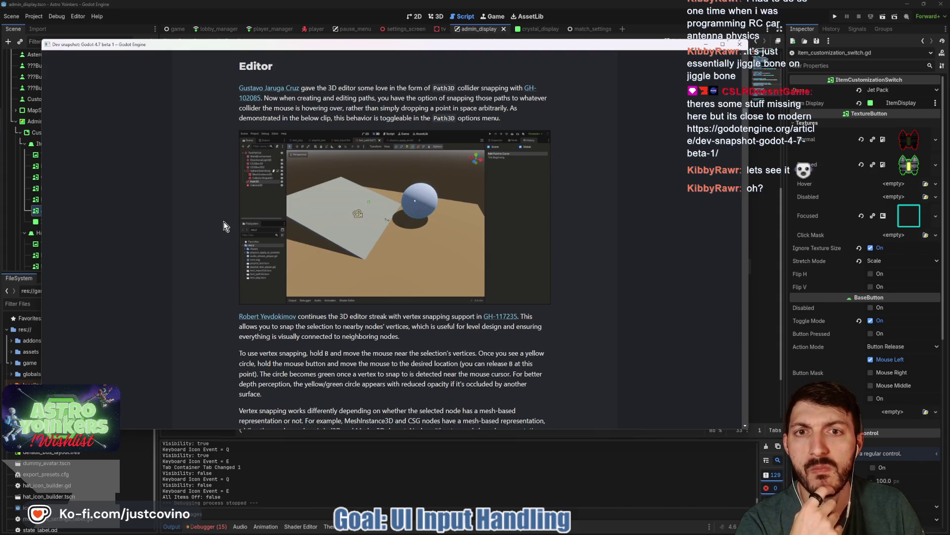
scroll(224, 226, down, 5)
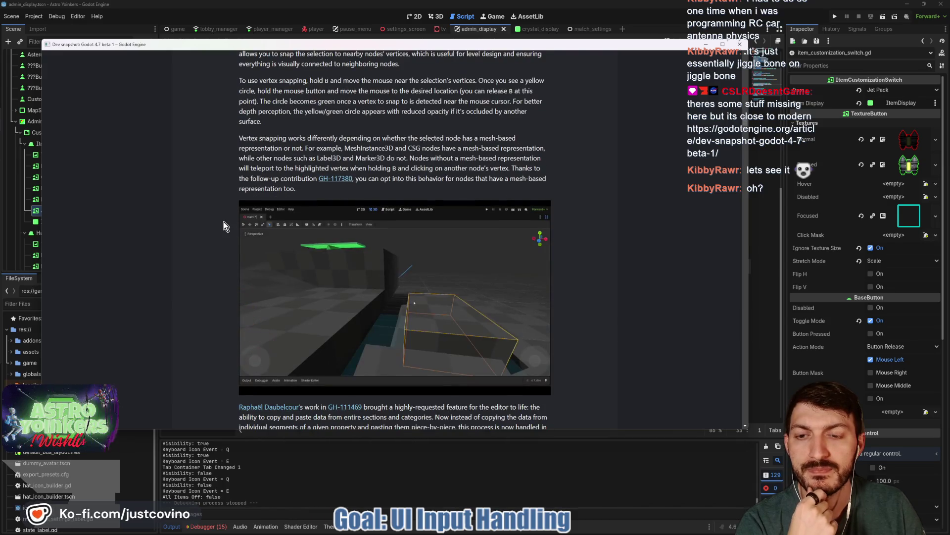
scroll(224, 226, down, 2)
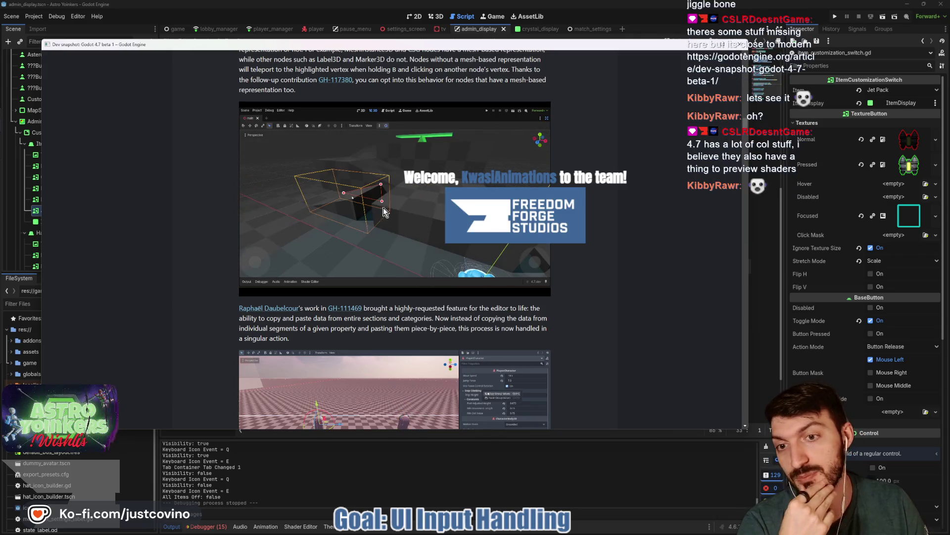
scroll(410, 205, down, 3)
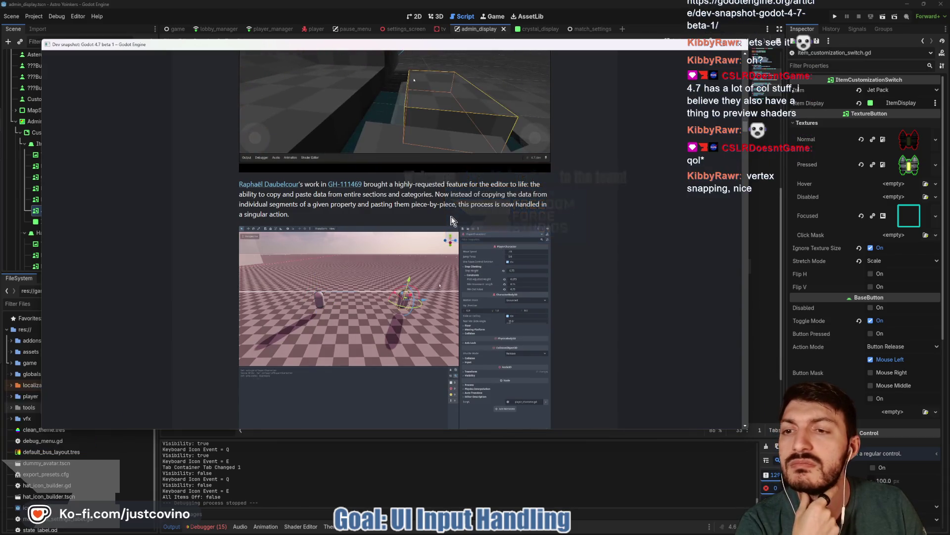
scroll(451, 220, down, 2)
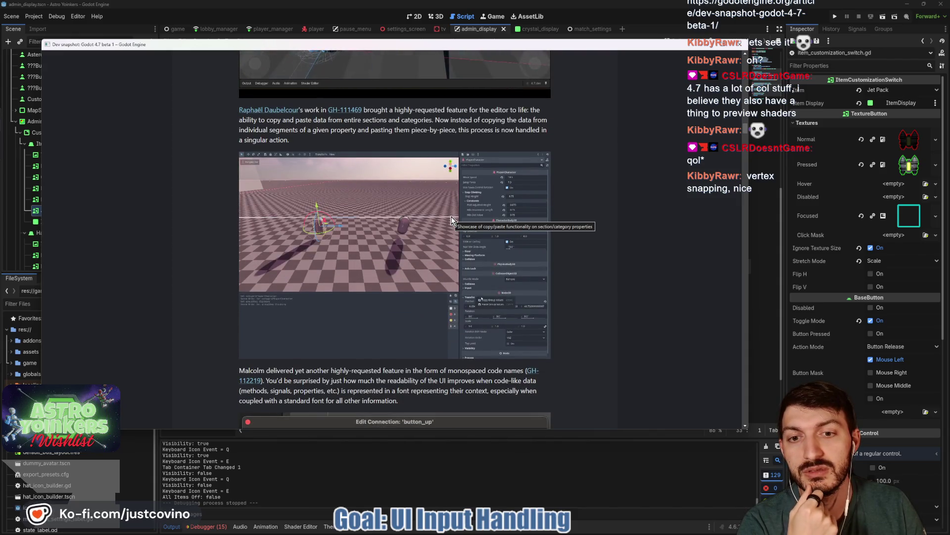
scroll(450, 220, down, 5)
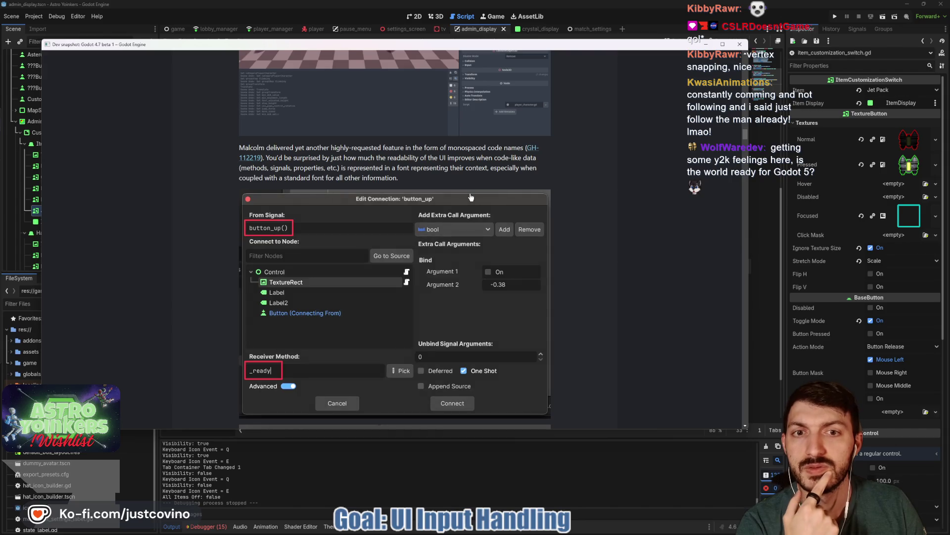
scroll(471, 197, down, 5)
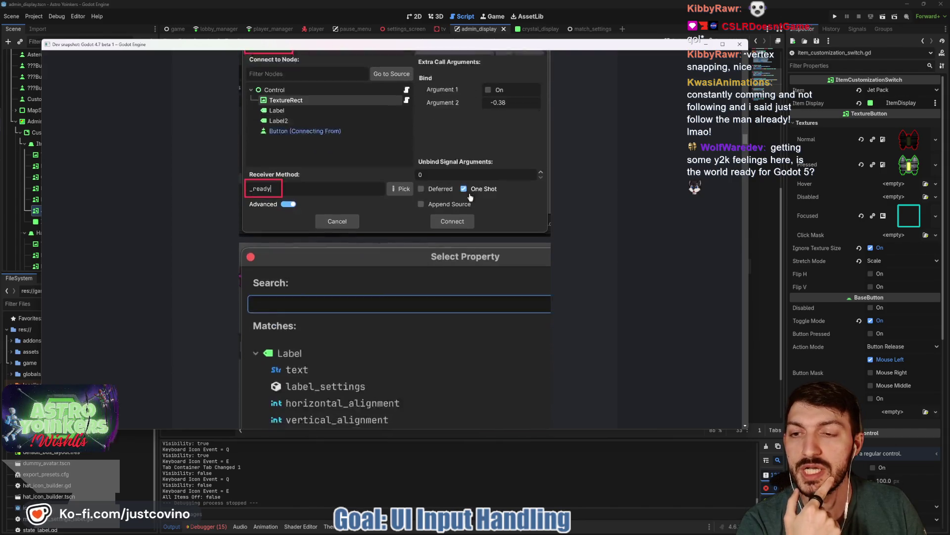
scroll(470, 197, down, 7)
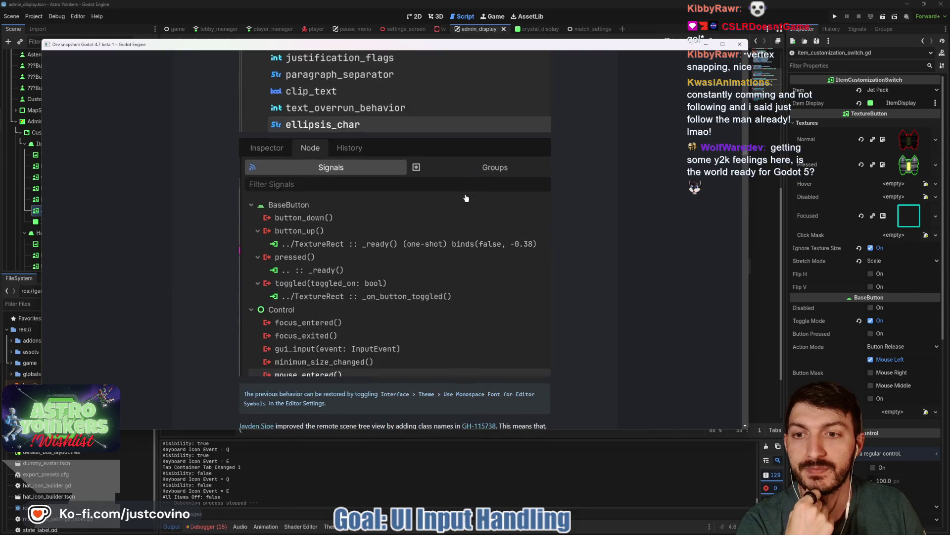
scroll(466, 198, down, 9)
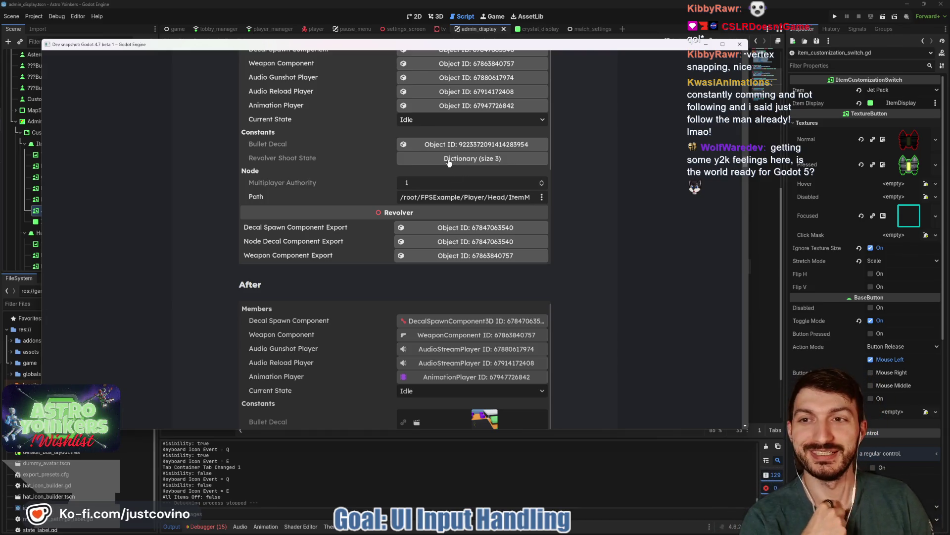
scroll(449, 163, down, 8)
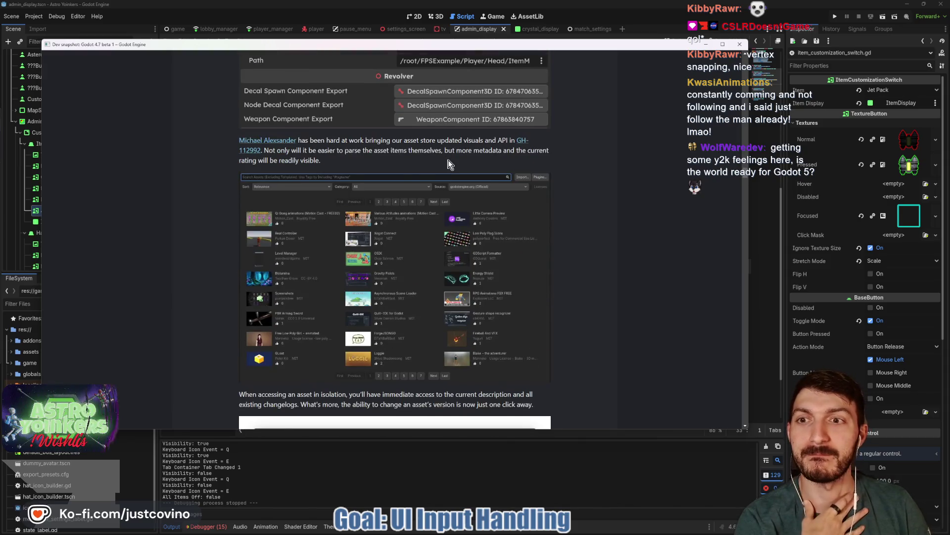
scroll(450, 163, down, 6)
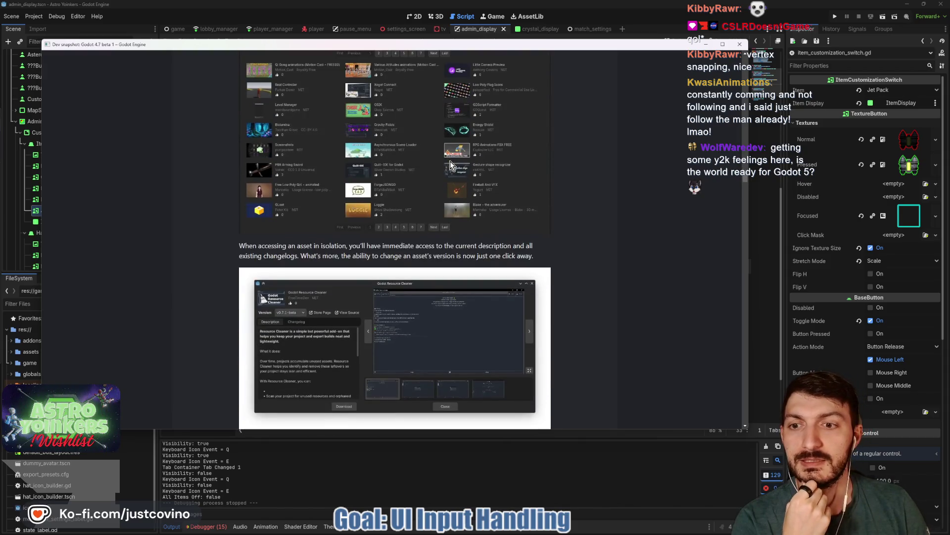
scroll(451, 164, down, 3)
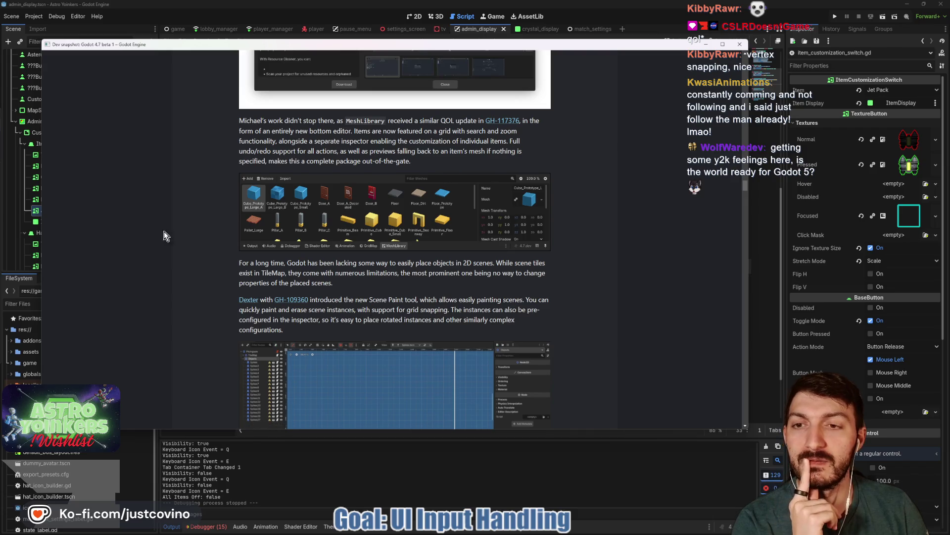
scroll(352, 200, down, 3)
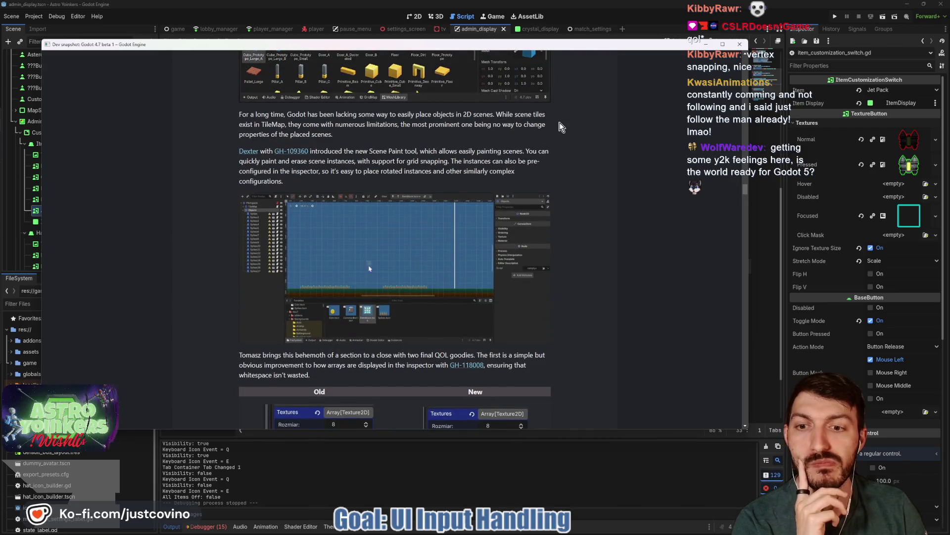
scroll(561, 126, down, 7)
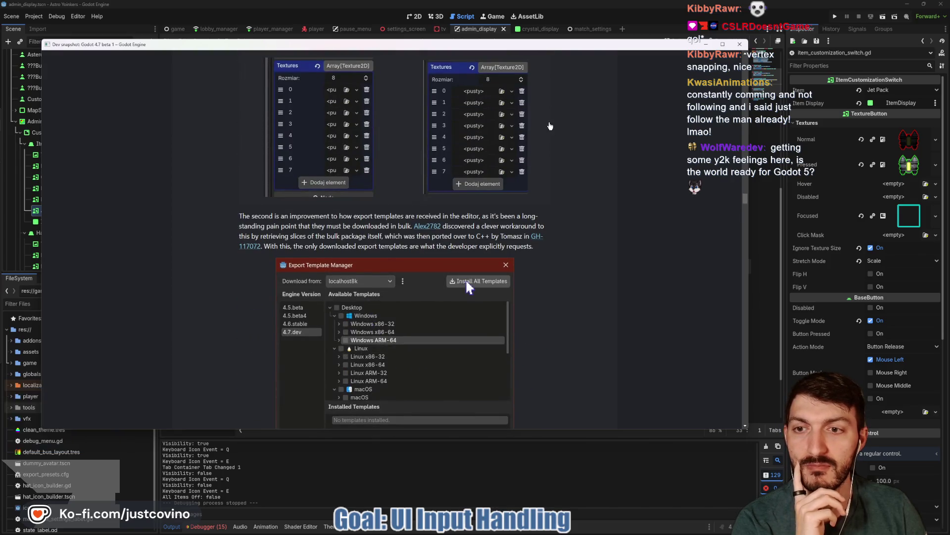
scroll(546, 123, down, 2)
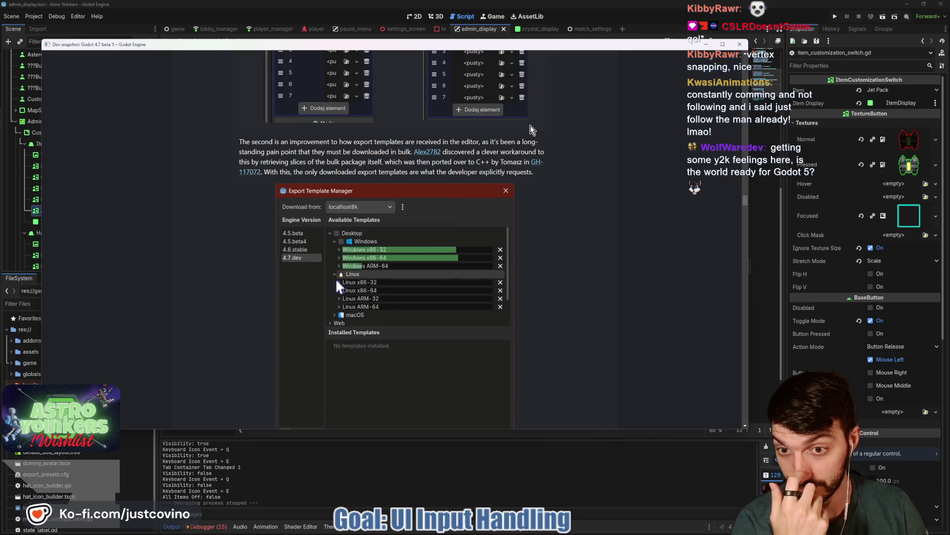
scroll(575, 165, down, 3)
scroll(575, 165, down, 10)
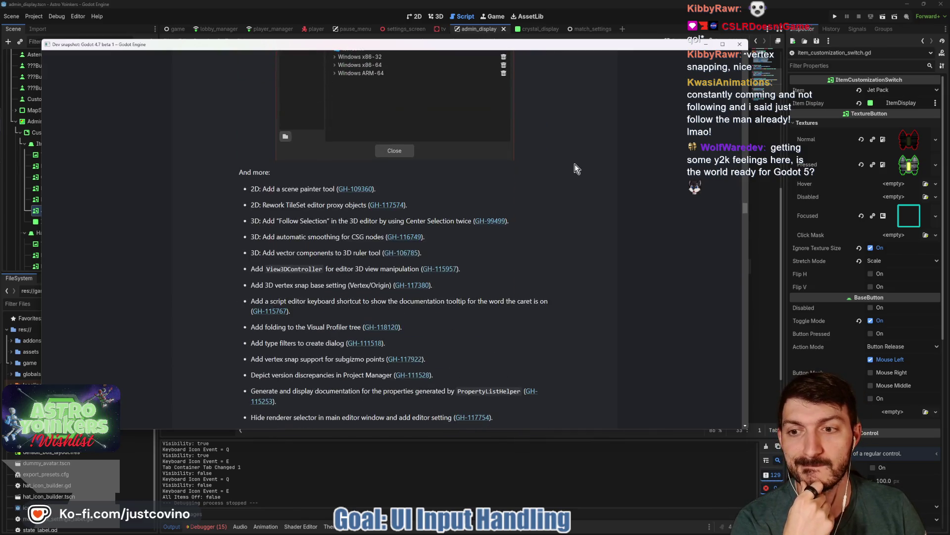
scroll(574, 164, down, 3)
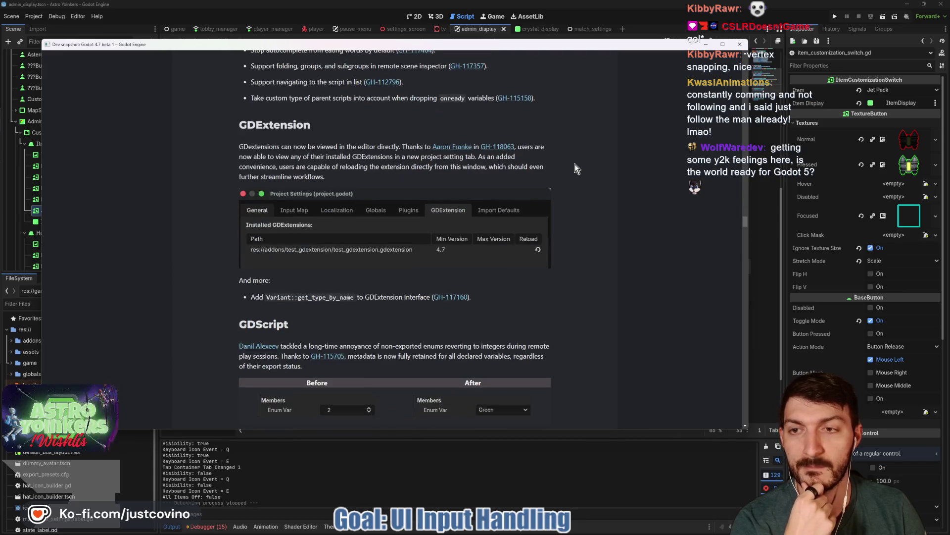
scroll(569, 163, down, 5)
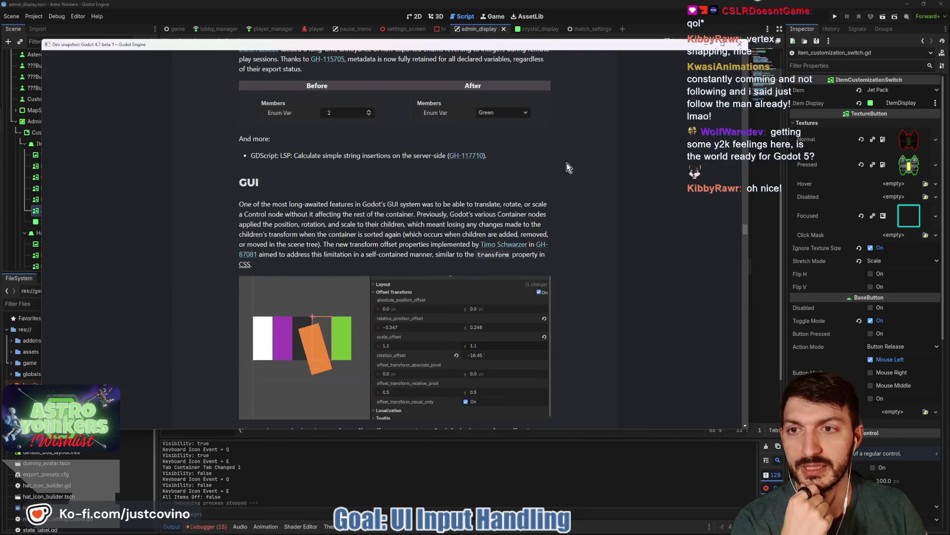
scroll(566, 162, up, 1)
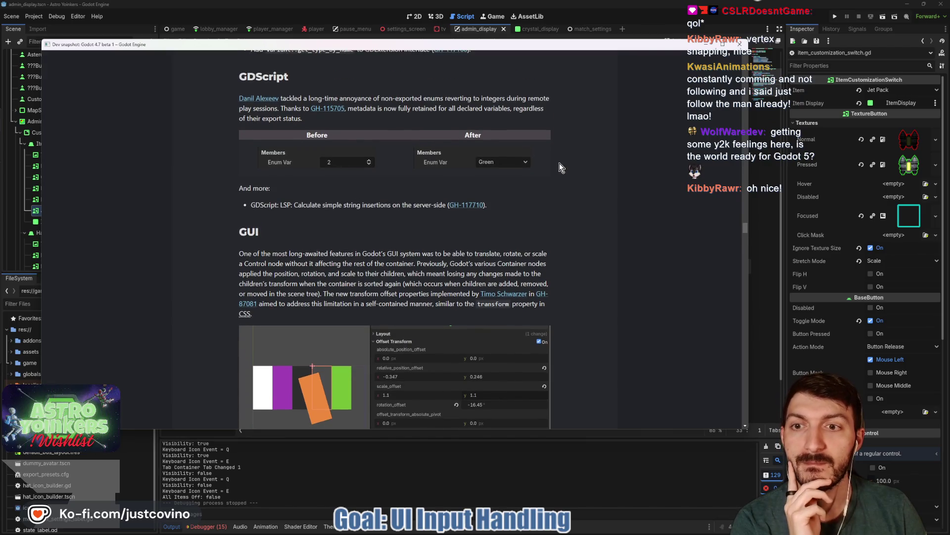
scroll(559, 163, up, 1)
scroll(559, 163, down, 6)
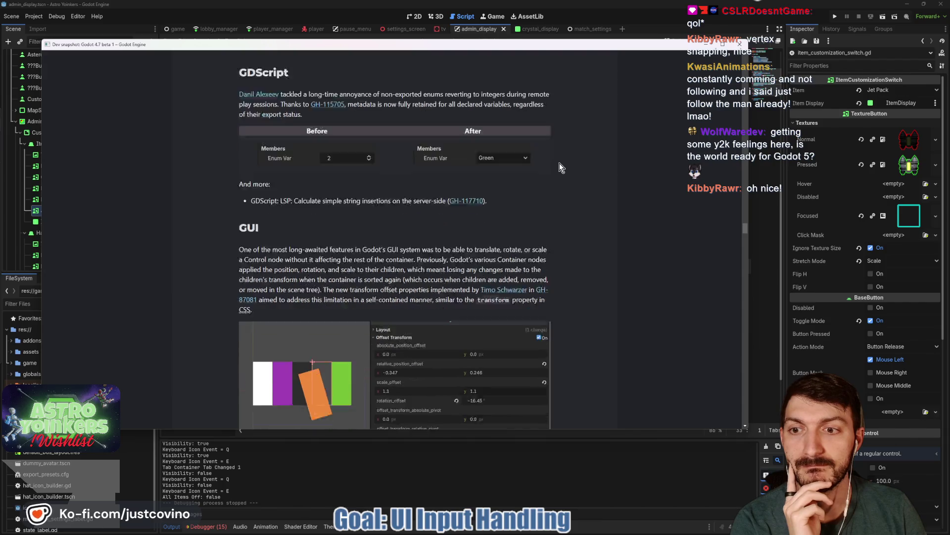
scroll(559, 164, down, 3)
scroll(545, 165, up, 3)
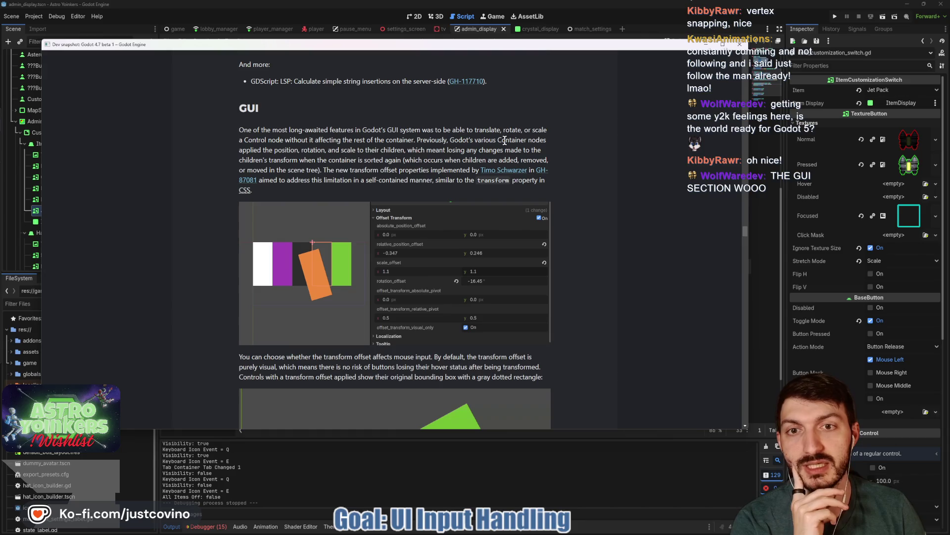
scroll(505, 141, down, 8)
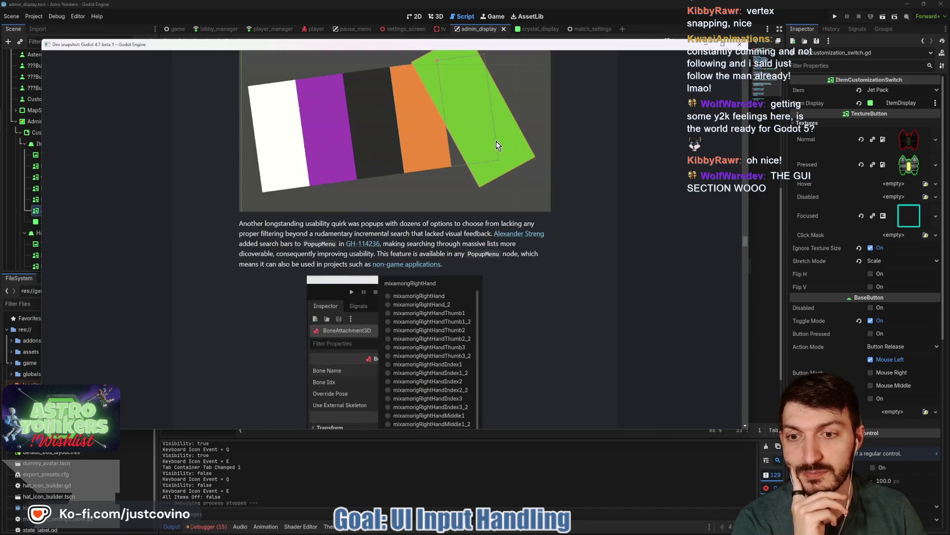
scroll(492, 142, down, 1)
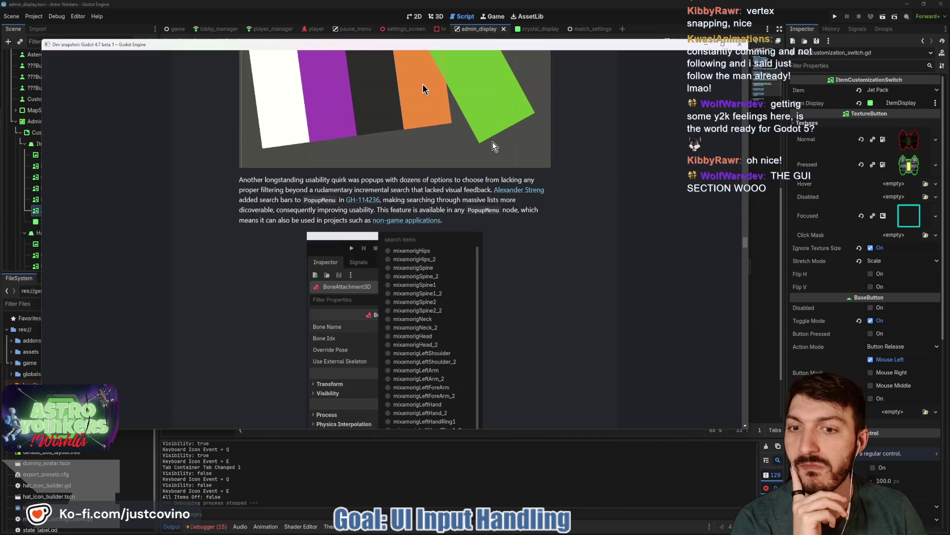
scroll(492, 146, down, 6)
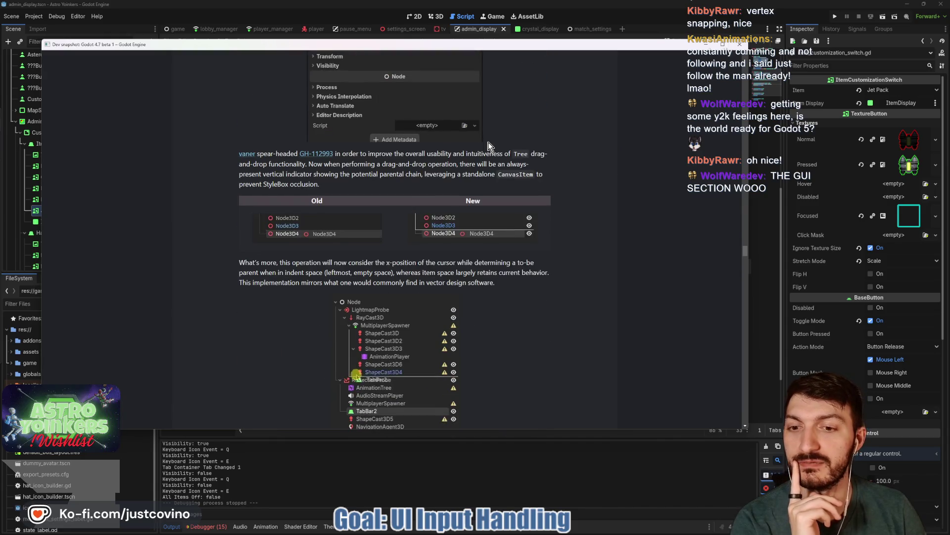
scroll(487, 144, down, 2)
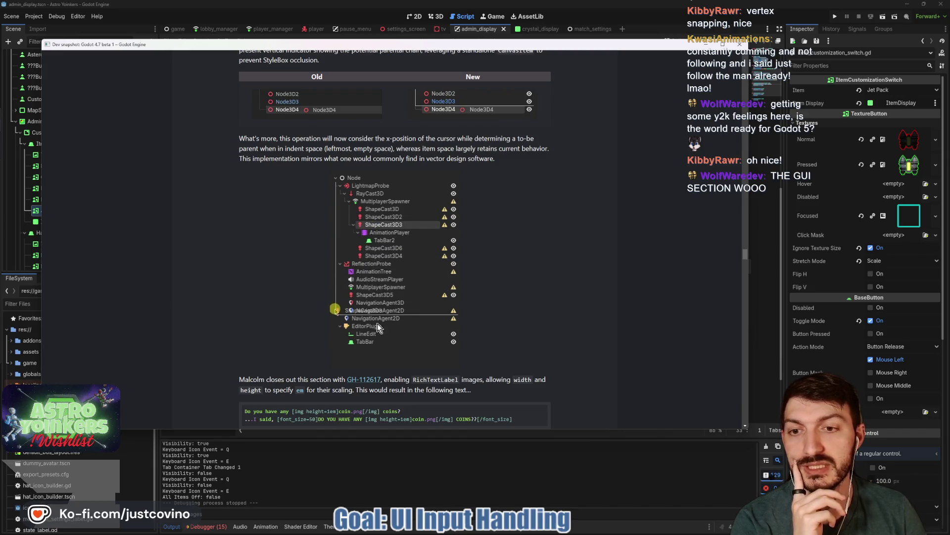
scroll(533, 194, down, 5)
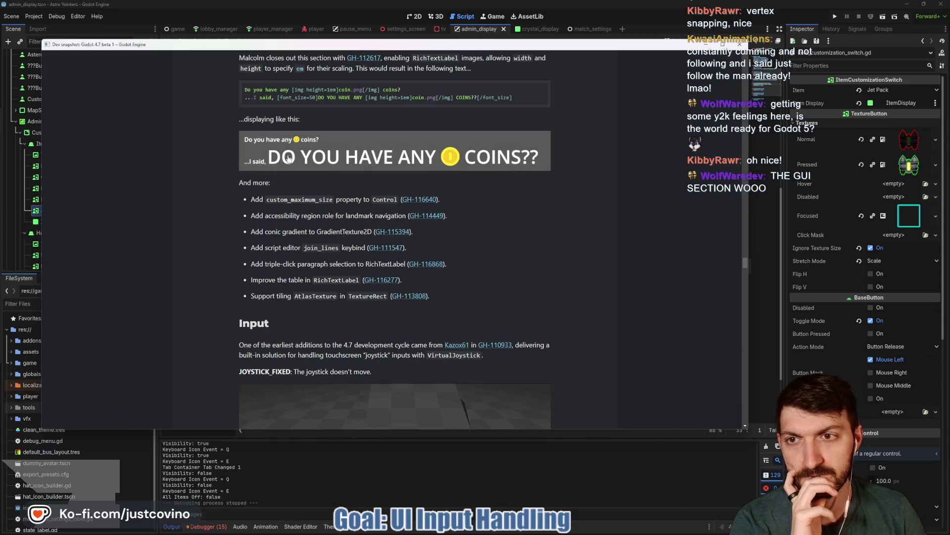
- Scroll around the Input section to view the JOYSTICK_DYNAMIC and JOYSTICK_FOLLOWING demo GIFs
scroll(289, 158, down, 2)
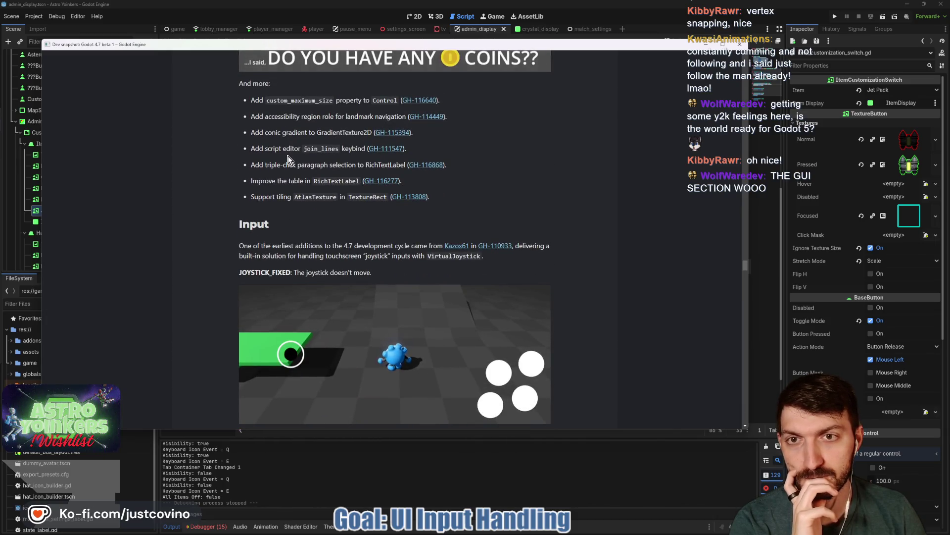
scroll(288, 159, up, 2)
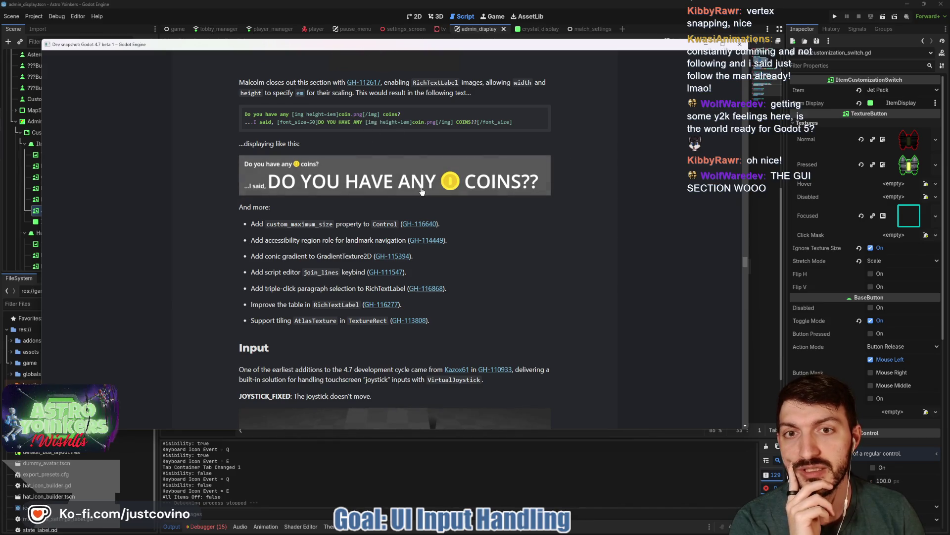
scroll(430, 187, down, 1)
scroll(430, 187, down, 3)
scroll(432, 188, down, 2)
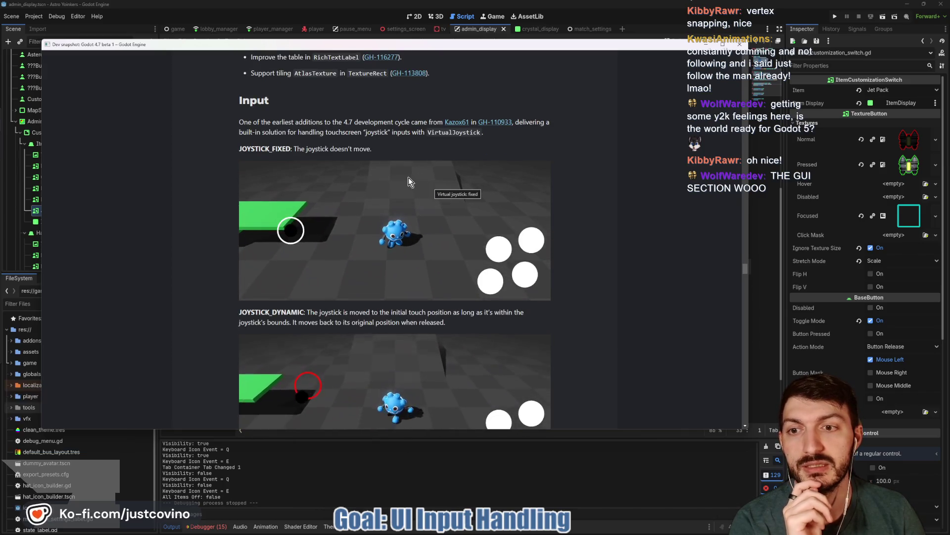
scroll(408, 178, down, 2)
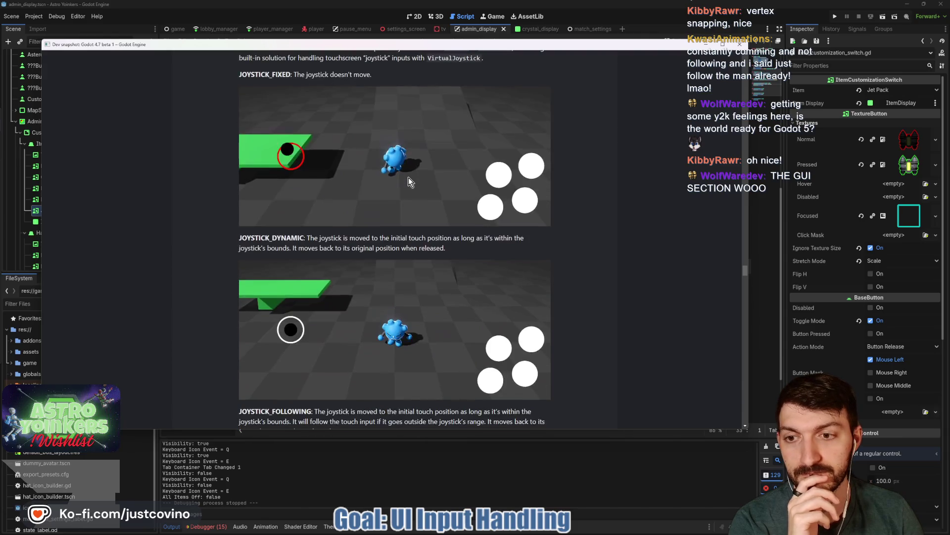
scroll(409, 182, up, 2)
scroll(409, 181, down, 5)
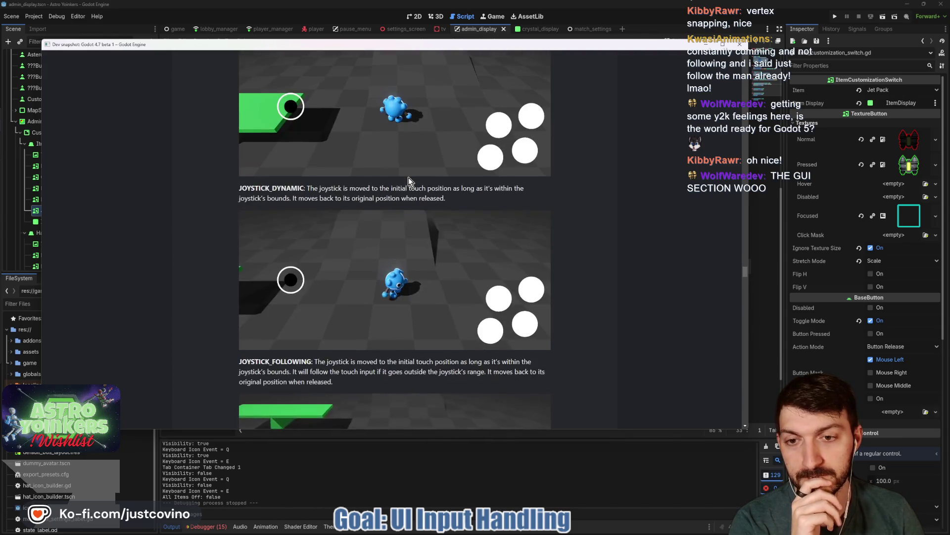
scroll(408, 181, down, 1)
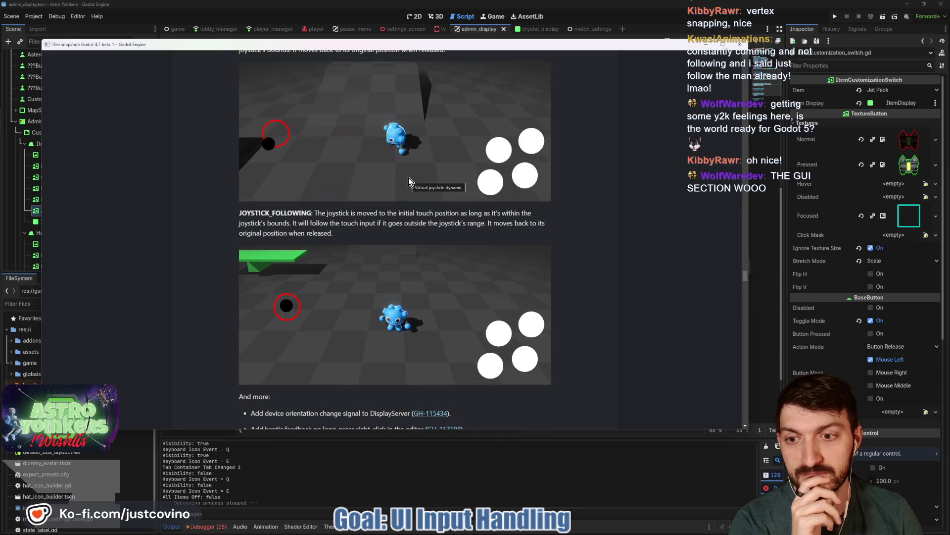
scroll(408, 178, down, 6)
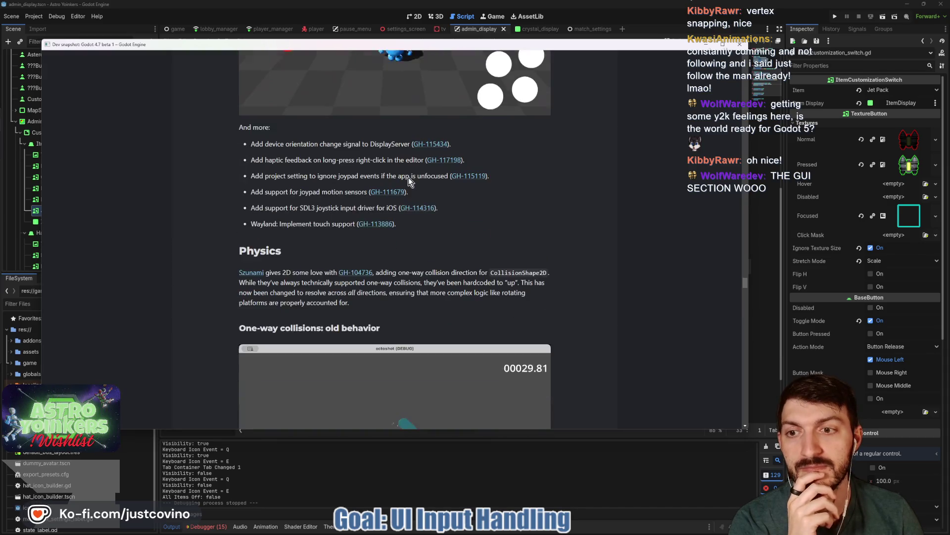
scroll(408, 177, down, 2)
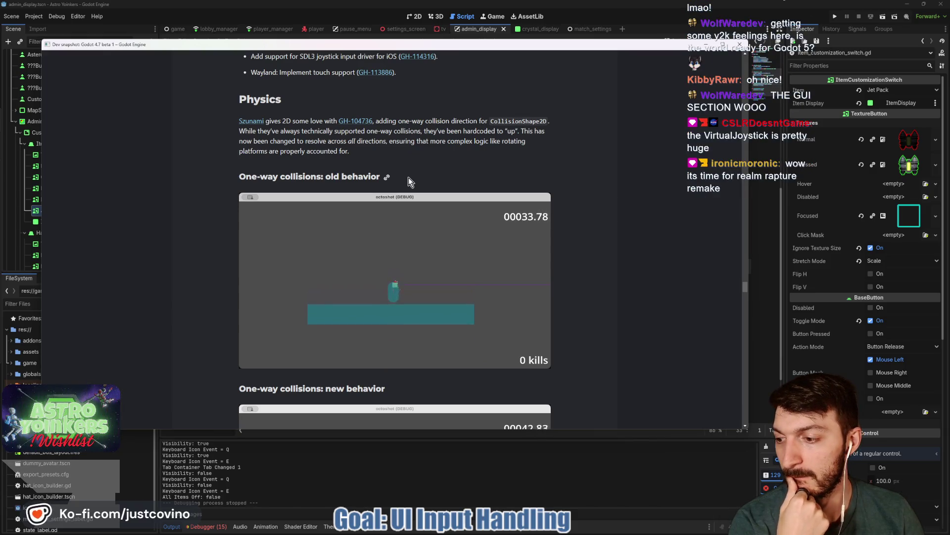
scroll(408, 177, up, 5)
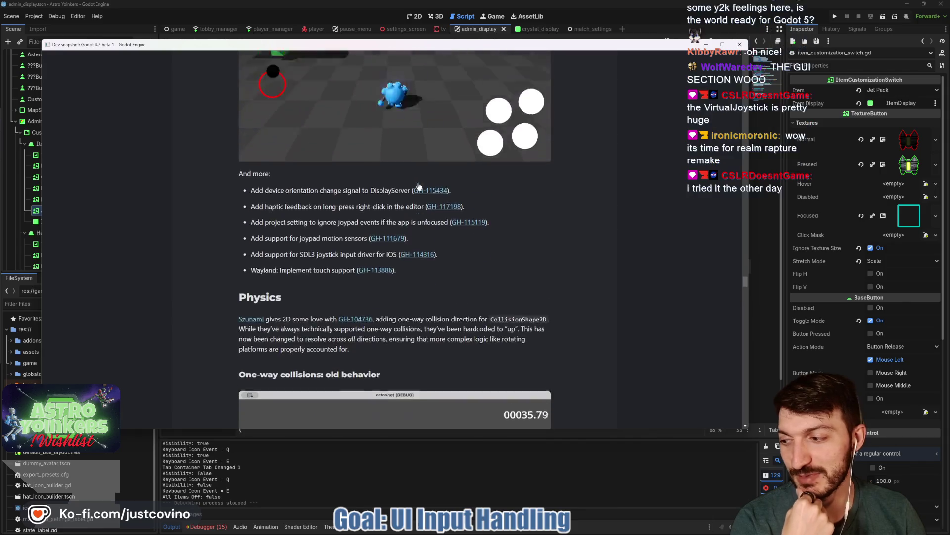
scroll(569, 207, up, 3)
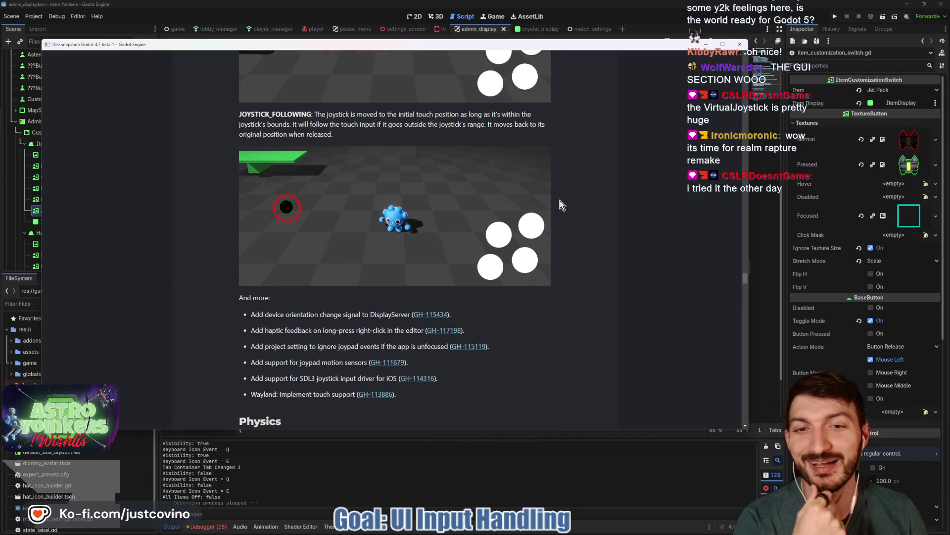
scroll(565, 207, up, 2)
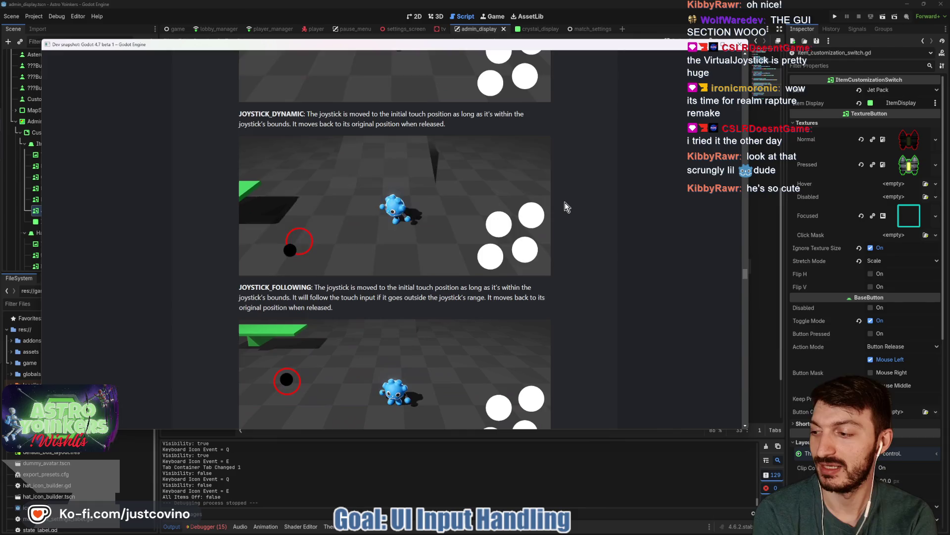
scroll(552, 200, down, 2)
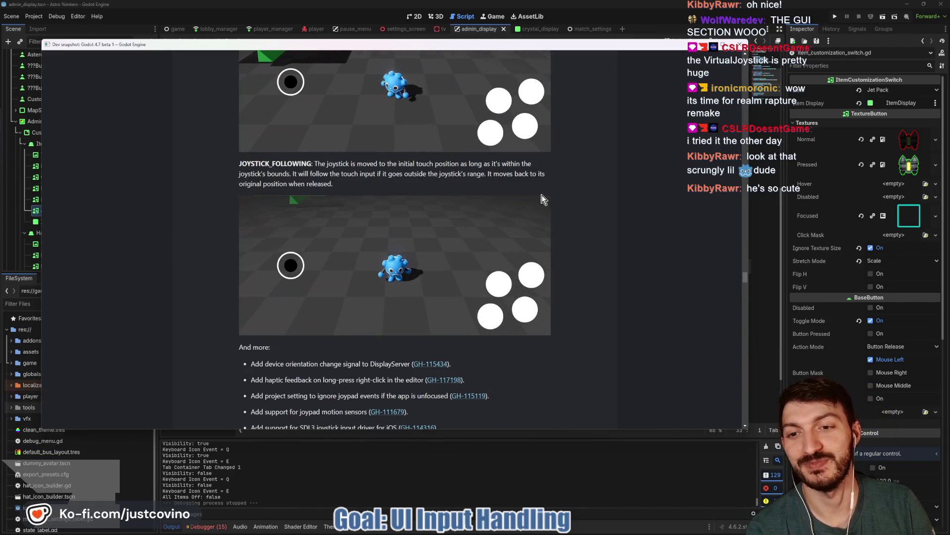
scroll(533, 208, down, 2)
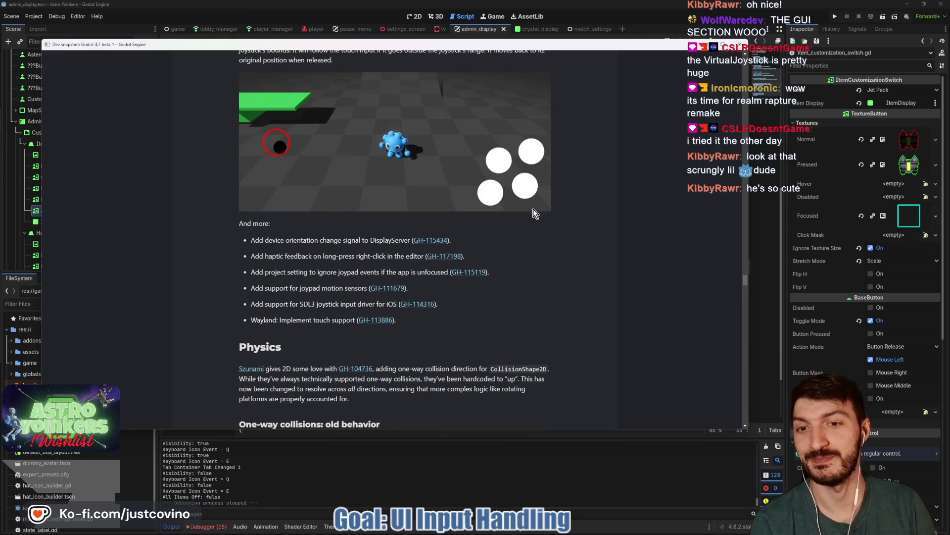
scroll(519, 226, down, 3)
scroll(507, 234, up, 9)
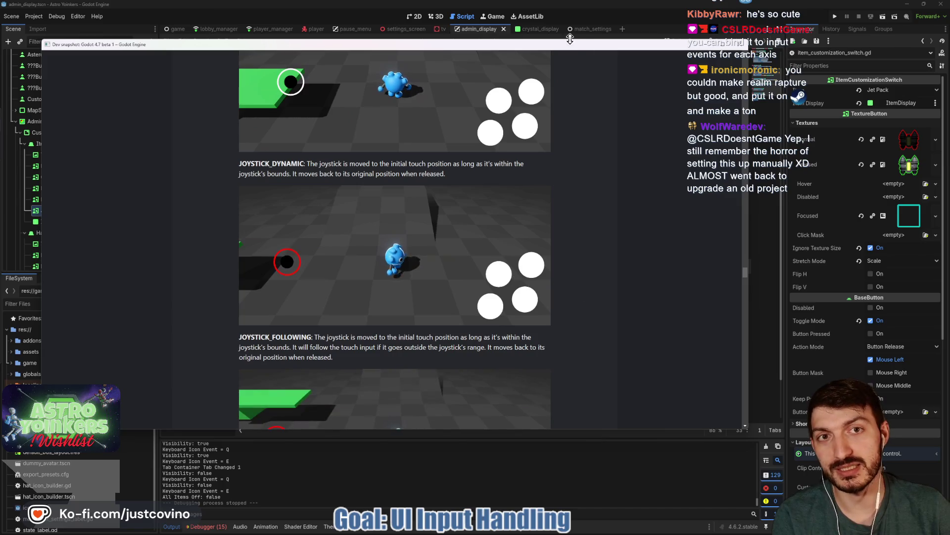
- Shift the browser window slightly right and scroll down to the Physics one-way collisions demo
drag(570, 39, 585, 45)
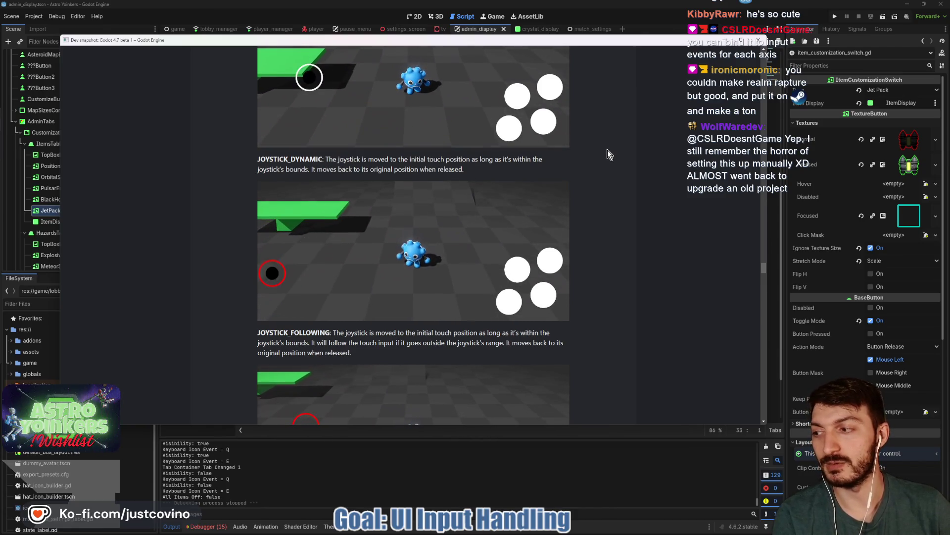
scroll(603, 154, down, 2)
scroll(603, 156, down, 3)
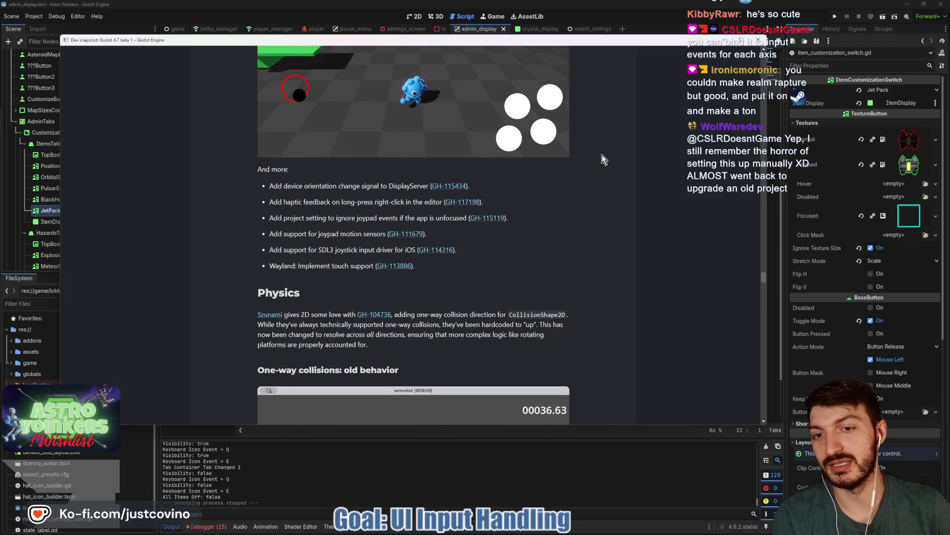
scroll(602, 158, up, 8)
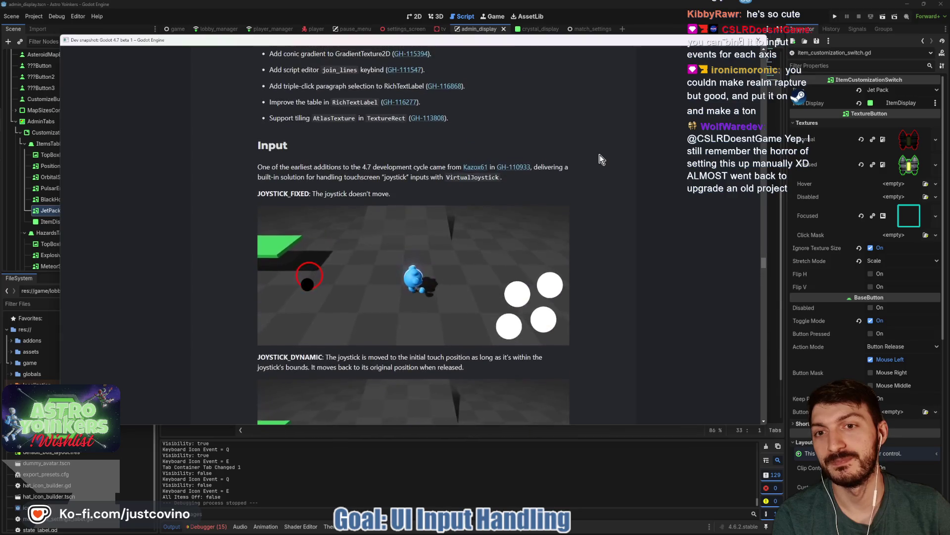
scroll(599, 157, down, 2)
scroll(599, 157, down, 3)
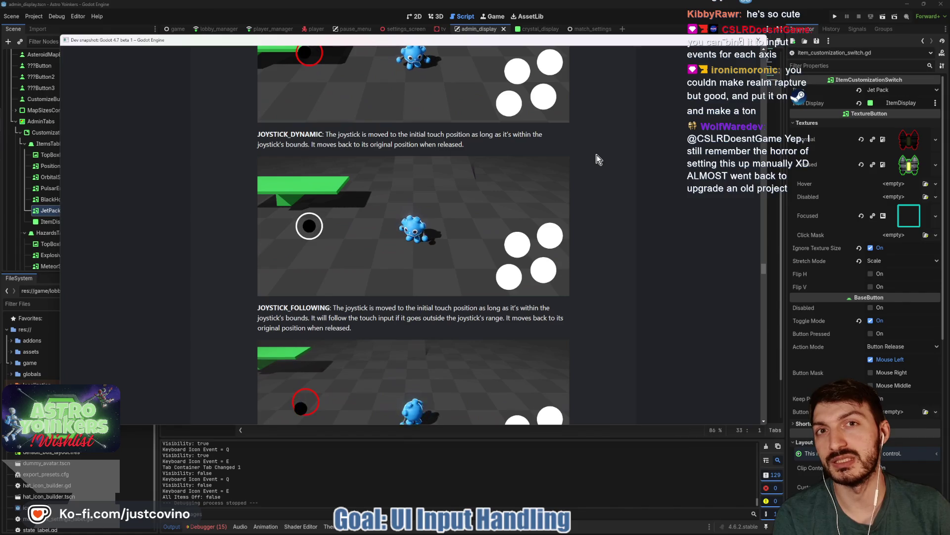
scroll(597, 158, down, 3)
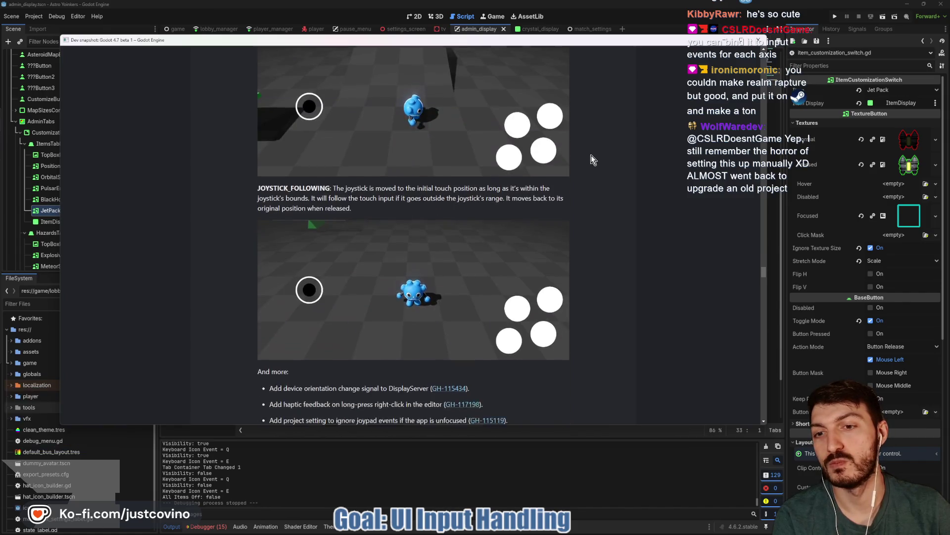
scroll(590, 155, down, 4)
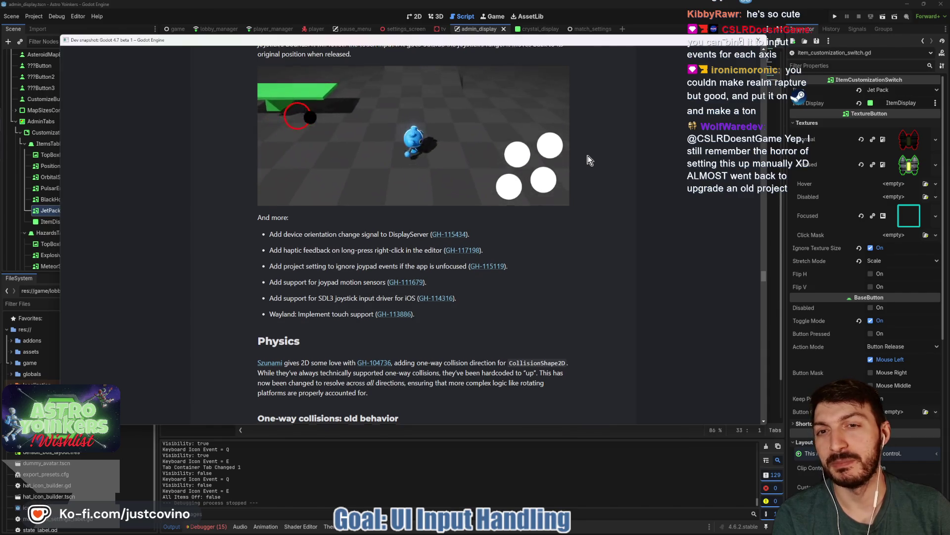
scroll(589, 158, down, 2)
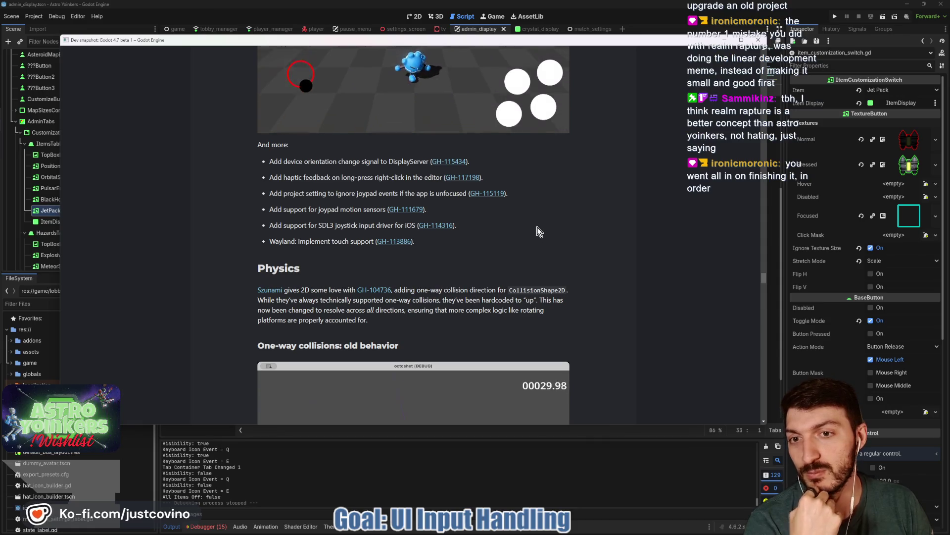
scroll(539, 231, down, 1)
scroll(605, 214, down, 2)
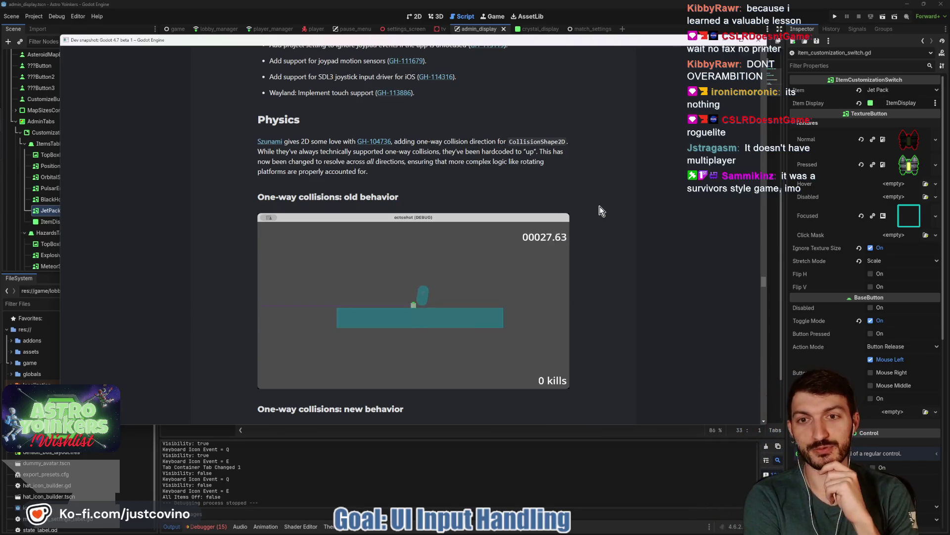
- Scroll through the Android, Windows and rendering notes toward the HDR comparison
scroll(598, 205, down, 3)
scroll(537, 135, down, 10)
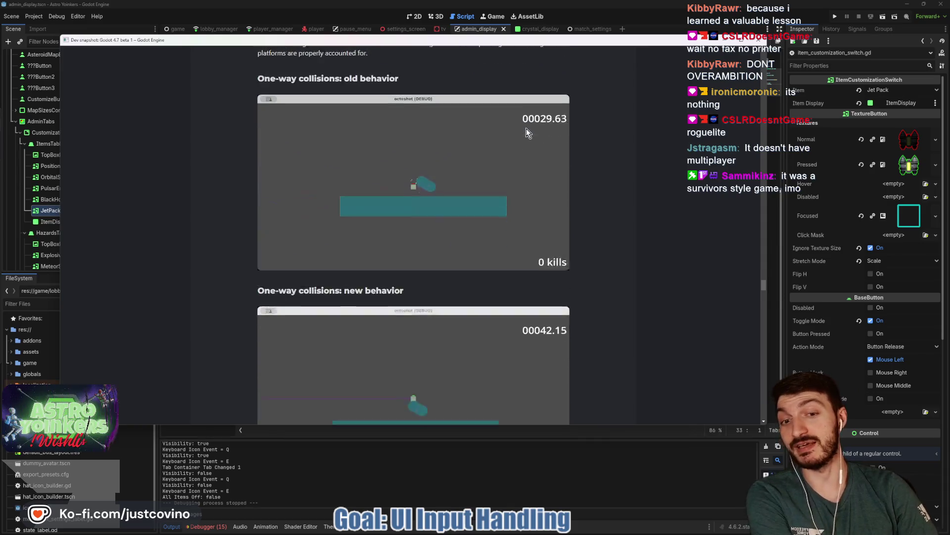
scroll(589, 160, down, 8)
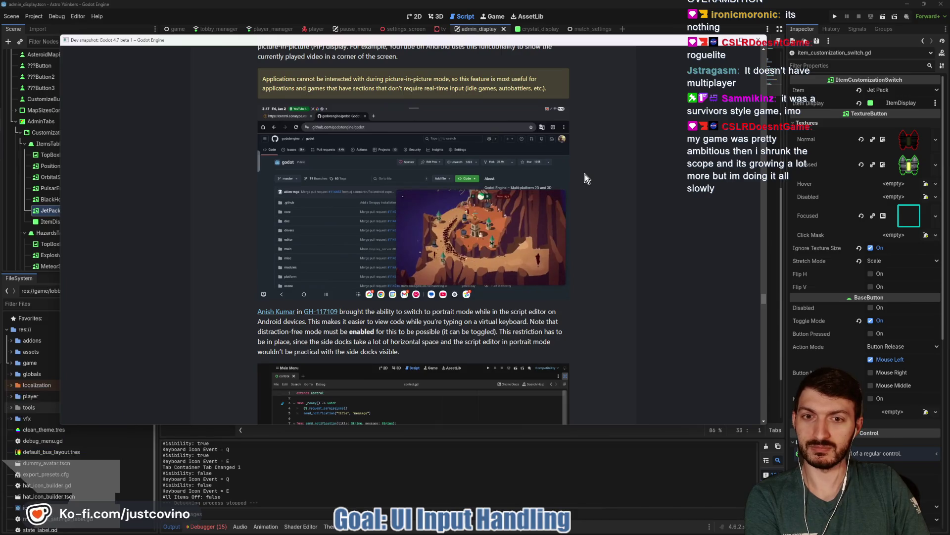
scroll(584, 166, down, 3)
scroll(581, 169, up, 3)
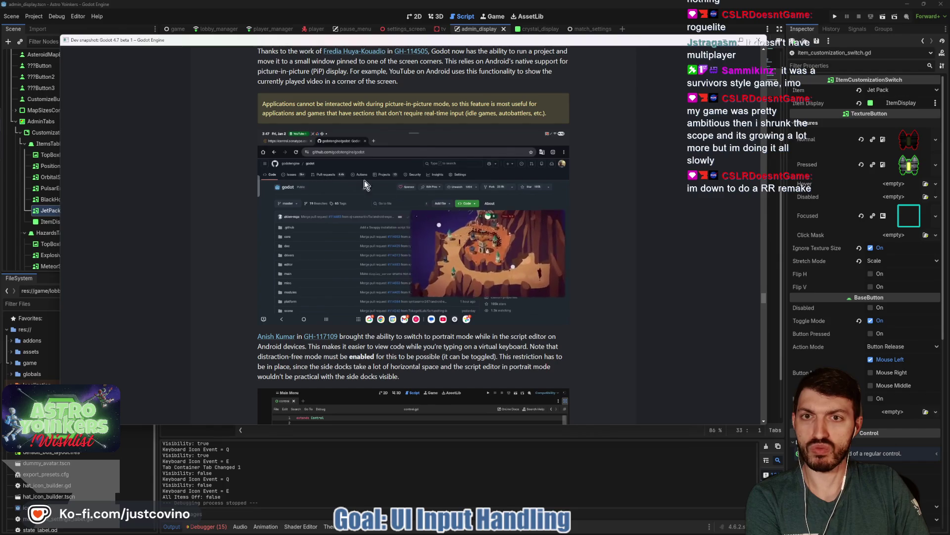
scroll(601, 191, down, 10)
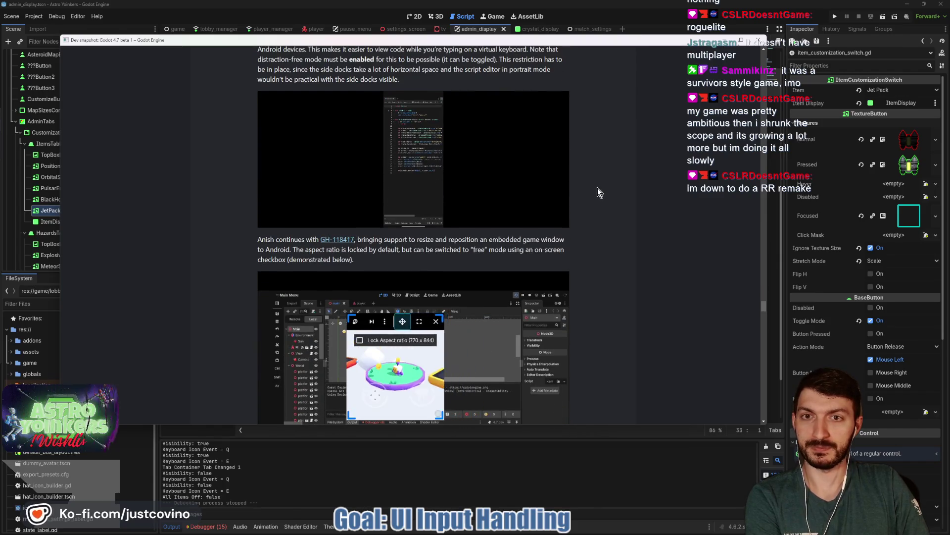
scroll(598, 188, up, 3)
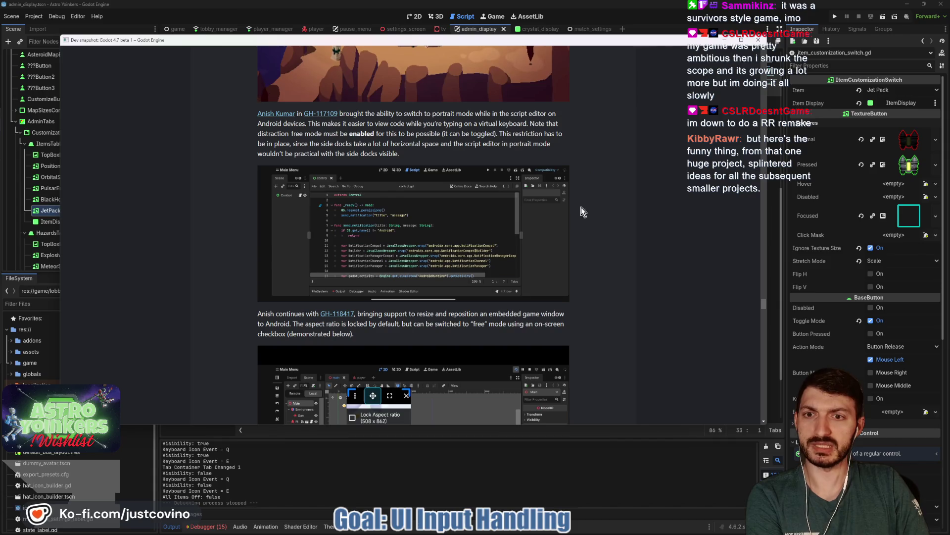
scroll(575, 192, down, 2)
scroll(576, 193, down, 4)
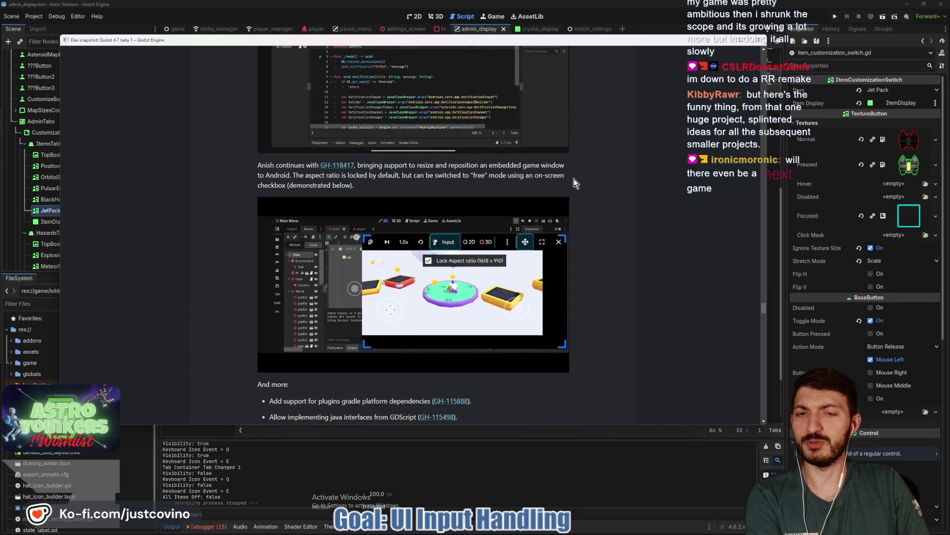
scroll(574, 182, down, 5)
scroll(616, 180, down, 6)
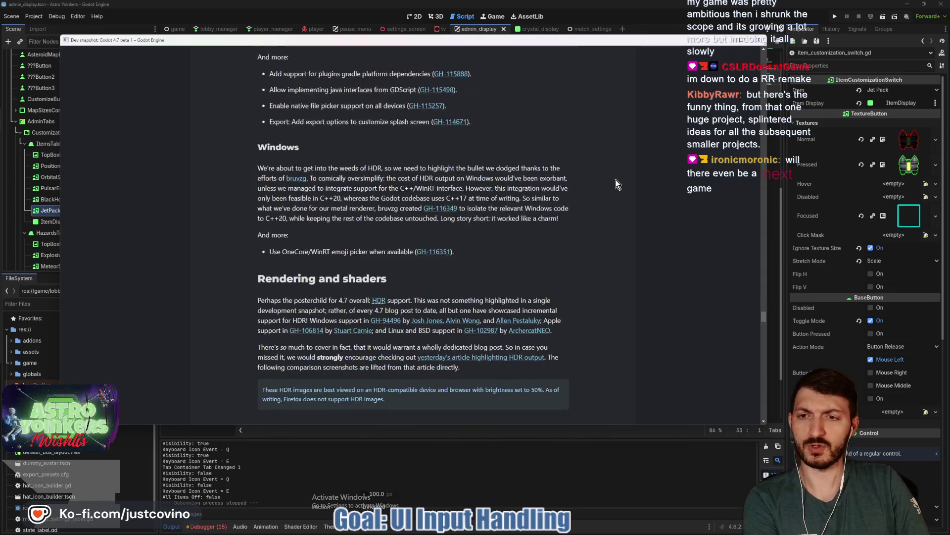
scroll(605, 178, down, 1)
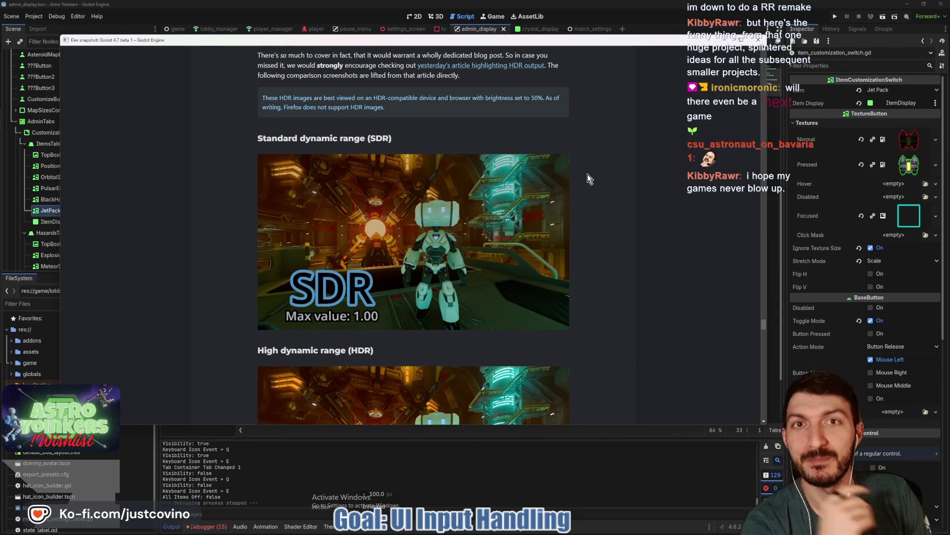
- Continue down to the DrawableTexture demo painting textures onto the 3D mascot
scroll(575, 178, down, 3)
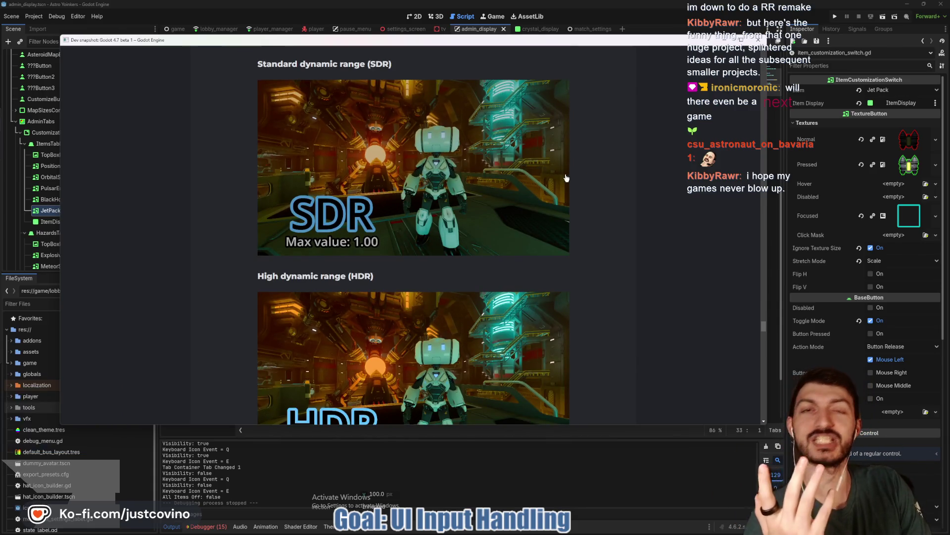
scroll(567, 177, down, 2)
scroll(566, 178, down, 5)
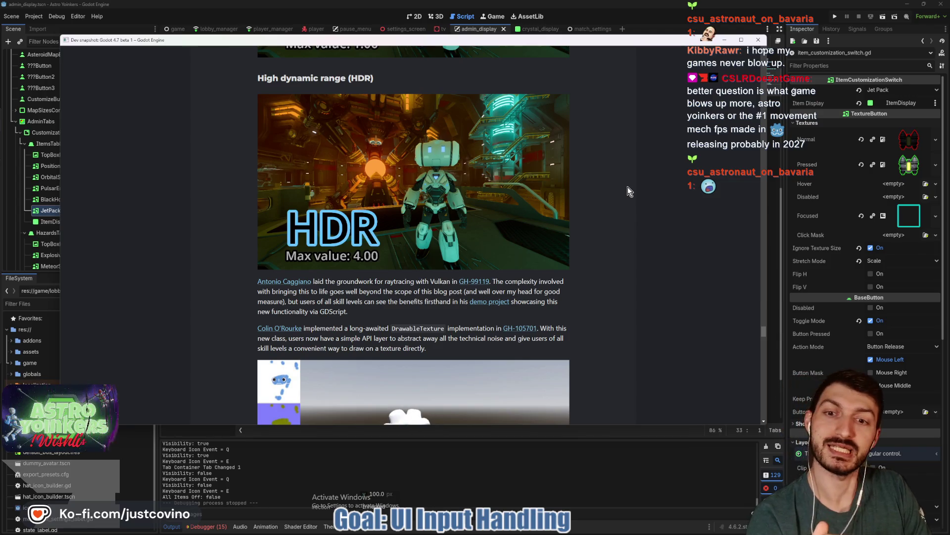
scroll(628, 187, down, 3)
scroll(627, 186, down, 1)
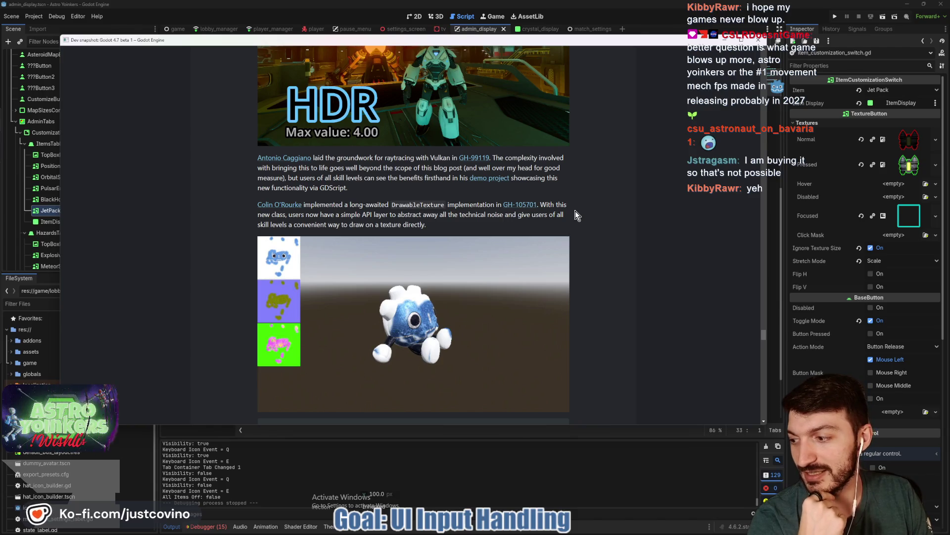
- Scroll to the Downloads box and Known issues, then return to the script at empty line 31
scroll(575, 211, down, 1)
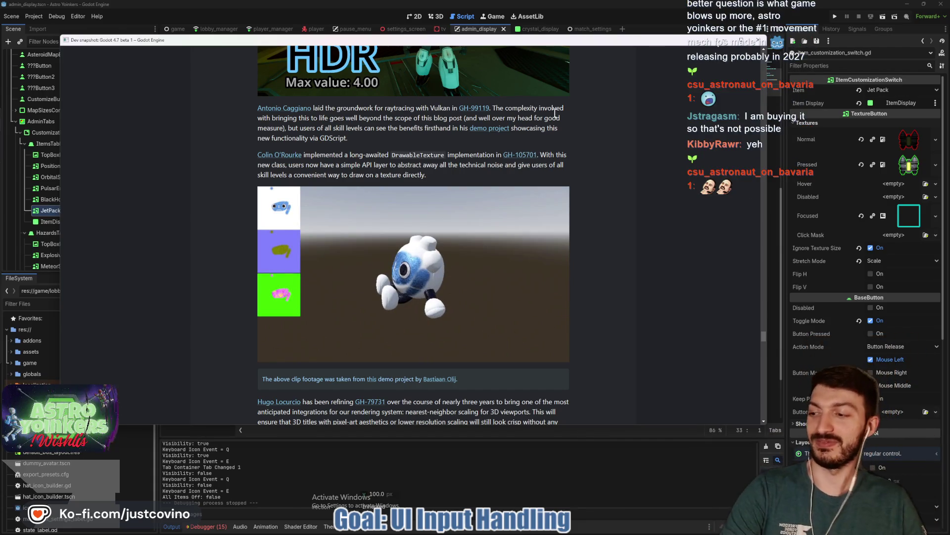
scroll(567, 123, down, 5)
scroll(568, 122, down, 4)
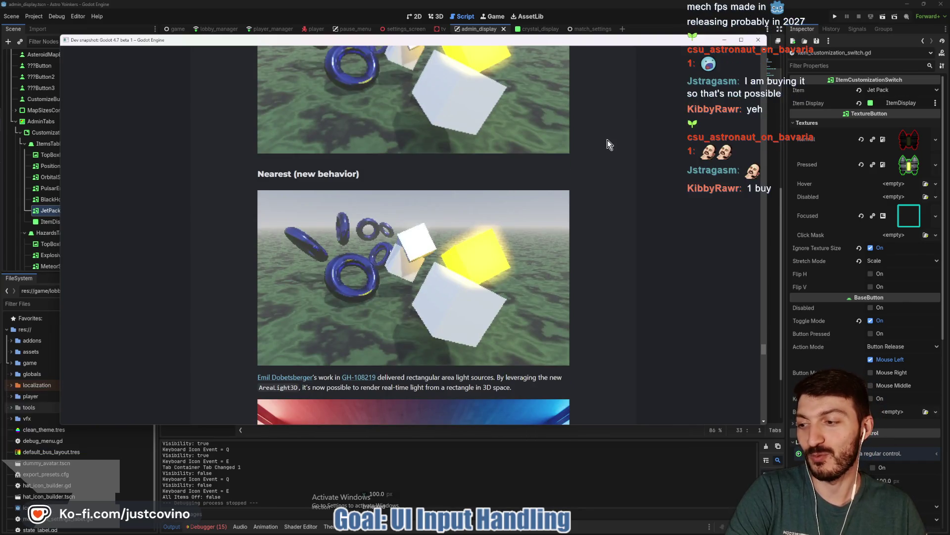
scroll(607, 139, down, 3)
scroll(606, 141, down, 10)
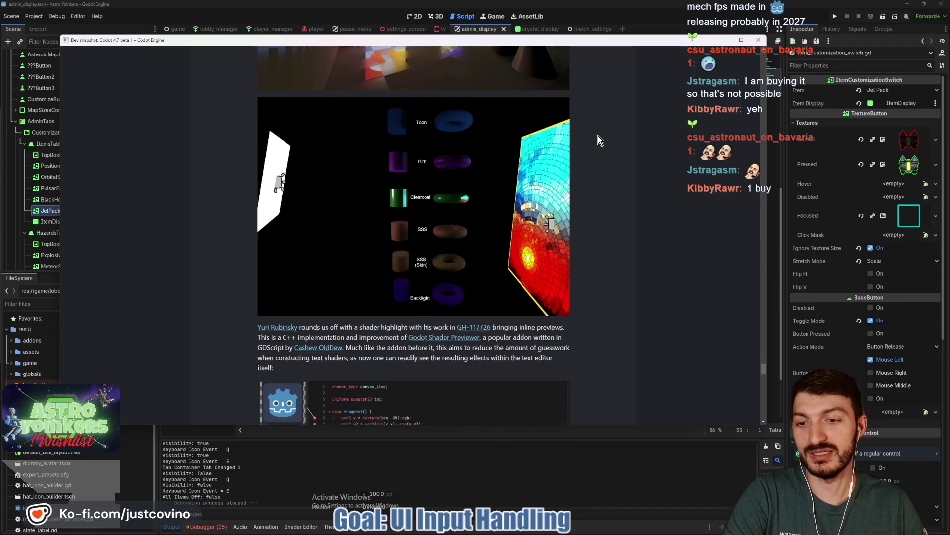
scroll(598, 138, down, 10)
scroll(586, 147, down, 12)
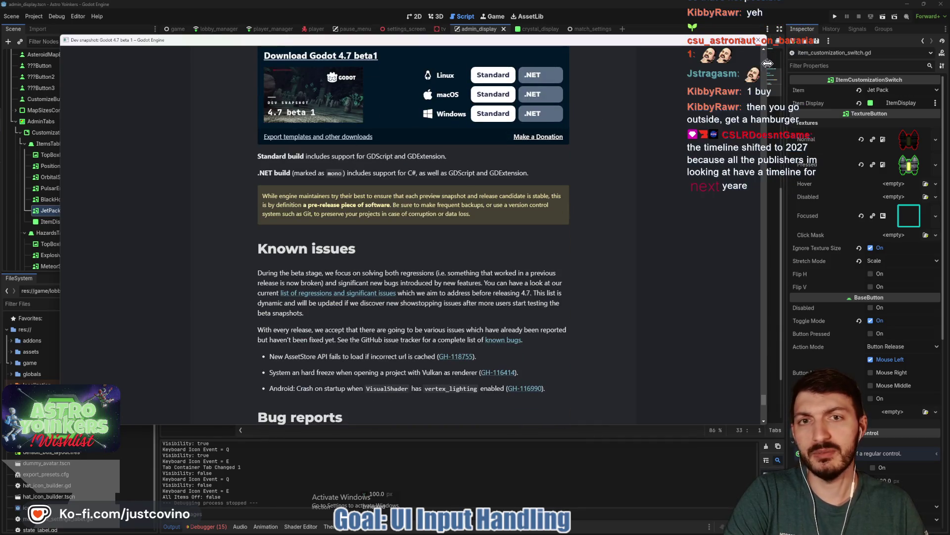
key(alt+Tab)
click(439, 239)
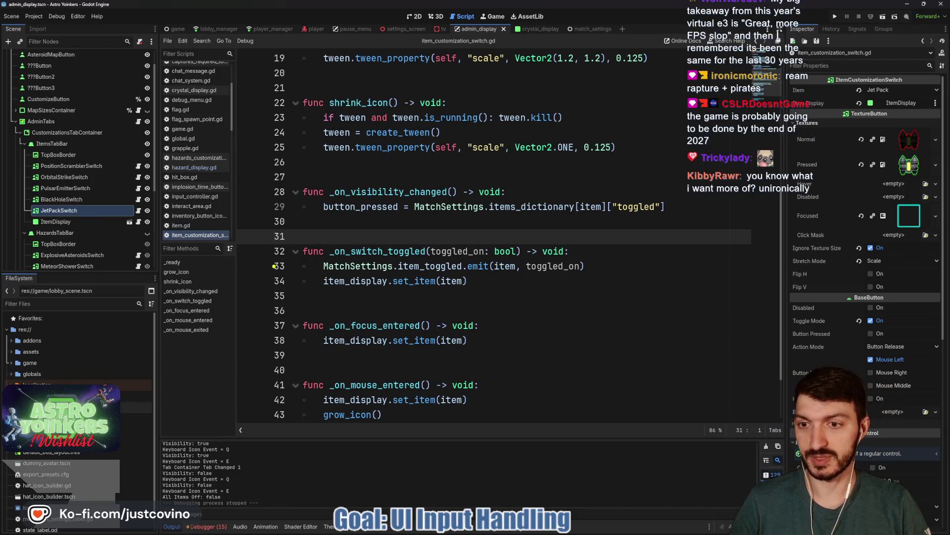
- Draw an arrow annotation pointing at line 29 of item_customization_switch.gd
drag(648, 207, 198, 207)
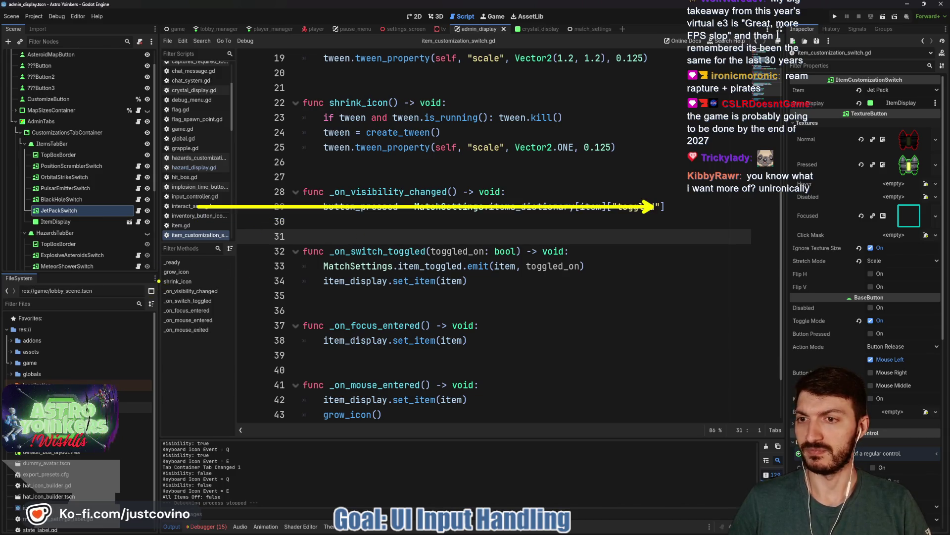
drag(230, 156, 277, 224)
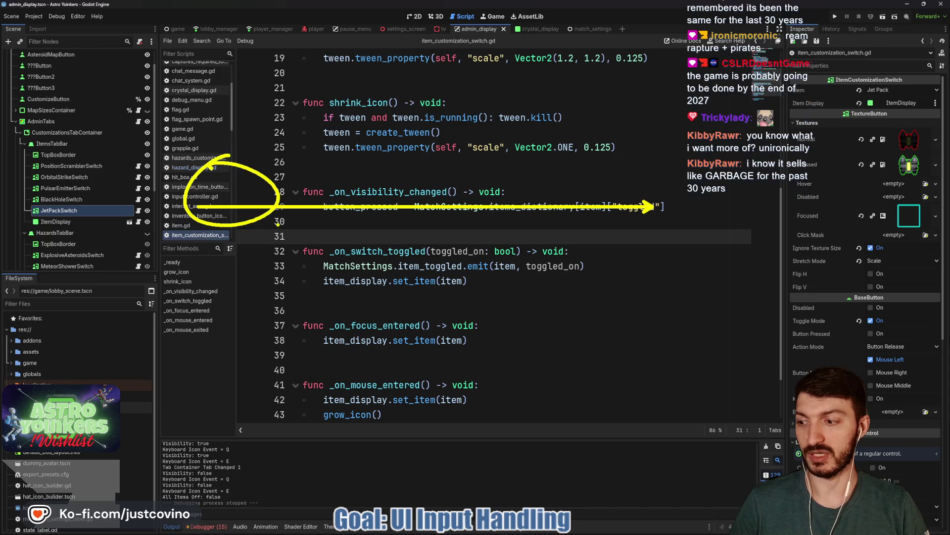
mouse_move(389, 157)
mouse_down()
mouse_move(396, 227)
mouse_move(376, 168)
mouse_up()
mouse_move(552, 151)
mouse_down()
mouse_move(510, 208)
mouse_move(537, 173)
mouse_up()
mouse_move(712, 141)
mouse_down()
mouse_move(681, 144)
mouse_move(639, 169)
mouse_up()
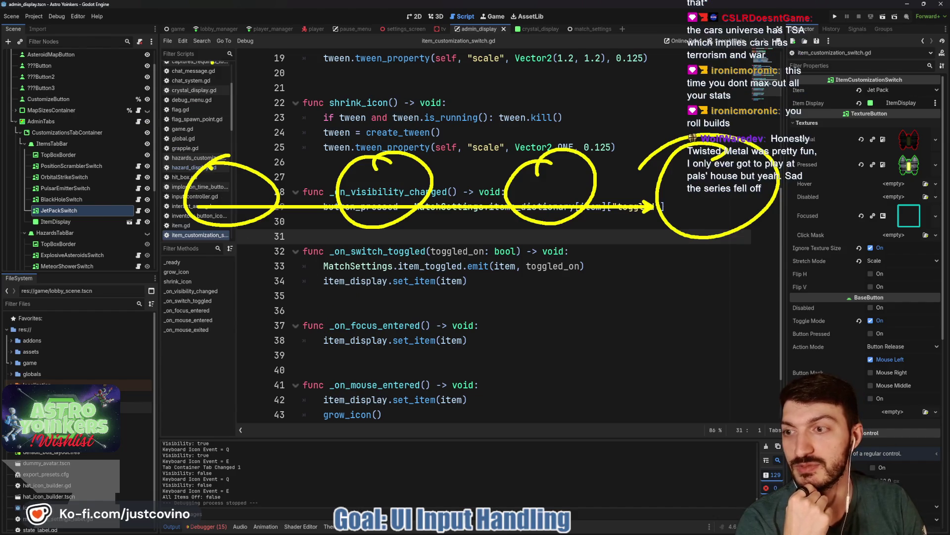
mouse_move(115, 89)
mouse_down()
mouse_move(94, 124)
mouse_move(115, 88)
mouse_up()
mouse_move(113, 135)
mouse_down()
mouse_move(120, 191)
mouse_move(92, 181)
mouse_up()
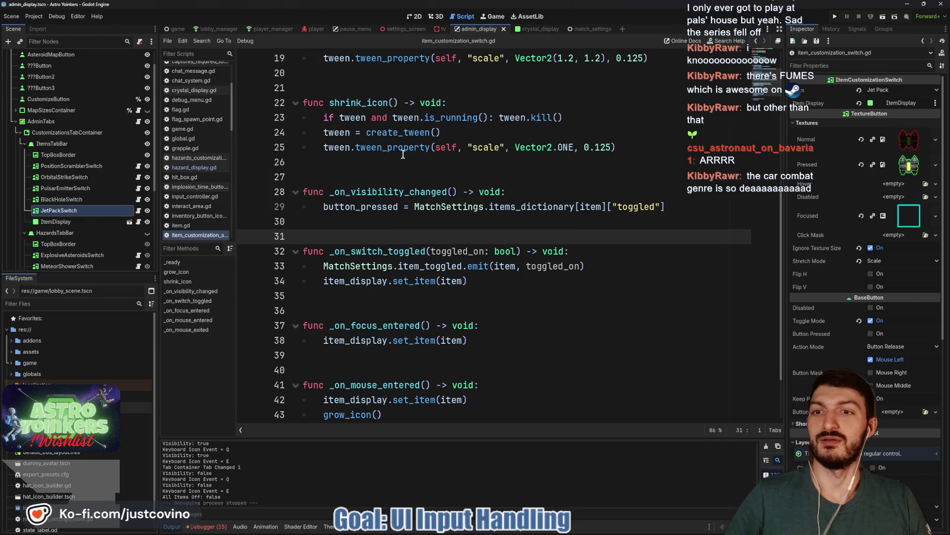
click(373, 222)
key(ctrl+s)
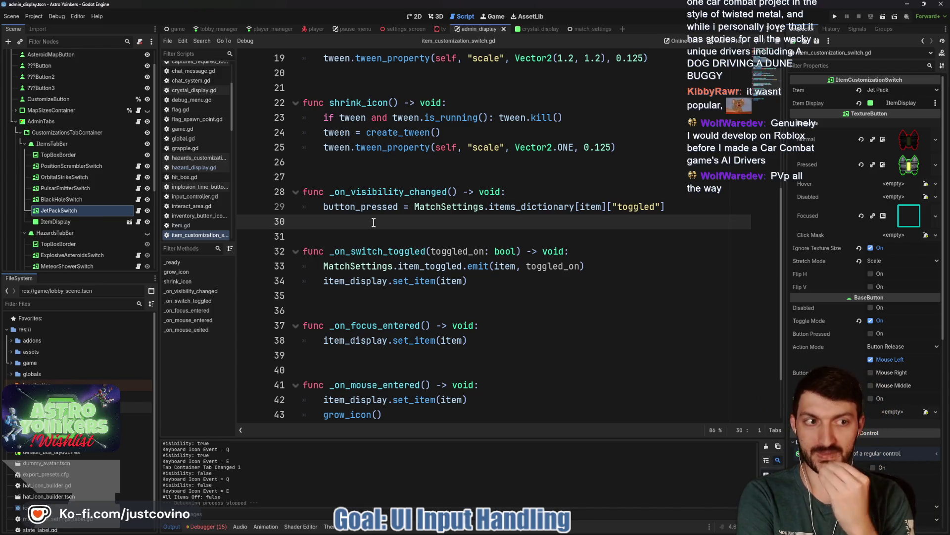
- Switch to admin_tabs.gd to view its items_toggled_off size check
click(137, 121)
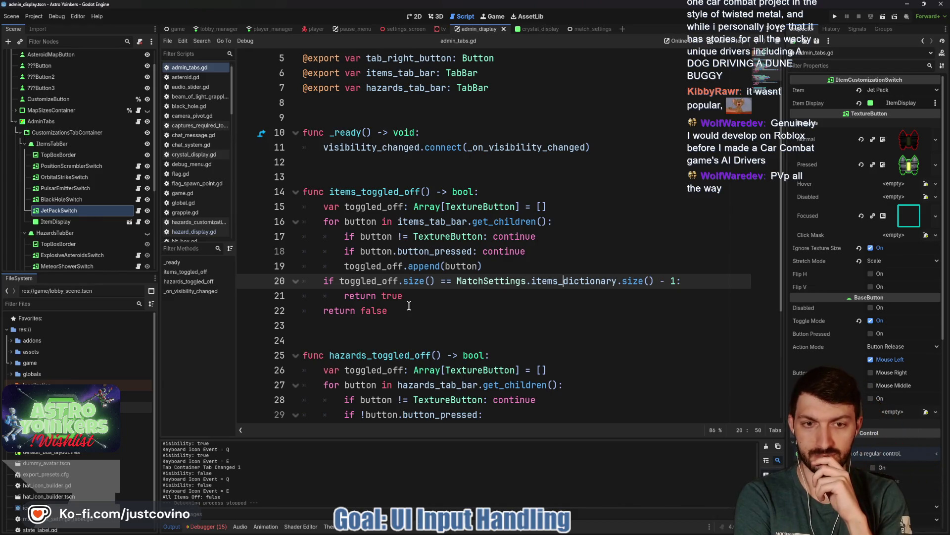
- Change line 20 to use items_dictionary.keys().size() - 1, then save and run the game
click(699, 281)
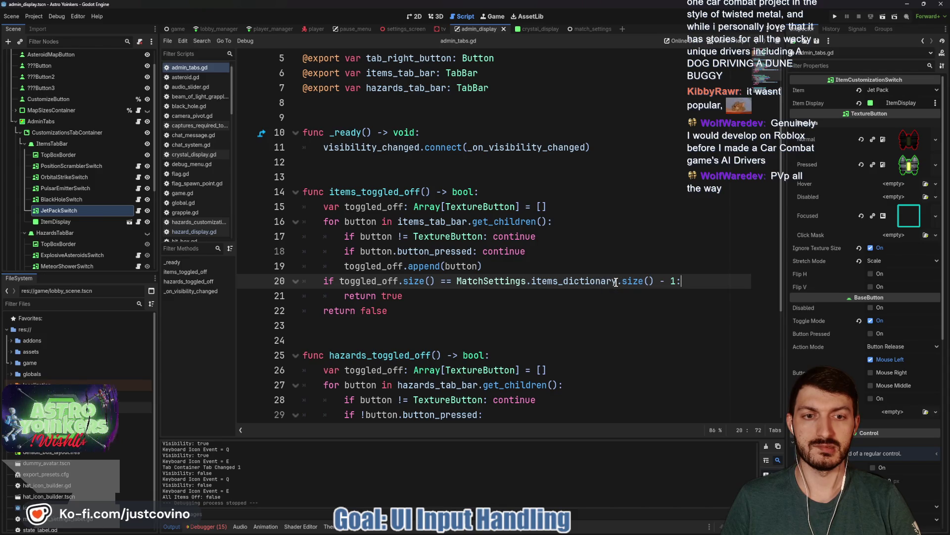
click(616, 281)
text(key)
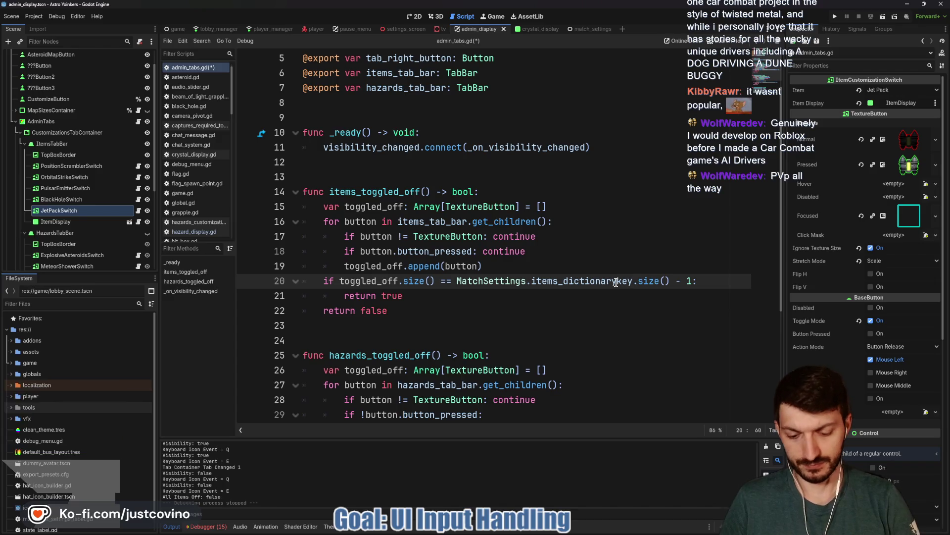
text(.)
click(639, 281)
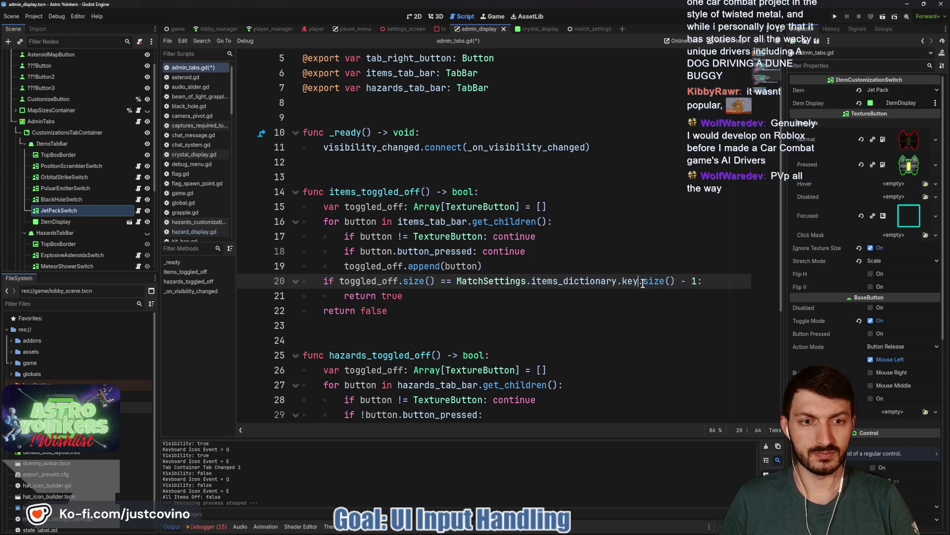
text(s)
key(Return)
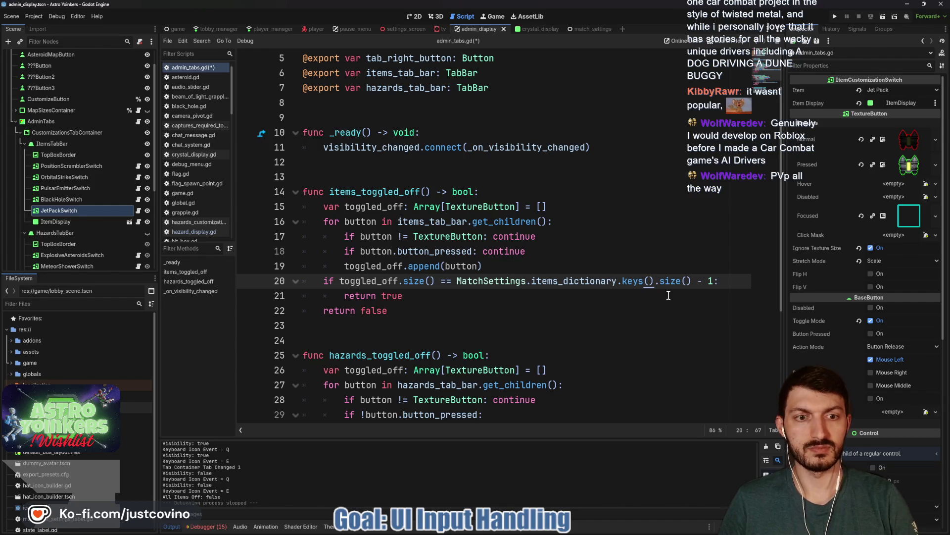
mouse_move(627, 284)
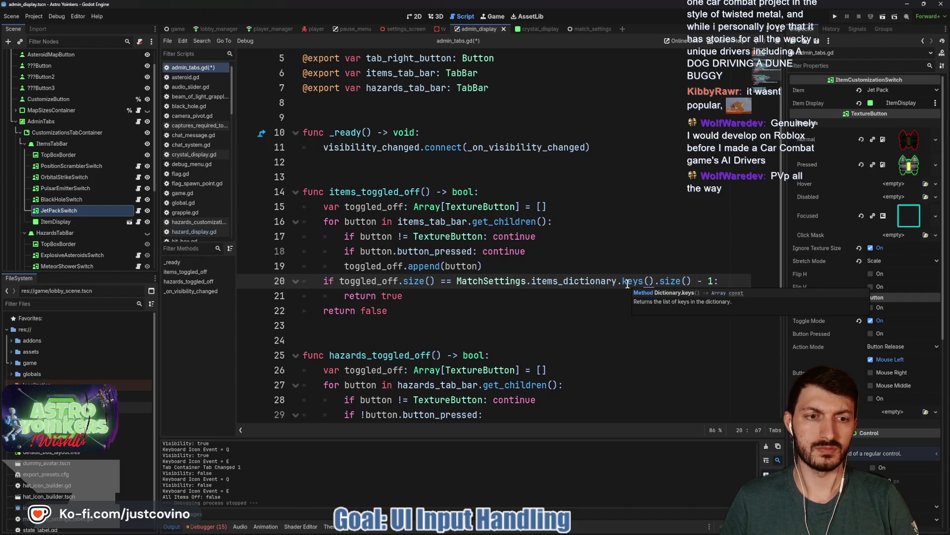
click(536, 297)
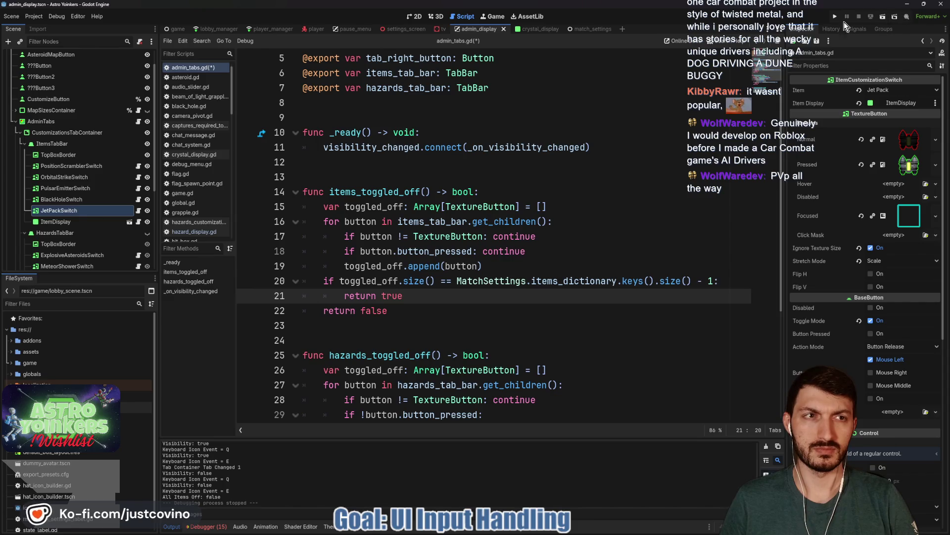
key(F5)
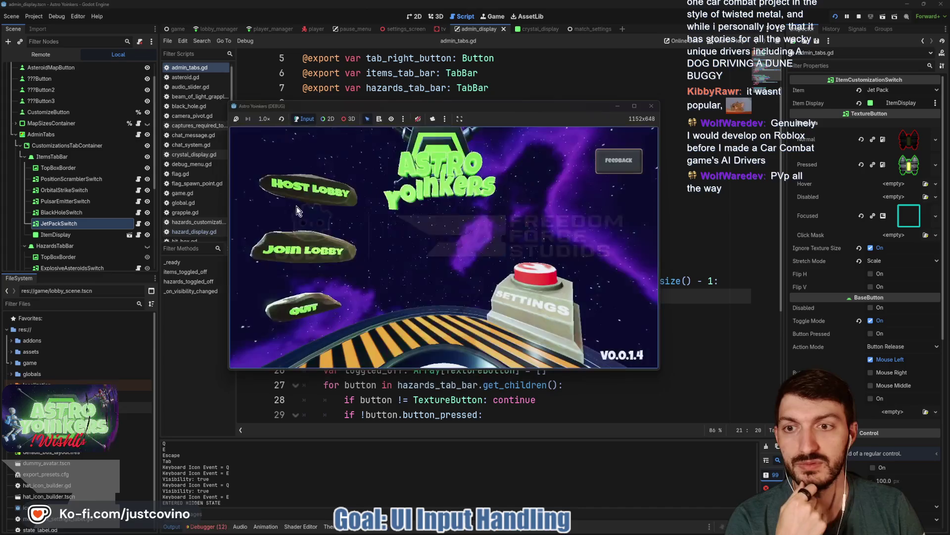
- Host a lobby, walk around with W, pause the game, then bring Steam forward
click(435, 214)
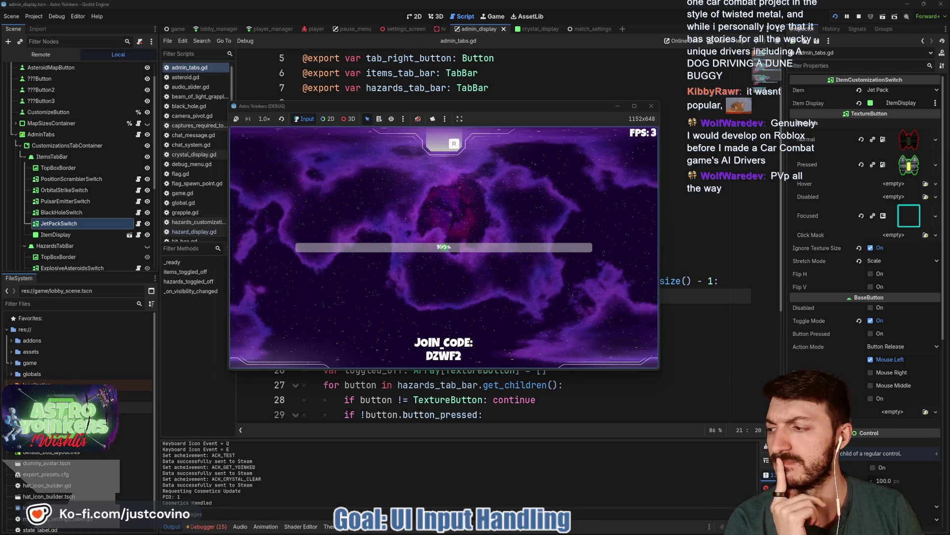
key(w)
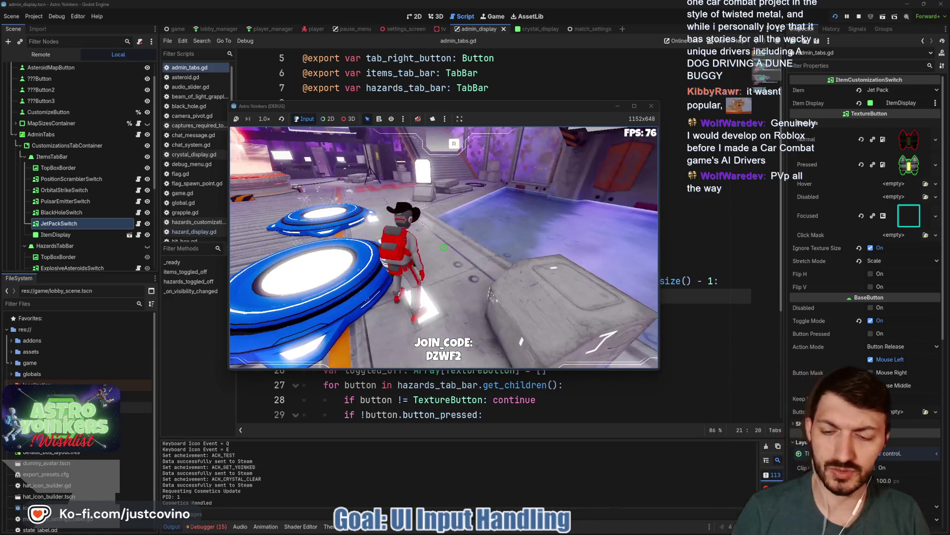
key(w)
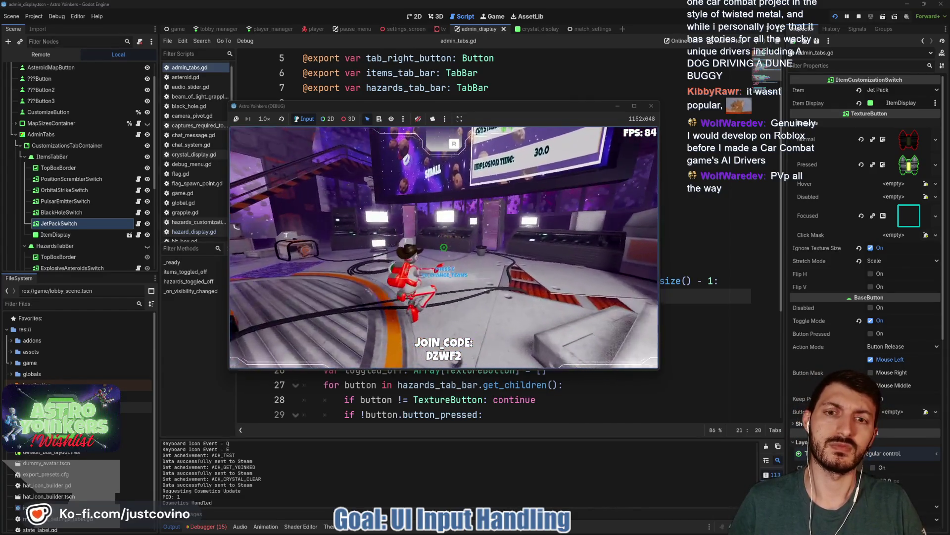
key(Escape)
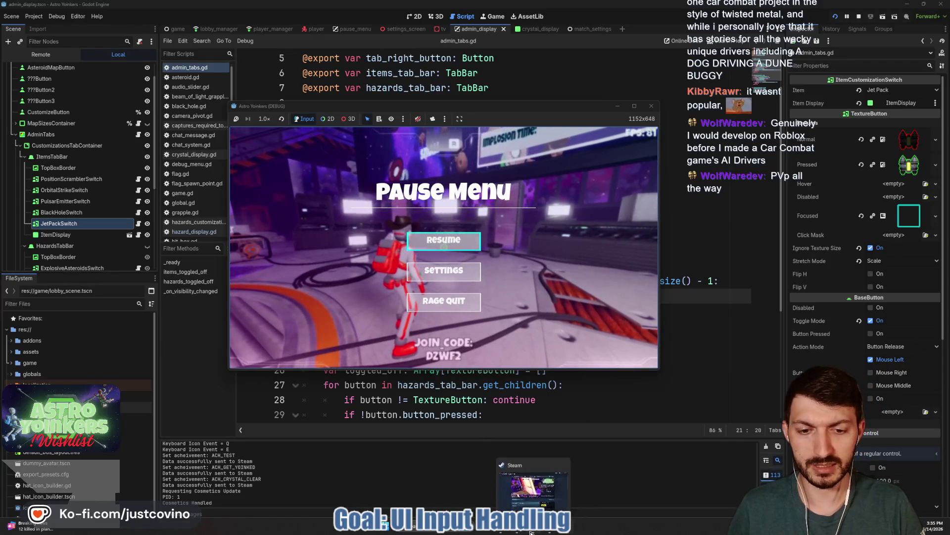
click(555, 532)
mouse_move(174, 69)
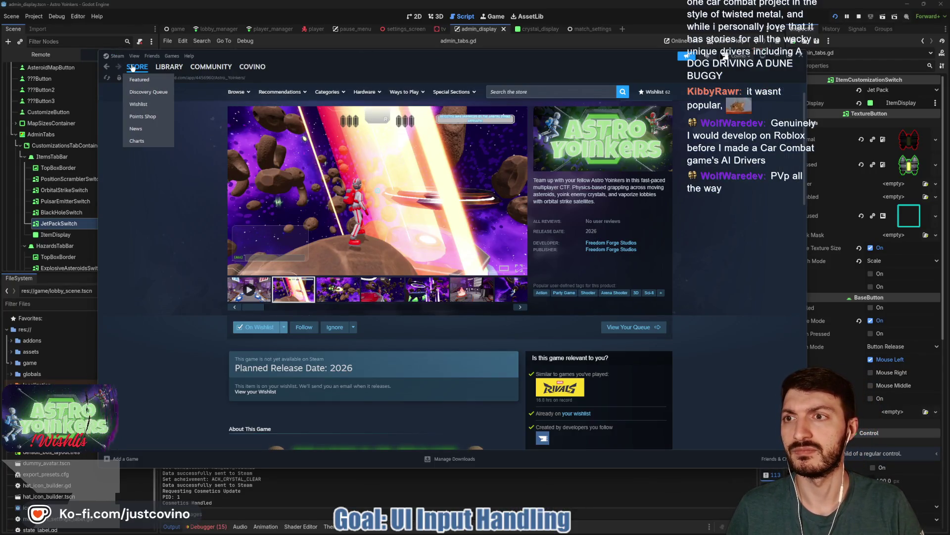
- Go back to the Steam store front page and scroll down through it
key(alt+Left)
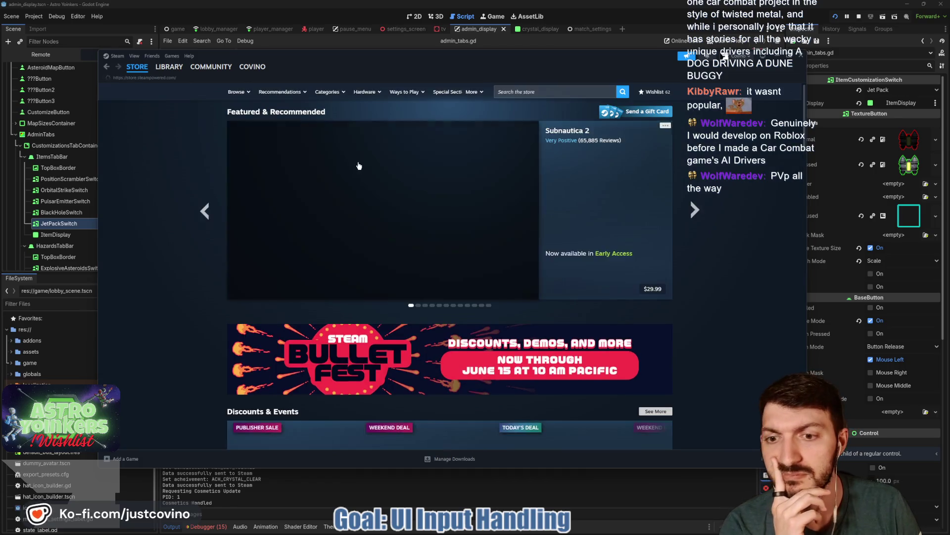
scroll(360, 168, down, 5)
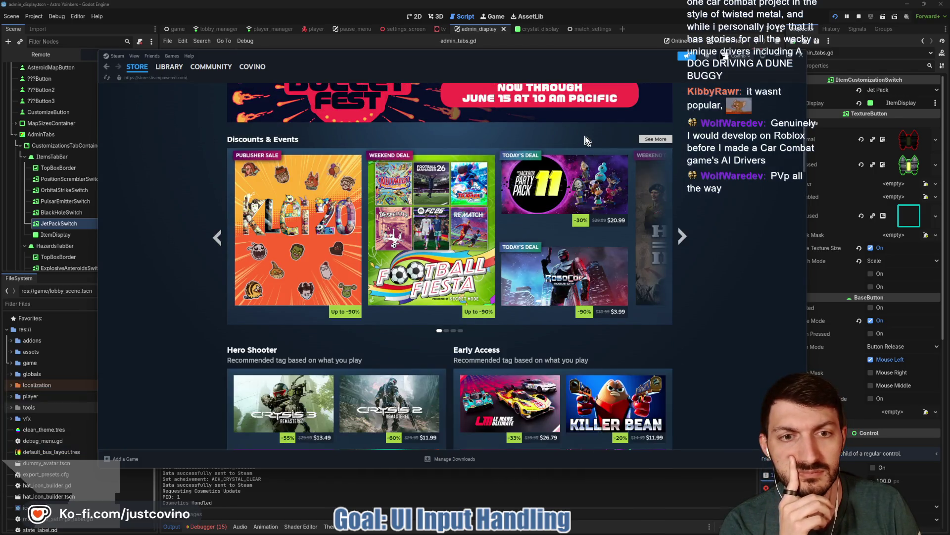
scroll(585, 136, down, 3)
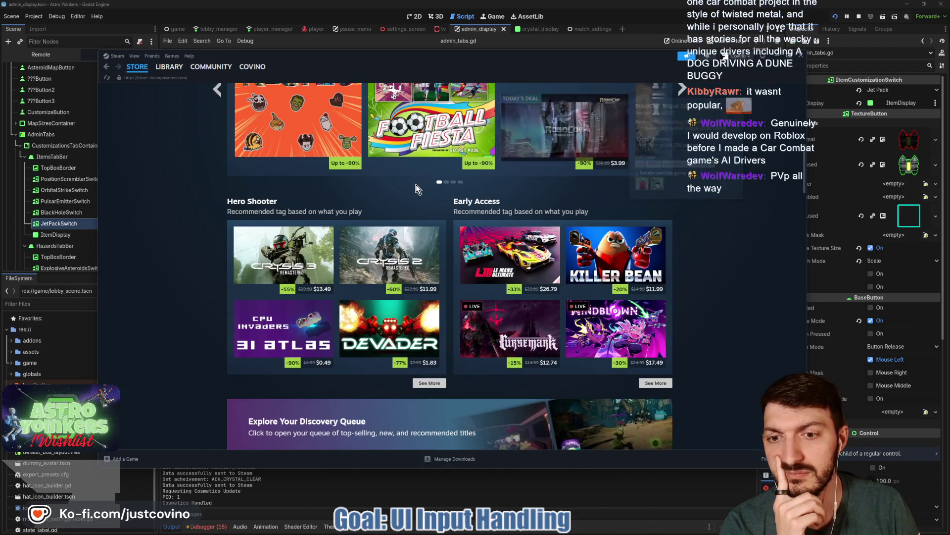
scroll(416, 186, down, 6)
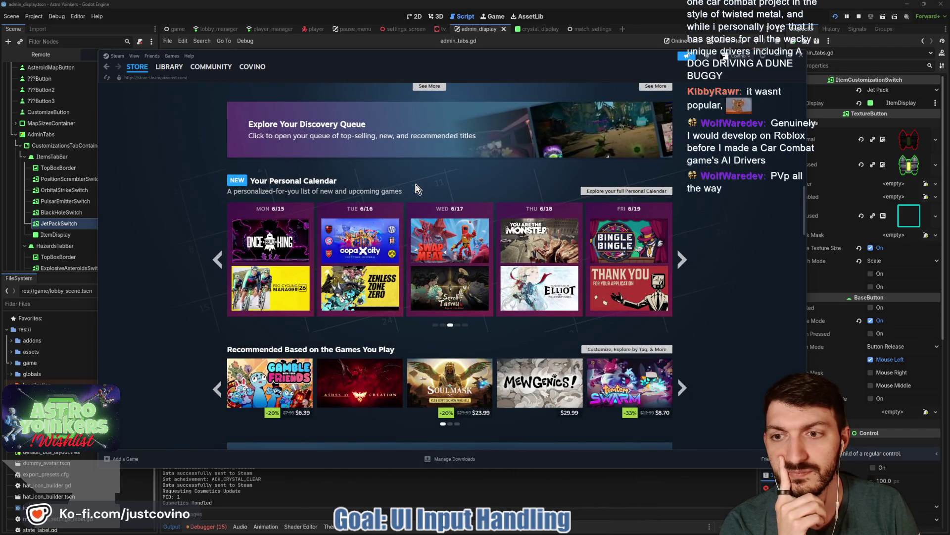
scroll(415, 185, down, 2)
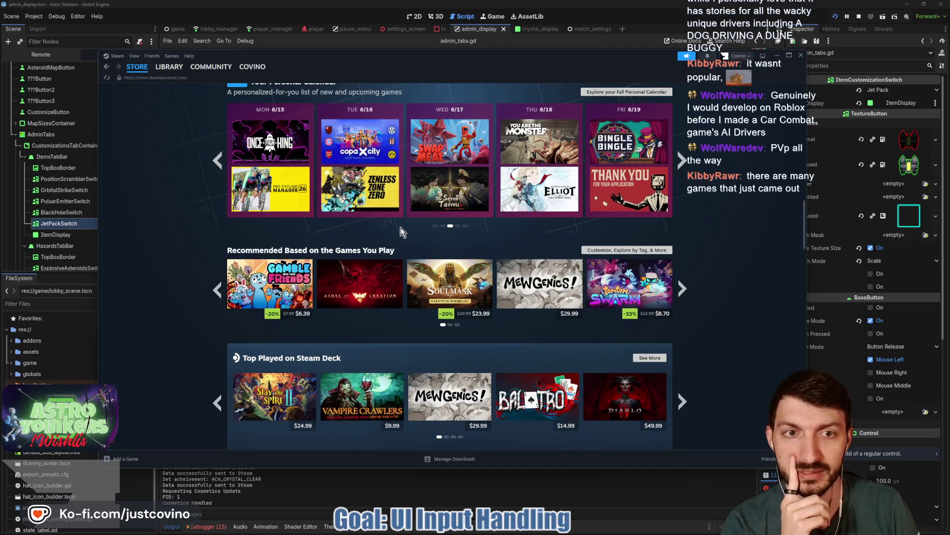
scroll(402, 229, down, 2)
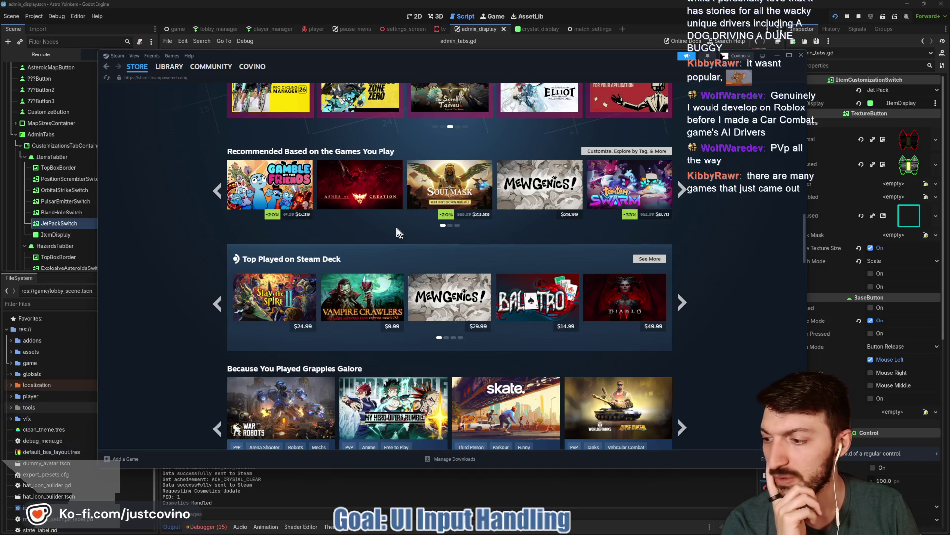
scroll(397, 228, down, 2)
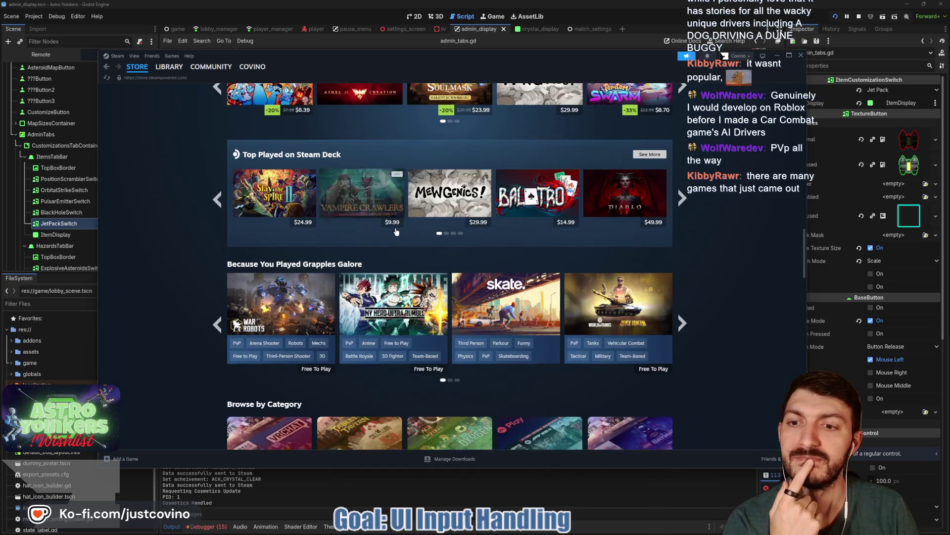
scroll(397, 229, down, 2)
scroll(384, 299, down, 2)
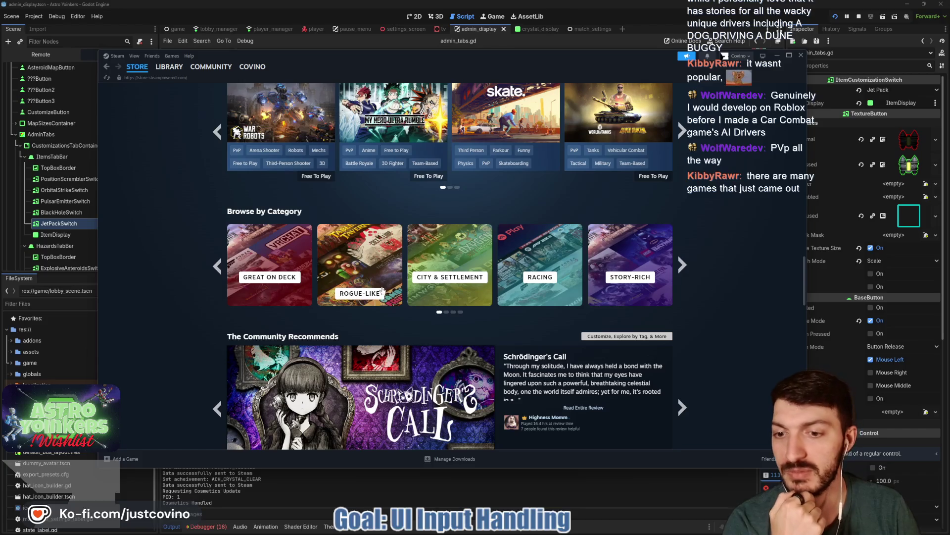
scroll(382, 291, down, 6)
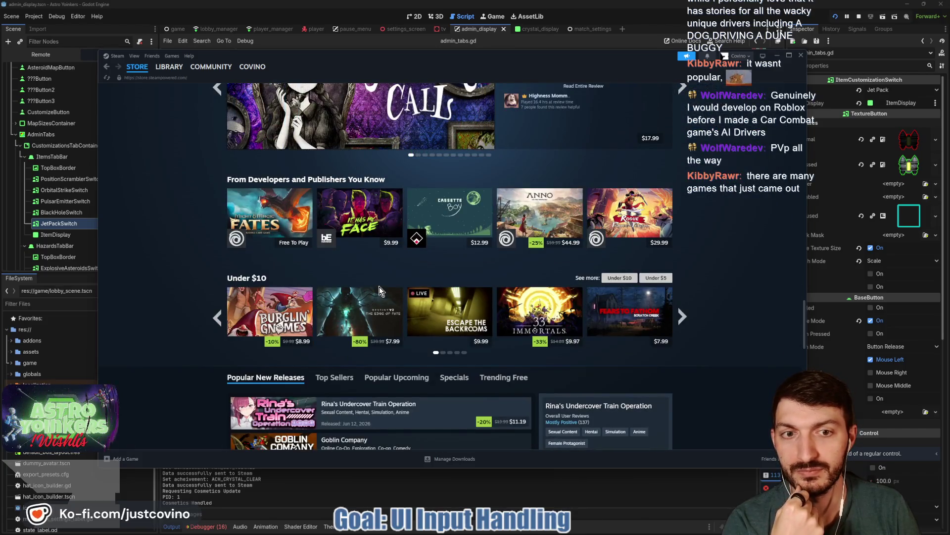
scroll(379, 287, down, 2)
scroll(390, 231, down, 2)
scroll(390, 231, down, 1)
- View the Top Sellers and Popular Upcoming lists on the store front page
click(334, 155)
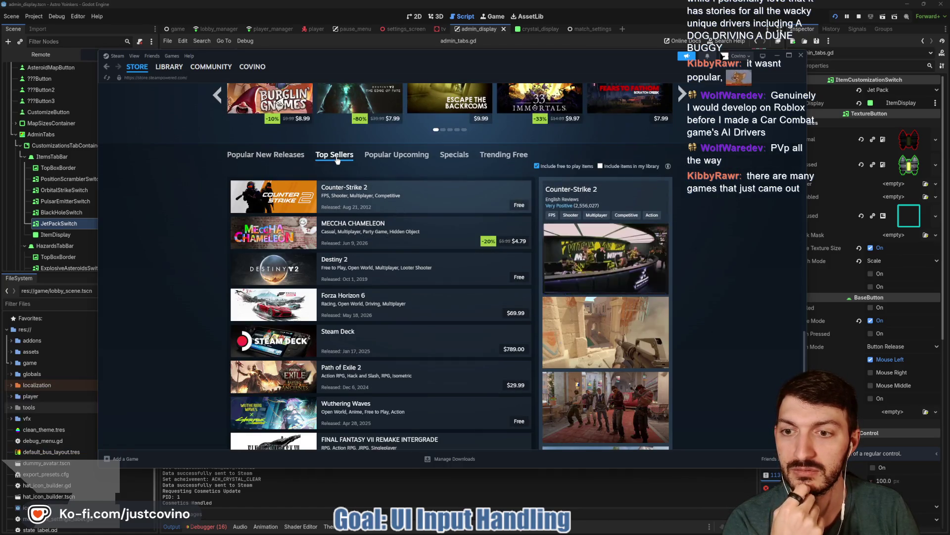
click(403, 156)
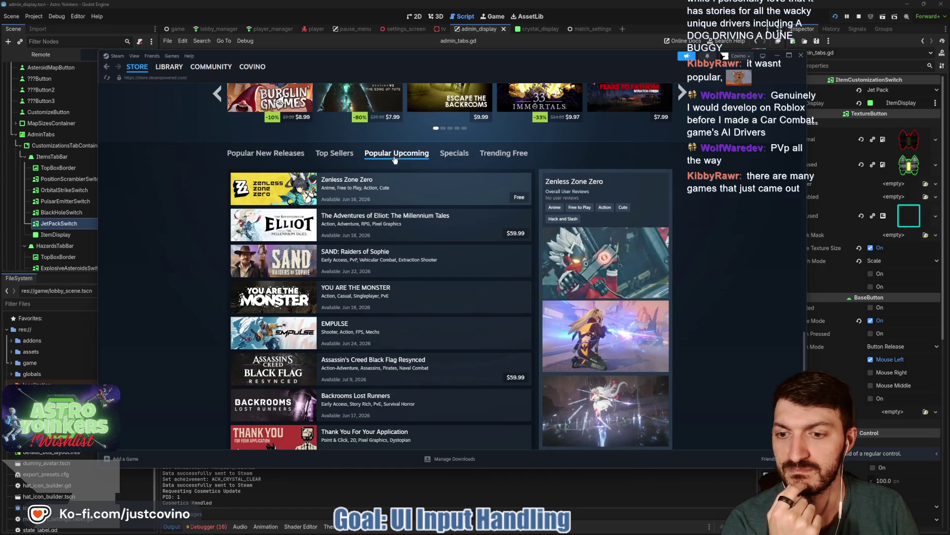
scroll(394, 160, down, 4)
scroll(395, 160, up, 4)
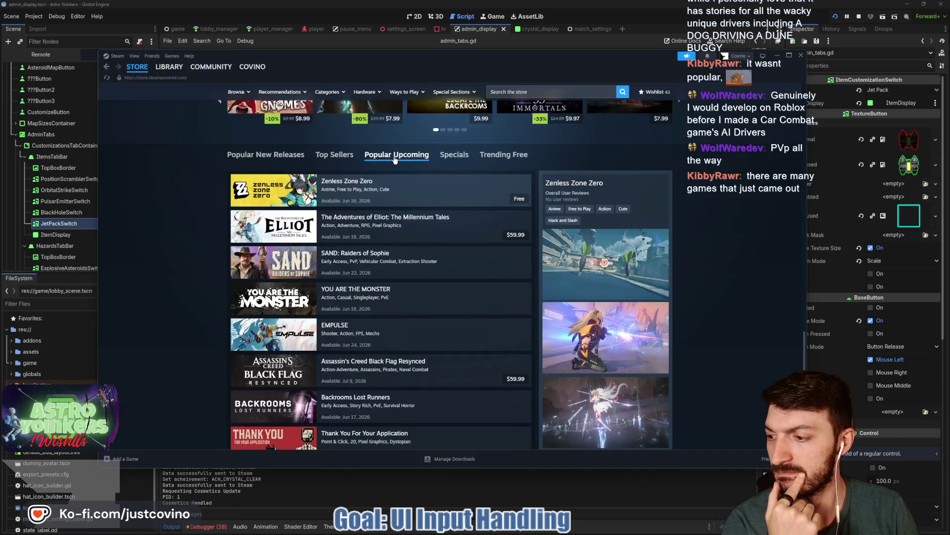
scroll(395, 160, up, 10)
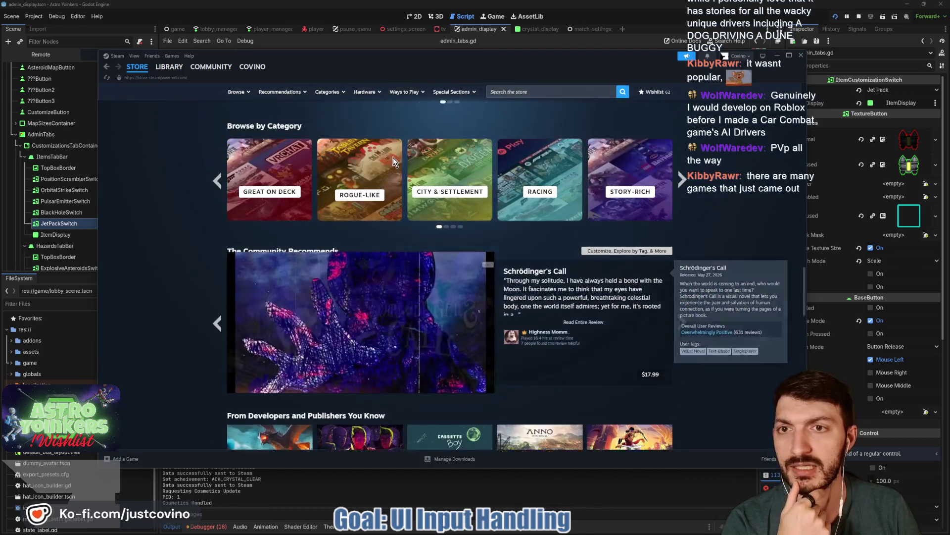
scroll(393, 158, up, 8)
- Search the store for 'voidlin' and open the Voidling Bound page
click(508, 91)
text(voidlin)
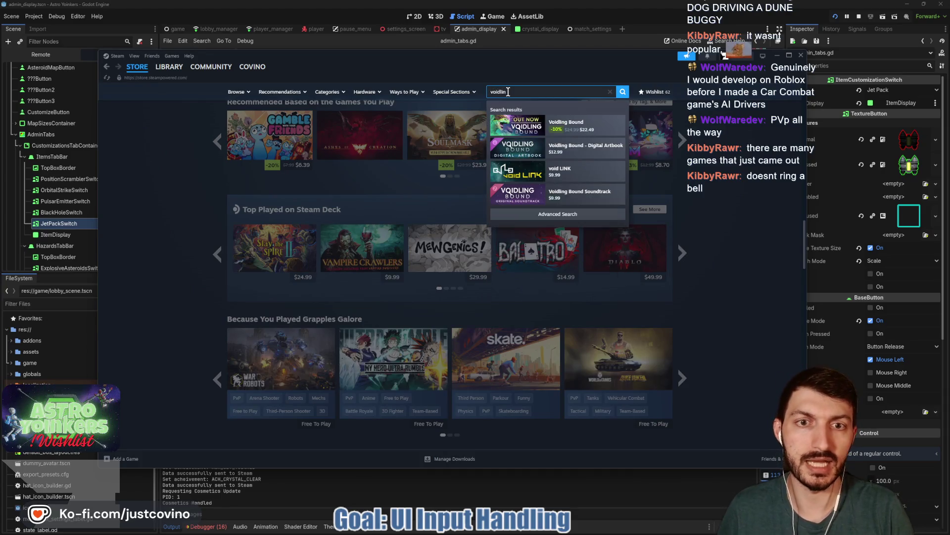
click(617, 129)
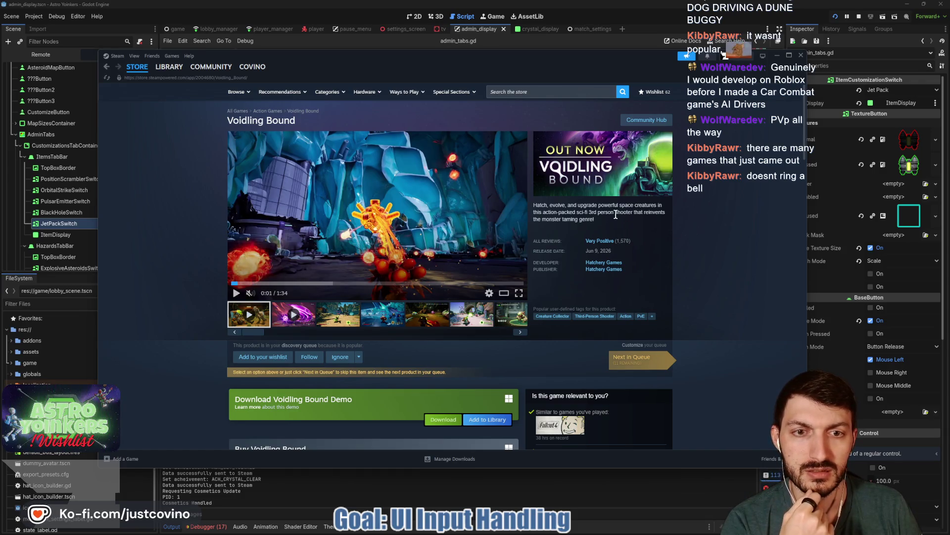
drag(598, 219, 589, 212)
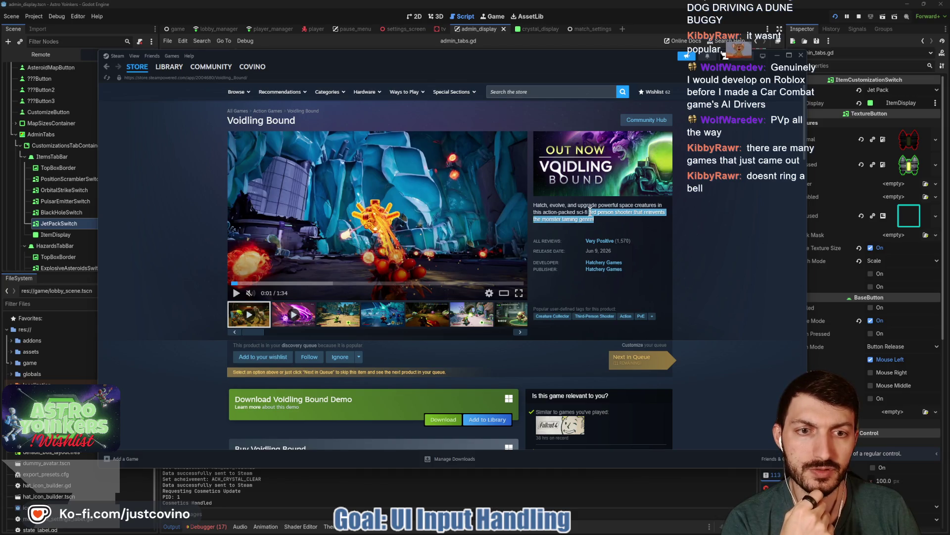
click(606, 223)
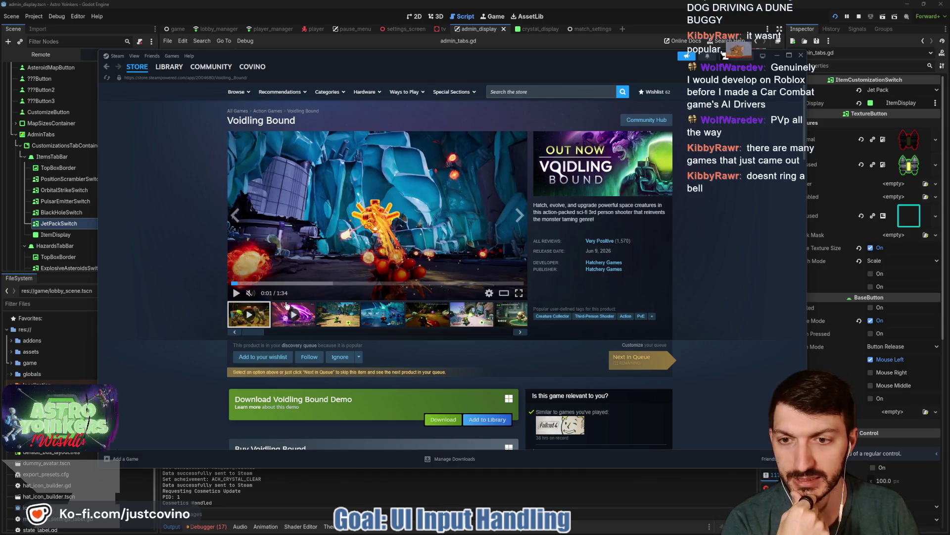
- Show Voidling Bound's third through sixth screenshots large, then the cave and icy ones
click(339, 312)
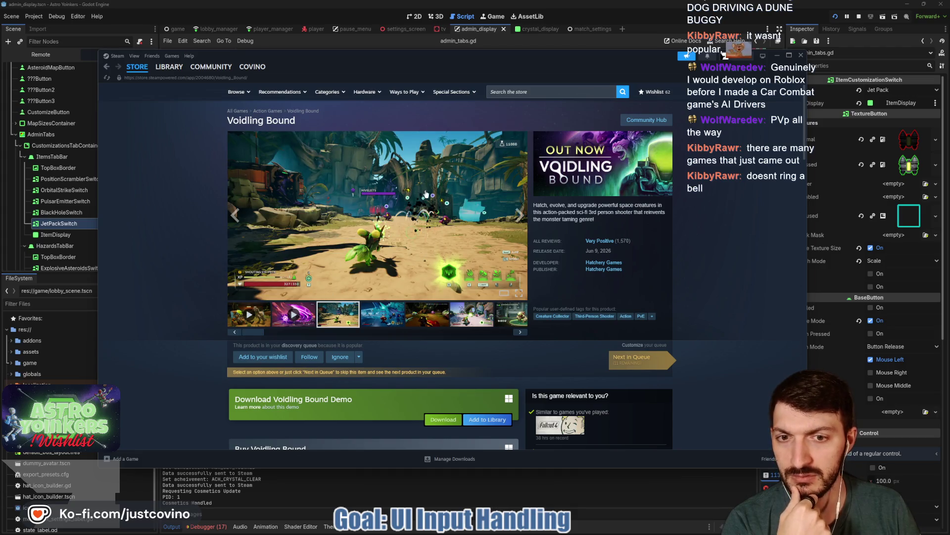
click(382, 321)
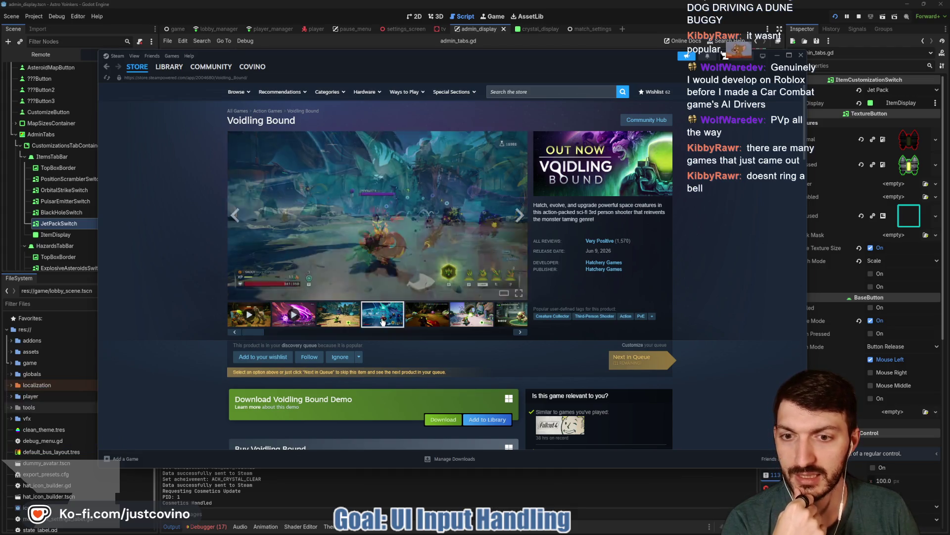
click(426, 322)
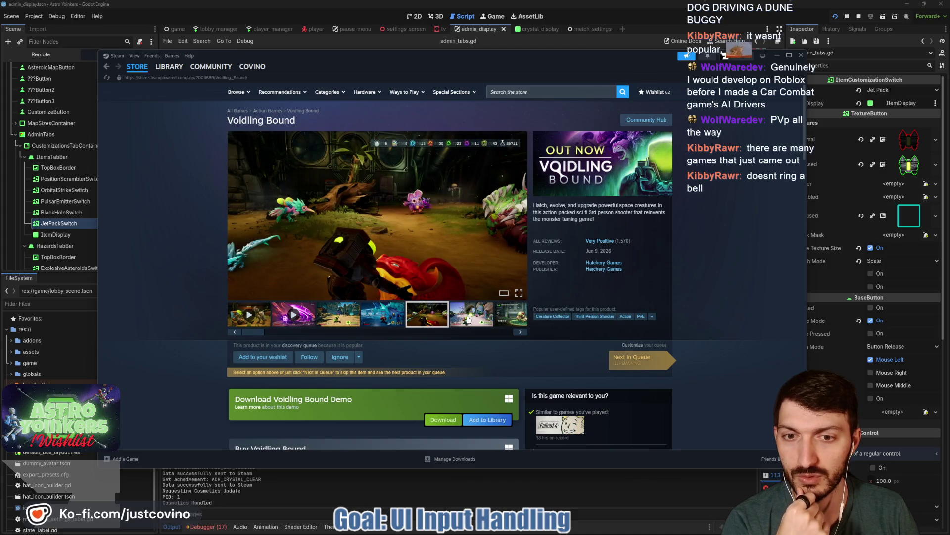
click(468, 319)
scroll(361, 324, down, 5)
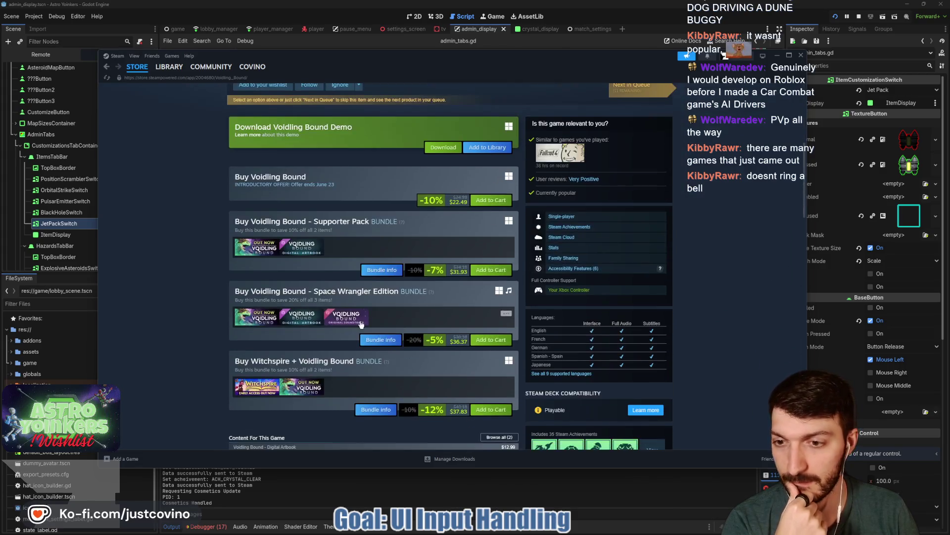
scroll(349, 321, down, 4)
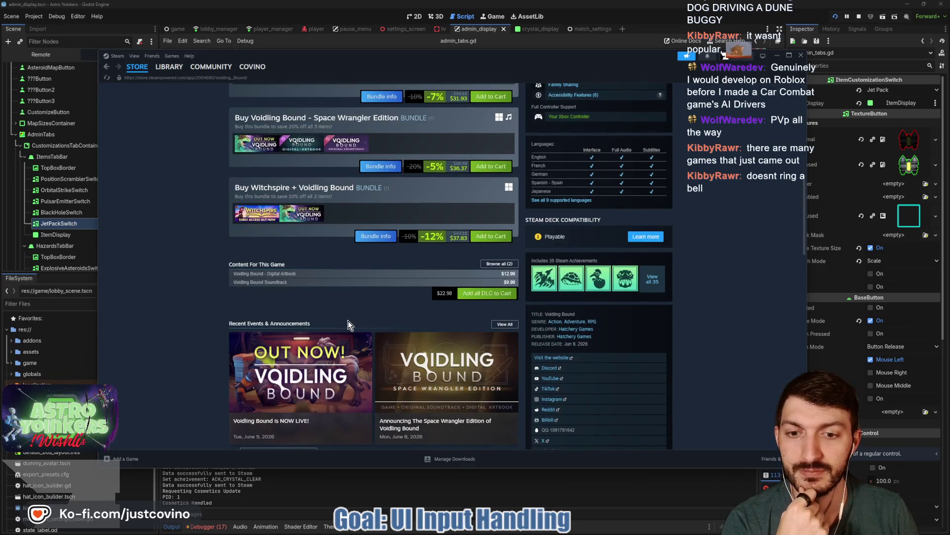
scroll(348, 321, up, 10)
click(427, 314)
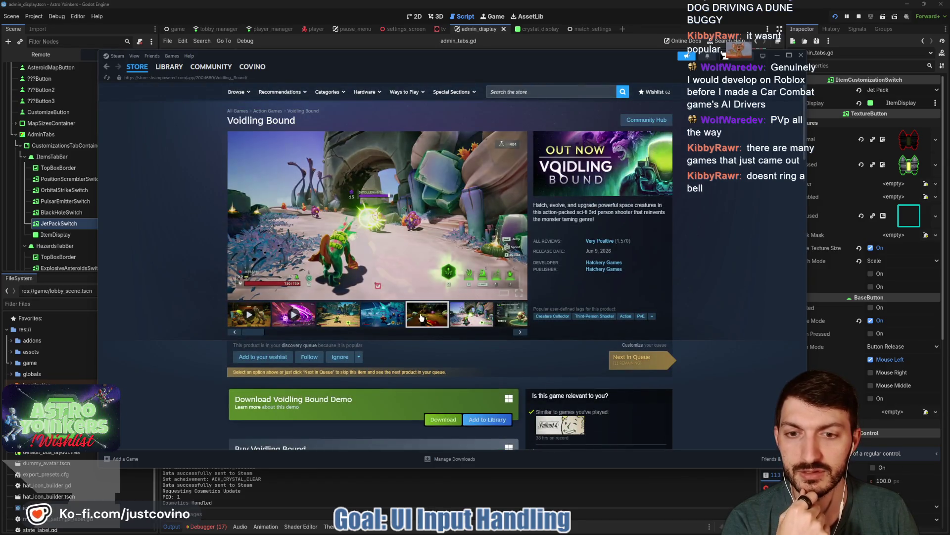
click(388, 319)
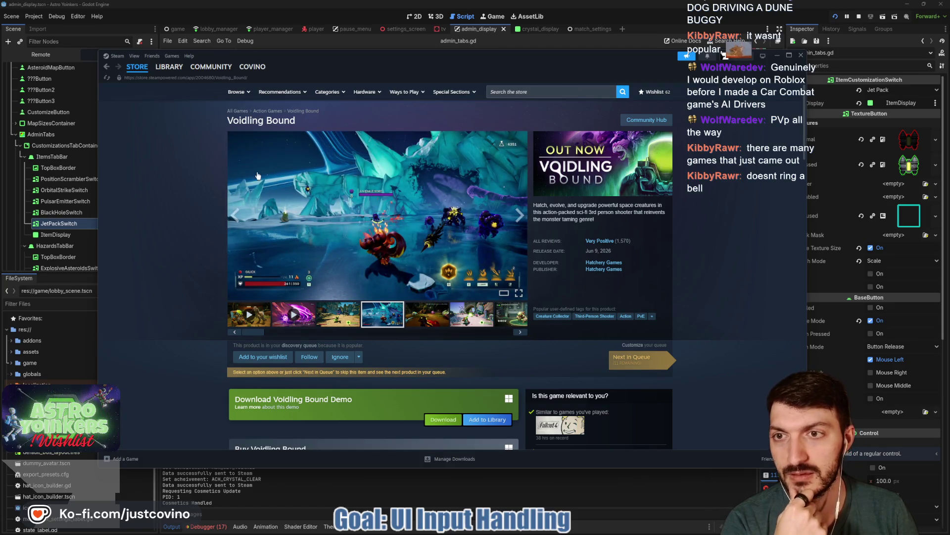
- Search 'astro yoinkers', open its page, view the second screenshot, and minimize Steam
mouse_move(139, 72)
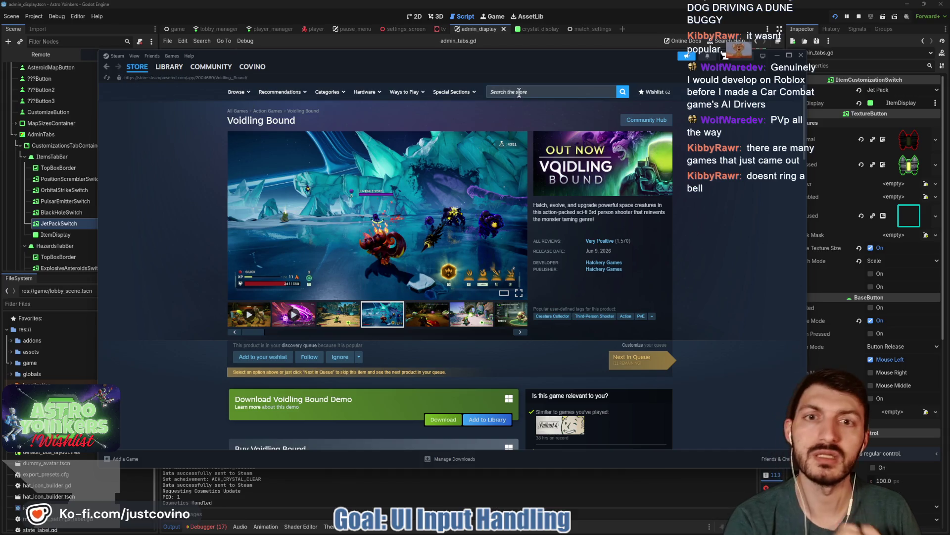
click(518, 91)
text(astro yo)
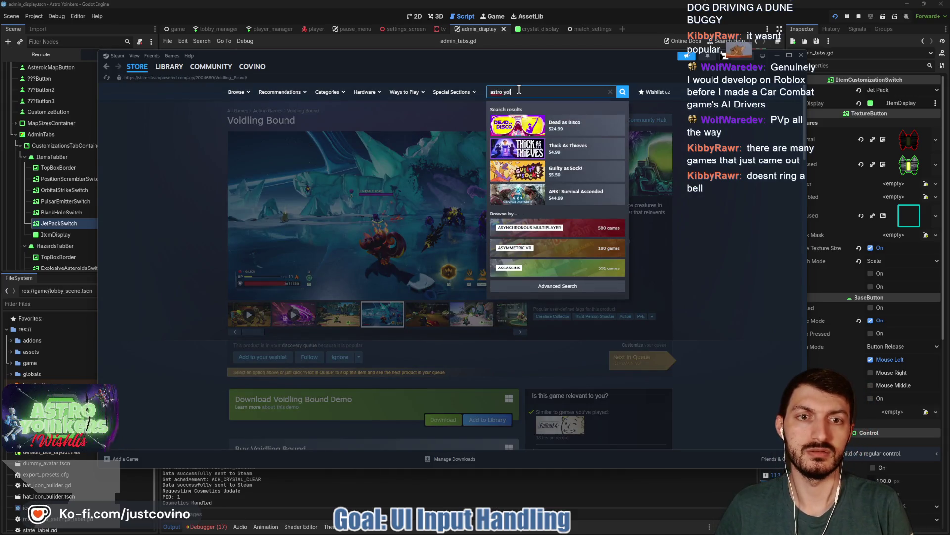
text(inkers)
click(564, 123)
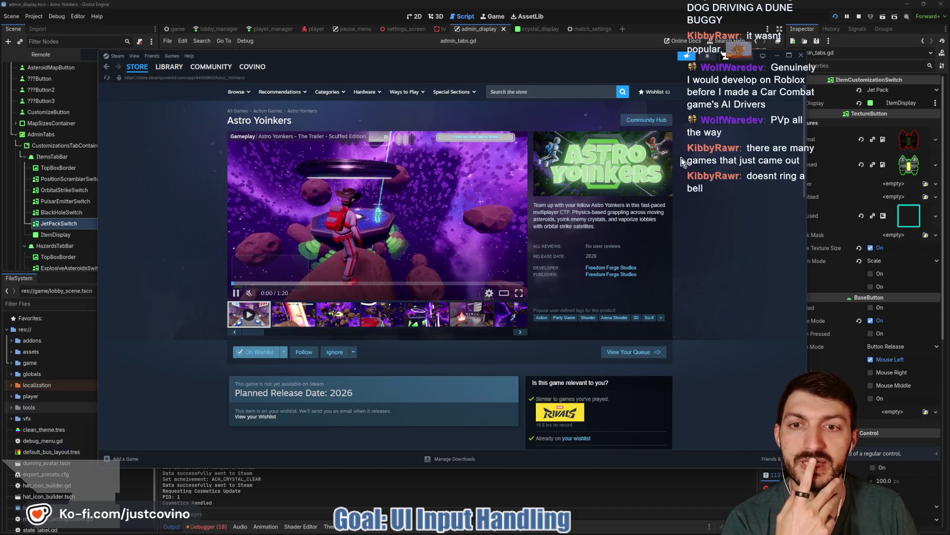
click(292, 323)
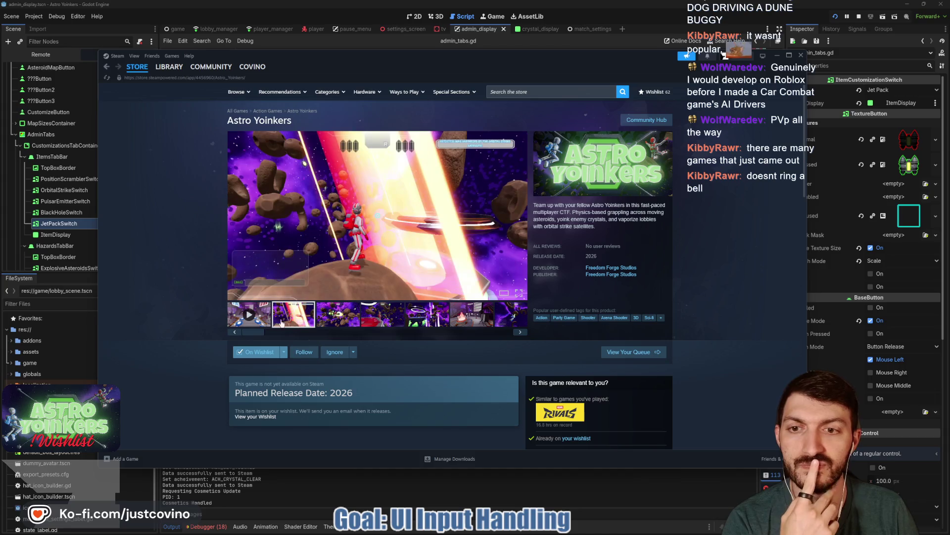
click(777, 57)
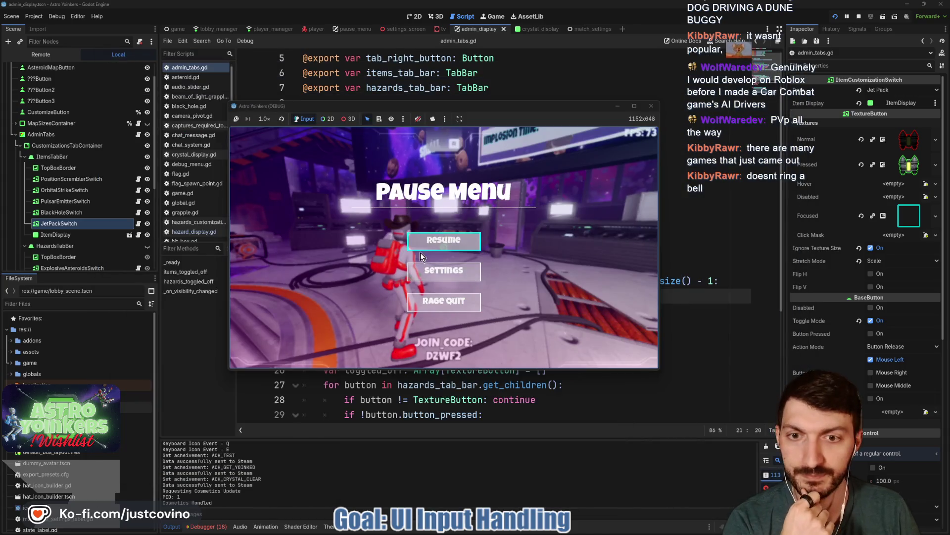
- Resume the game and switch off all five items in the Customize panel's Items tab
click(457, 239)
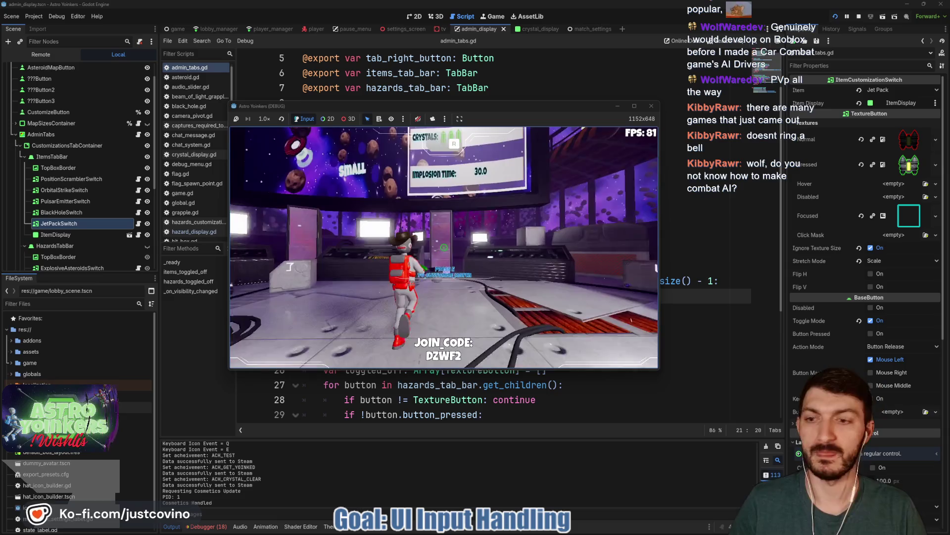
key(e)
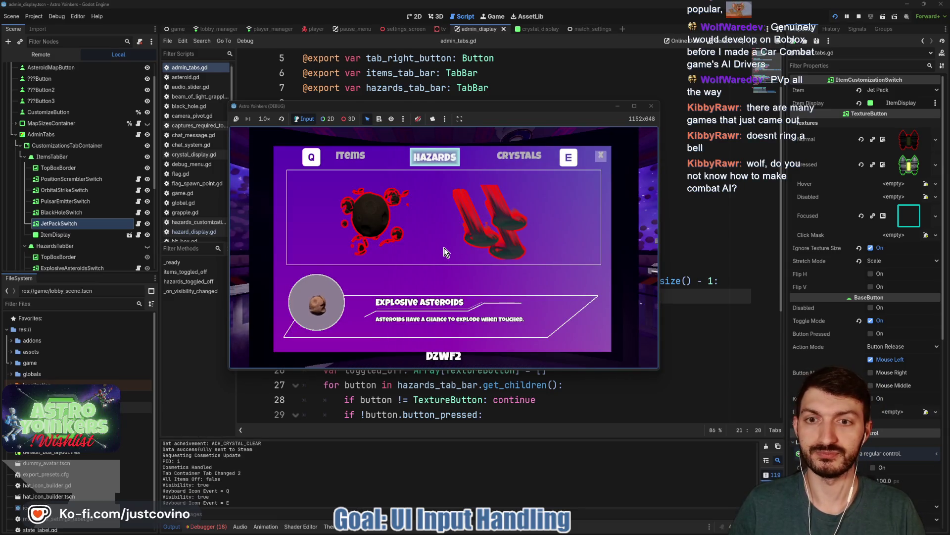
key(q)
click(444, 247)
click(306, 198)
click(305, 251)
click(436, 198)
click(556, 203)
key(Escape)
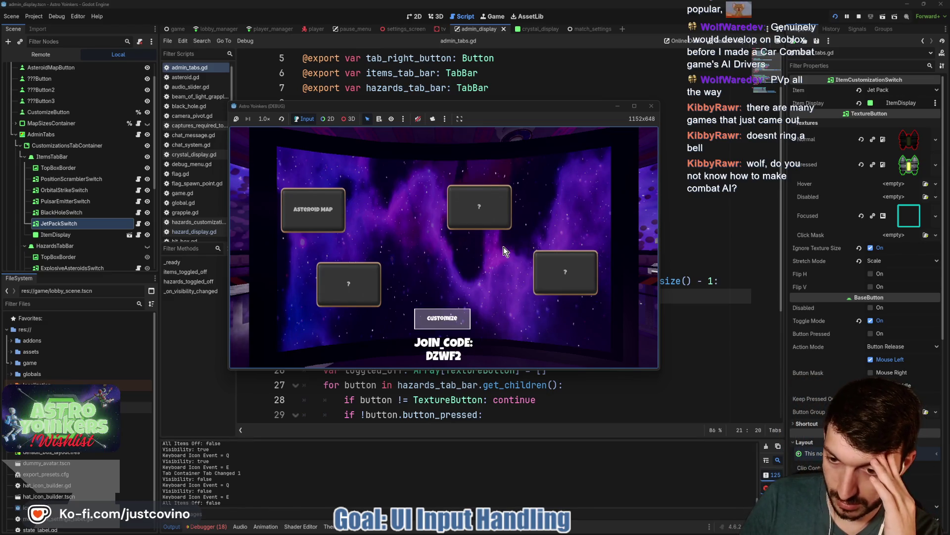
- Reopen the customization panel to check the items, then stop the game with F8
click(434, 315)
mouse_move(429, 251)
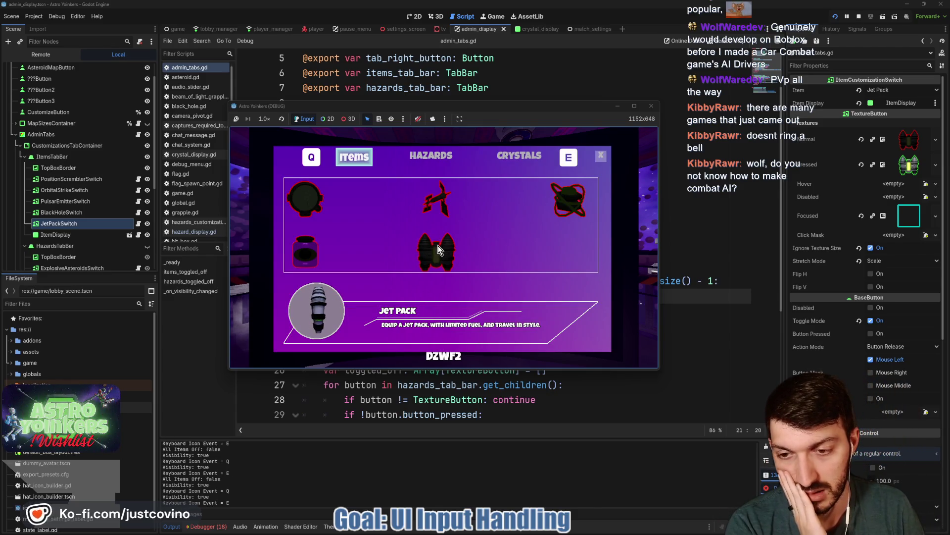
key(F8)
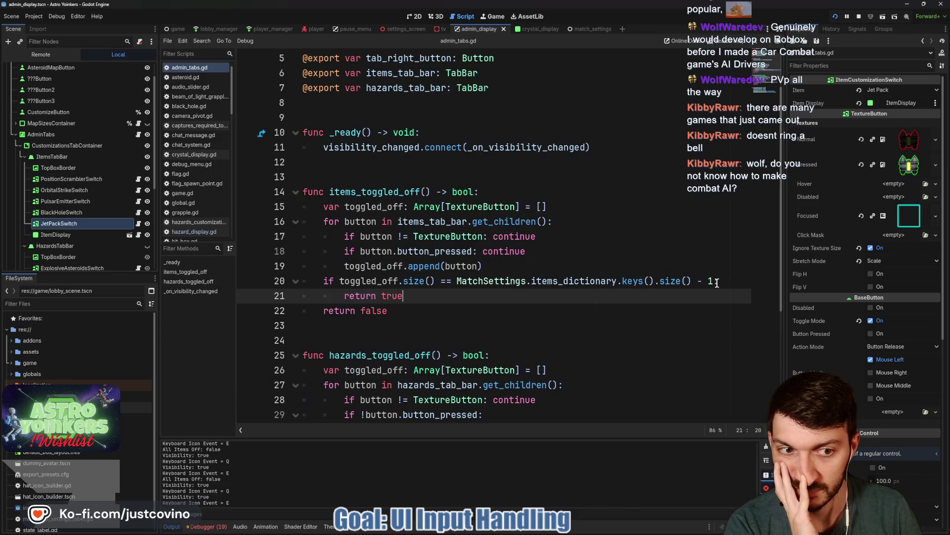
- Remove the - 1 from line 20's item count comparison and save admin_tabs.gd
click(703, 281)
double_click(670, 281)
click(713, 280)
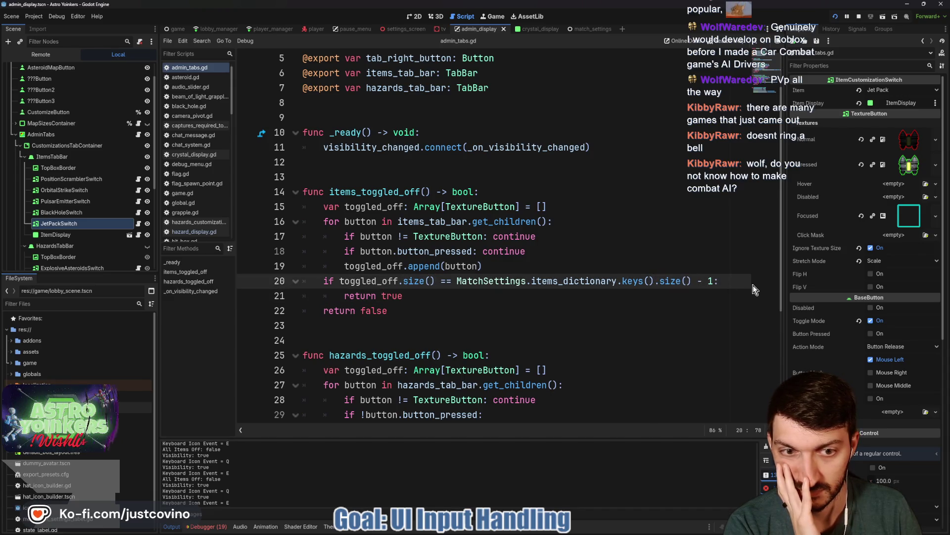
key(BackSpace)
key(BackSpace)
key(BackSpace)
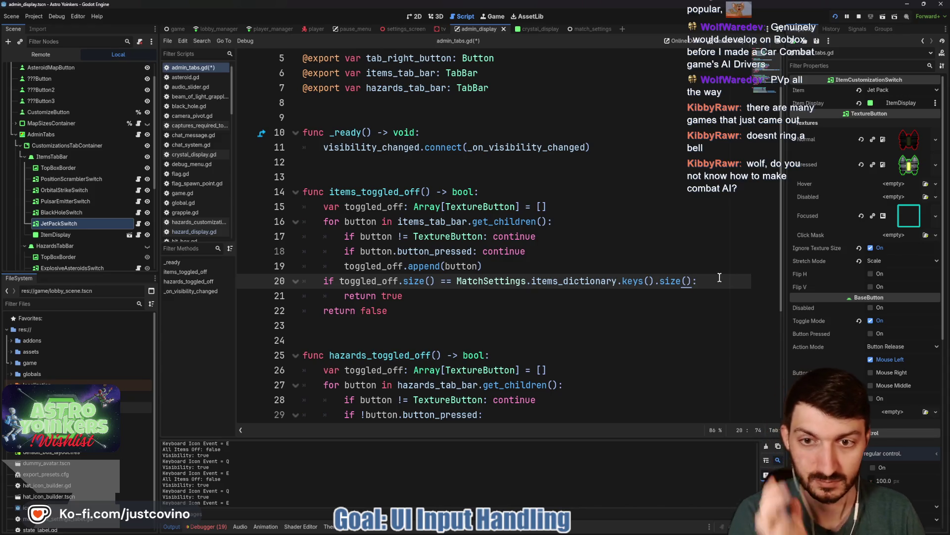
key(ctrl+s)
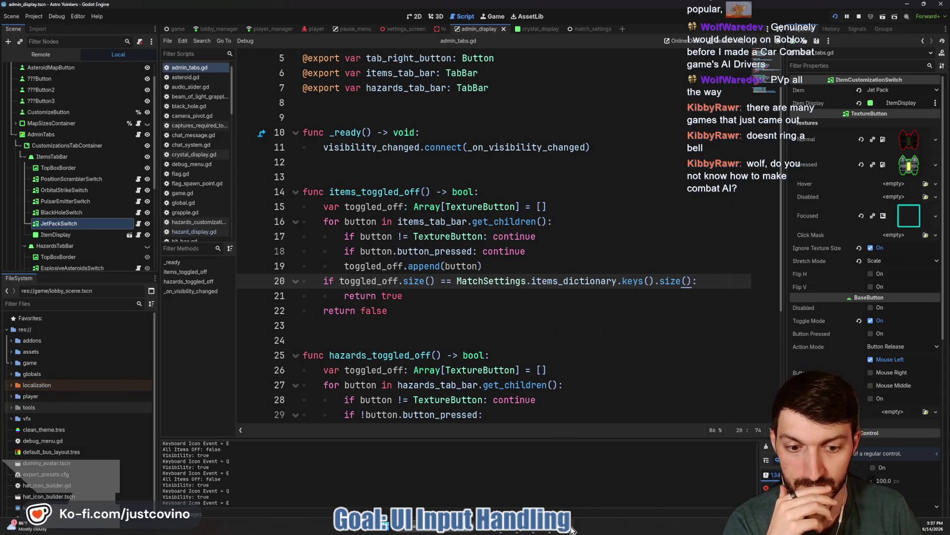
- In the running game, reopen and then close the item customization panel
click(607, 486)
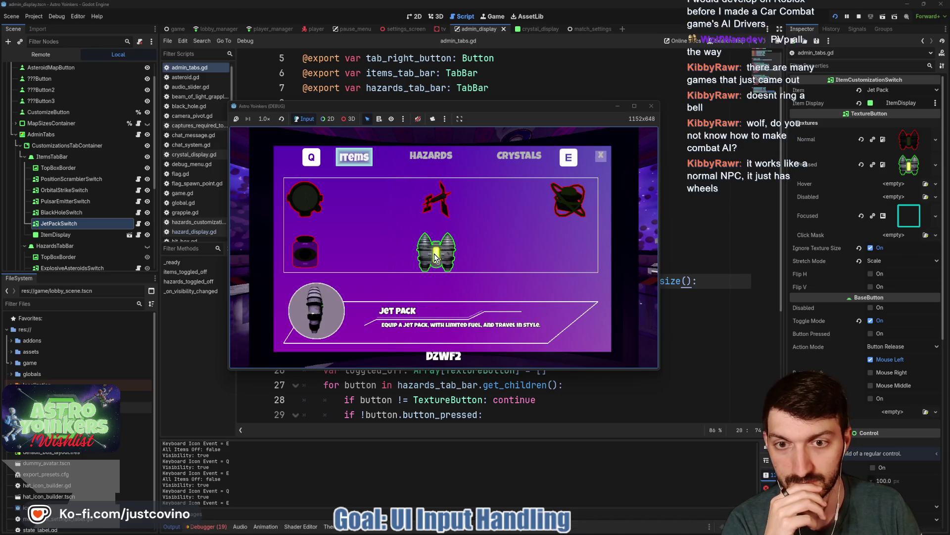
key(Escape)
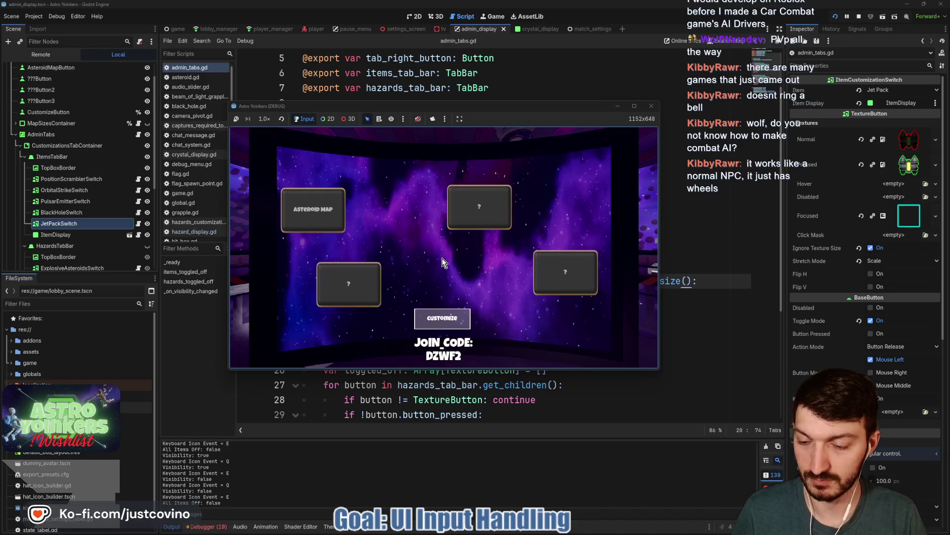
click(455, 318)
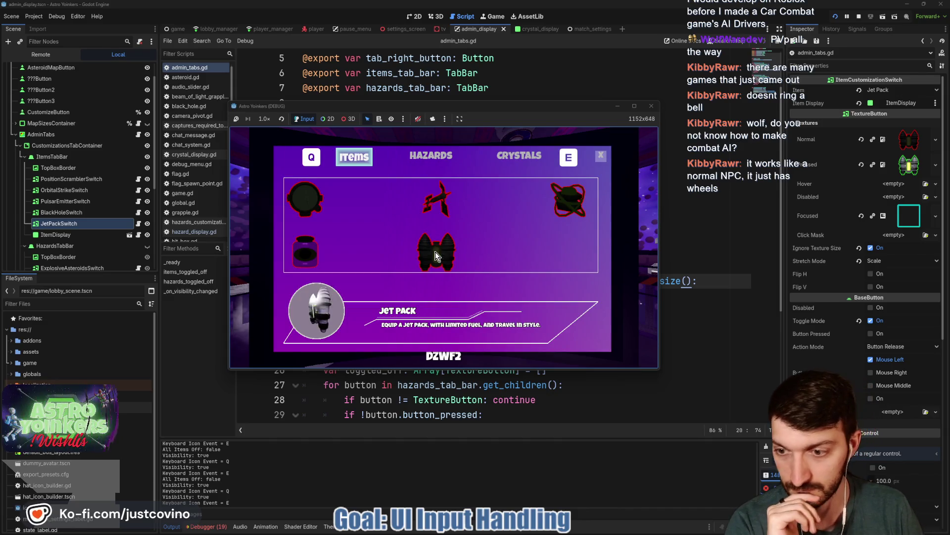
key(Escape)
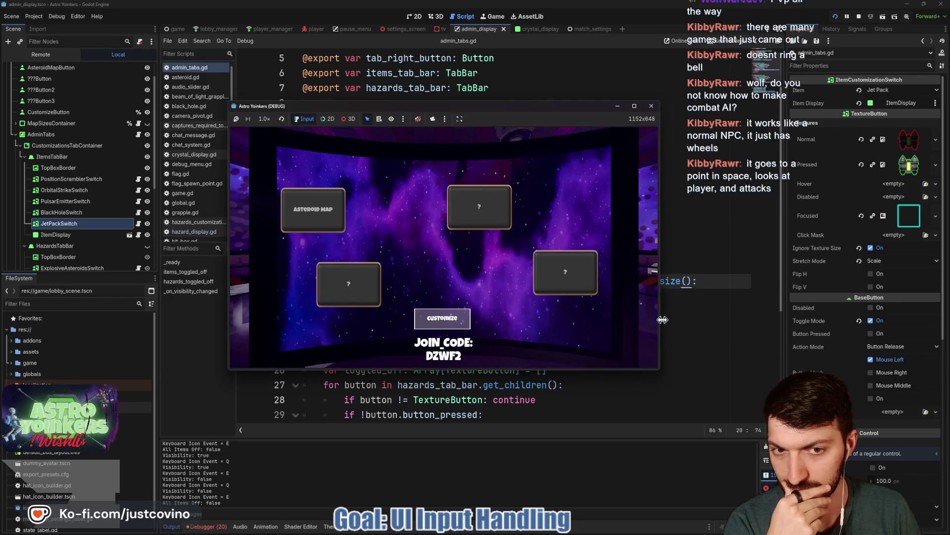
- Change line 20's equality check to a >= comparison
click(707, 307)
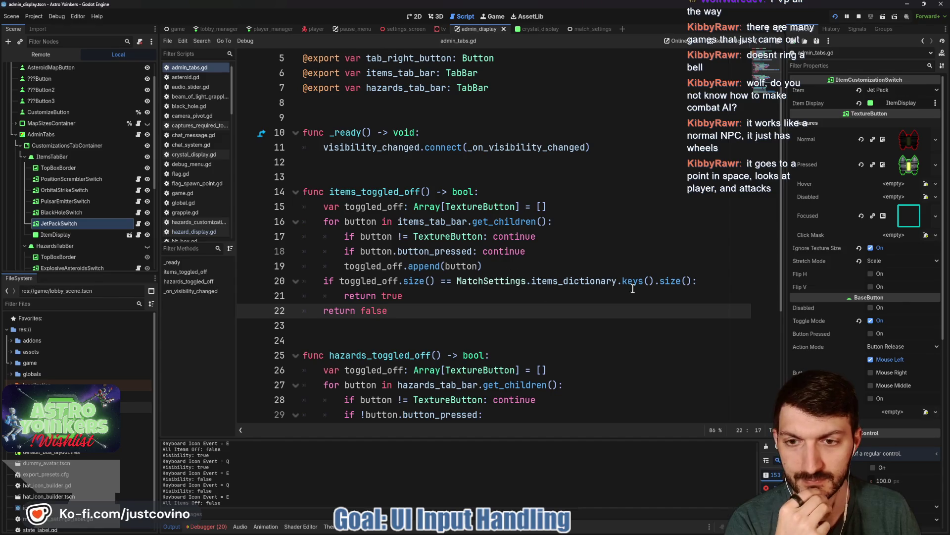
click(712, 283)
click(548, 281)
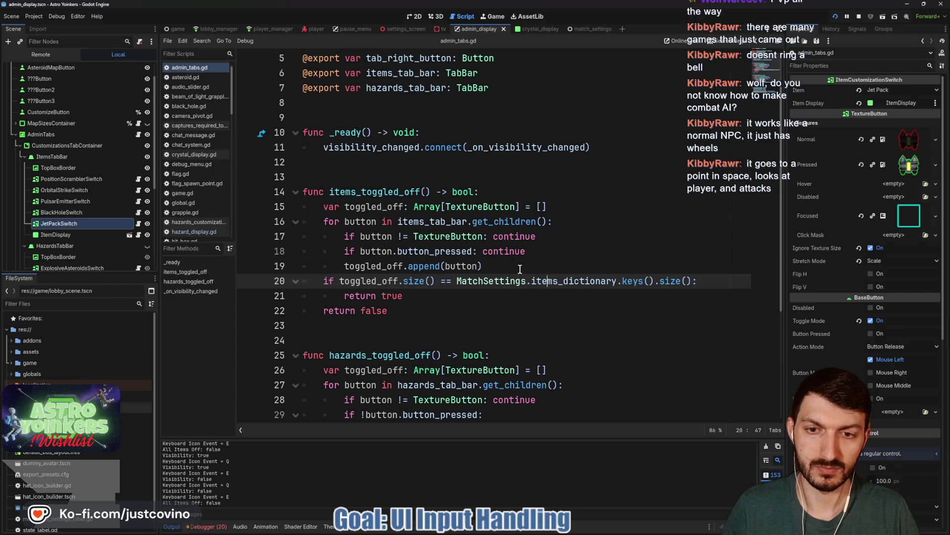
key(BackSpace)
text(>)
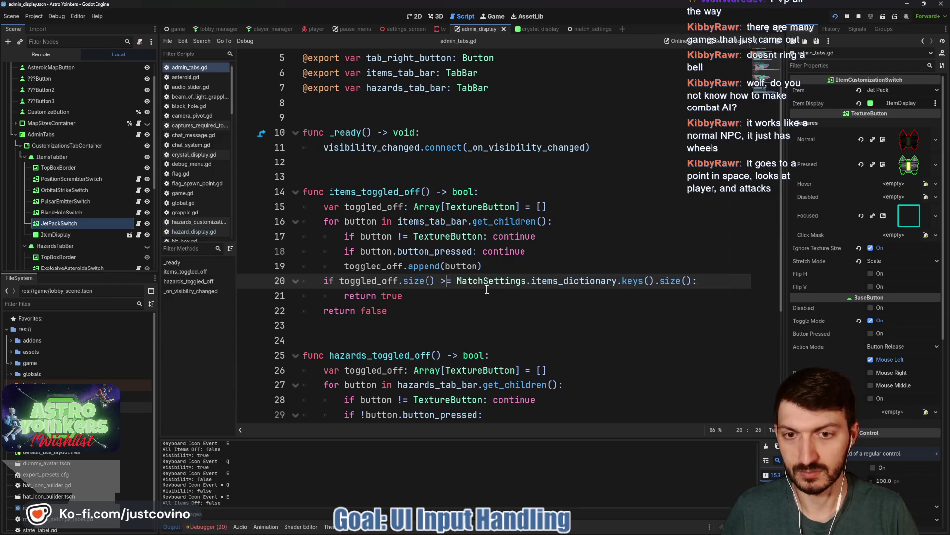
- Add a print above the check showing toggled_off.size and items_dictionary.keys().size(), then save
key(ctrl+shift+Return)
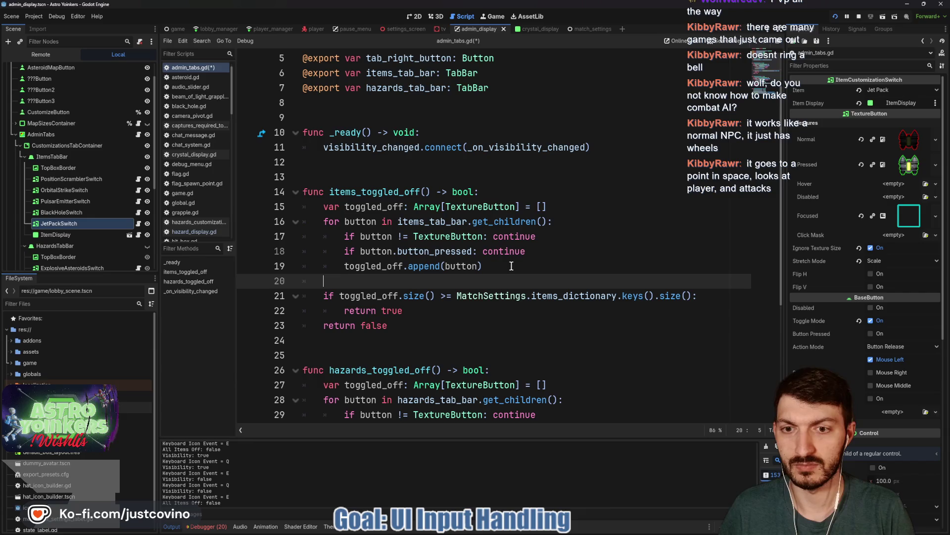
text(print)
key(Return)
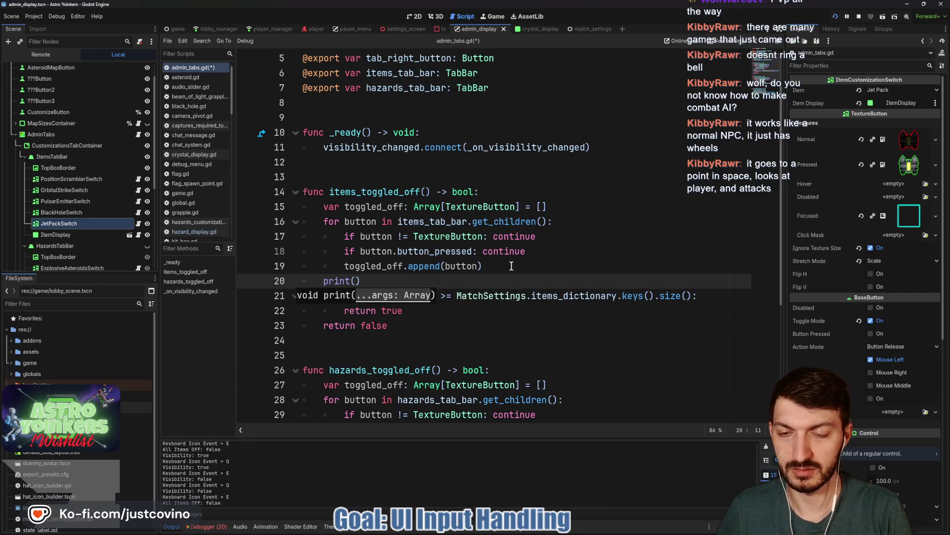
text(tog)
key(Return)
text(.s)
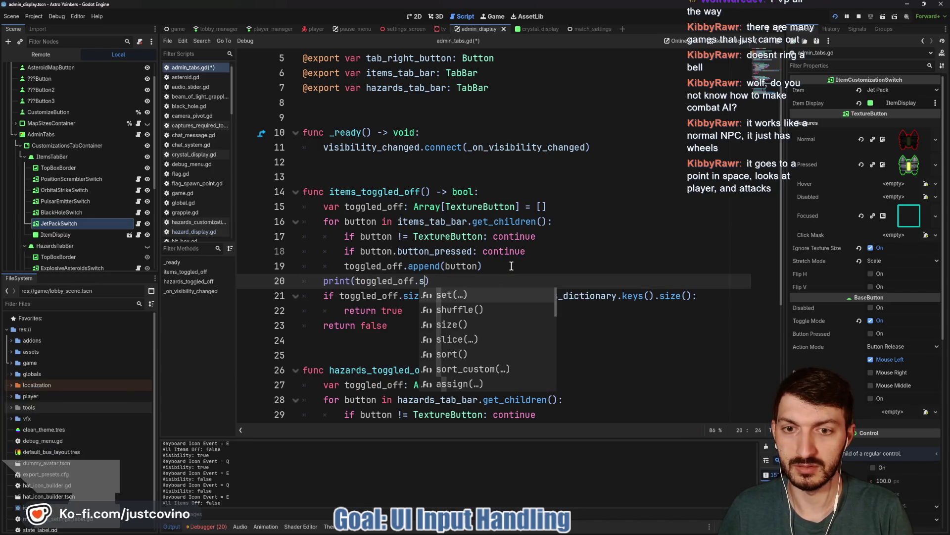
text(ize)
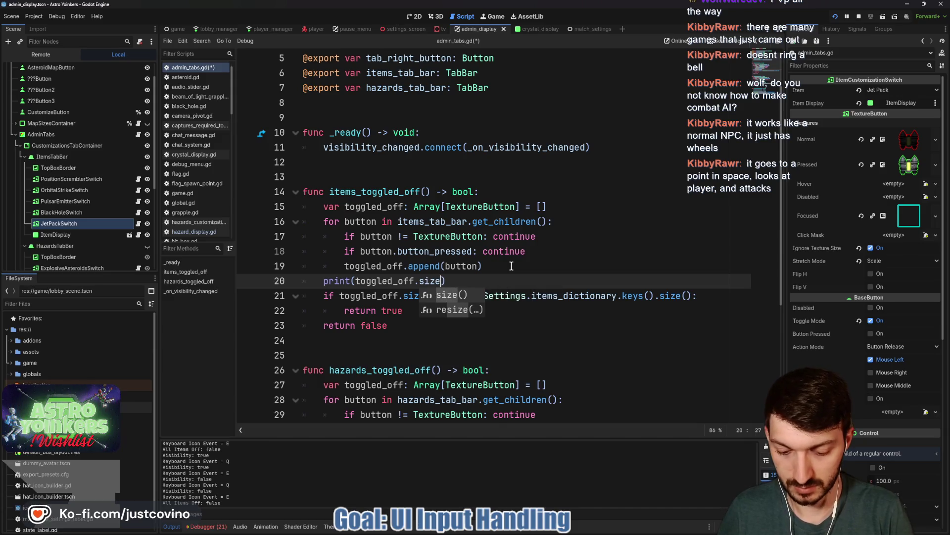
text(,)
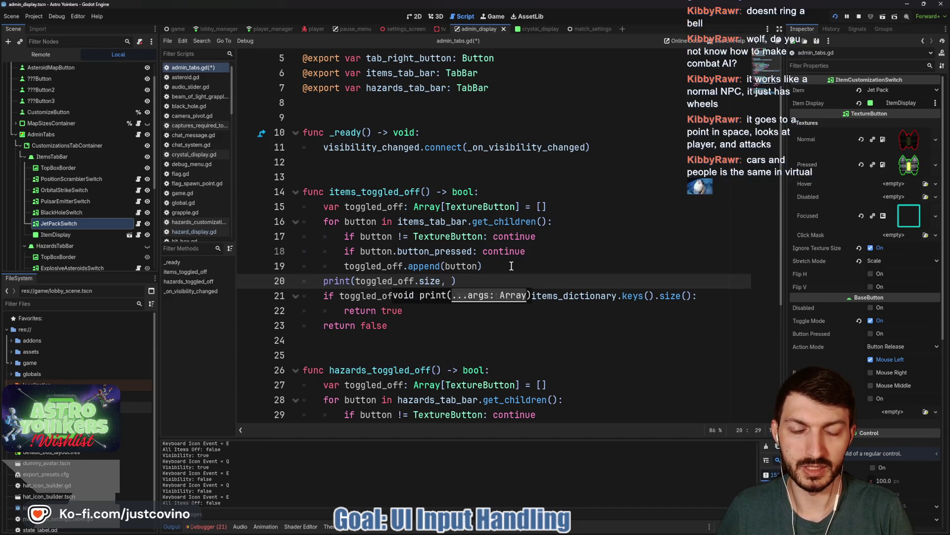
mouse_move(692, 296)
mouse_down()
mouse_move(457, 295)
mouse_move(688, 297)
mouse_up()
key(ctrl+c)
click(451, 281)
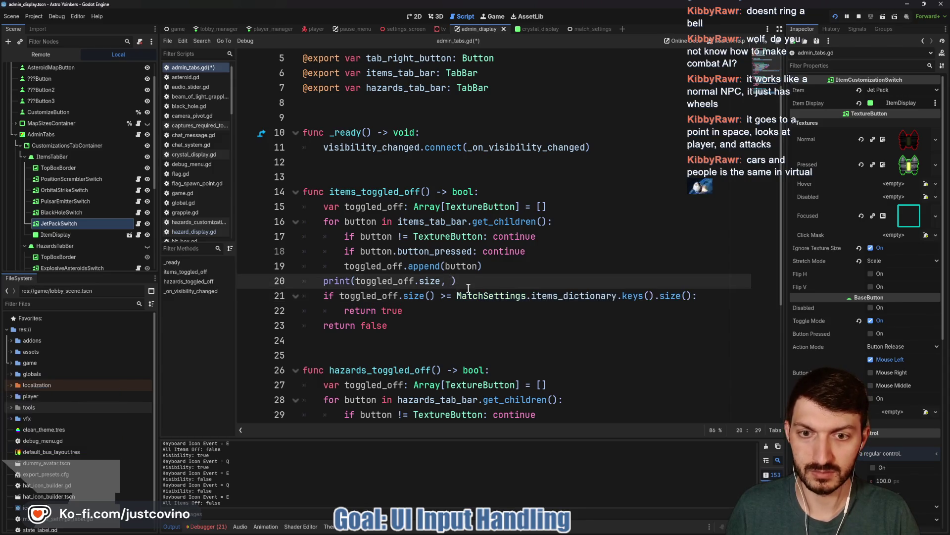
key(ctrl+v)
key(ctrl+s)
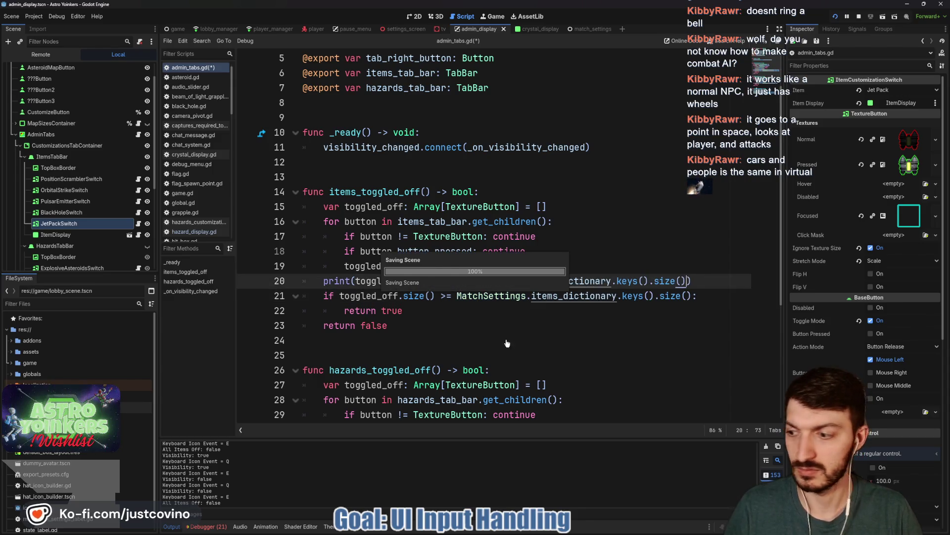
- Open the game's item panel, then make the print call toggled_off.size() and save
mouse_move(581, 524)
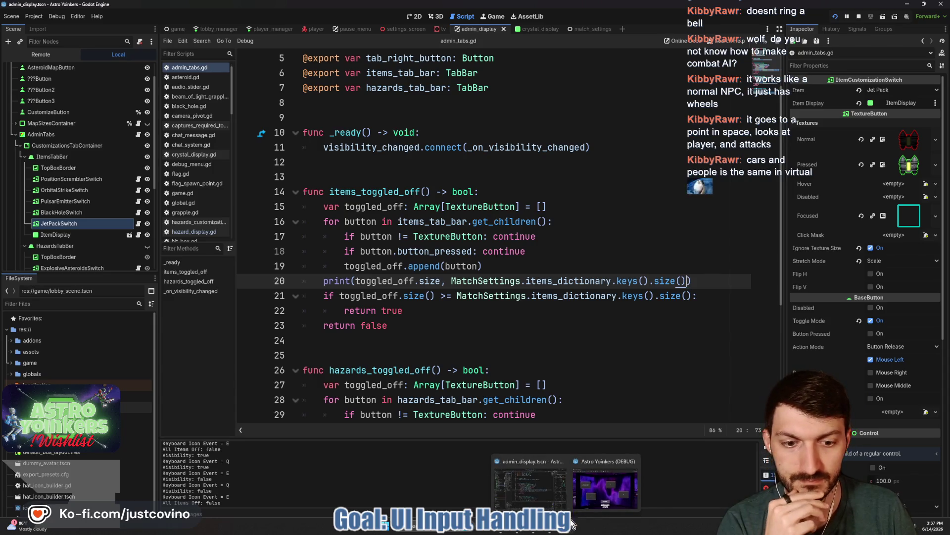
click(605, 487)
click(442, 317)
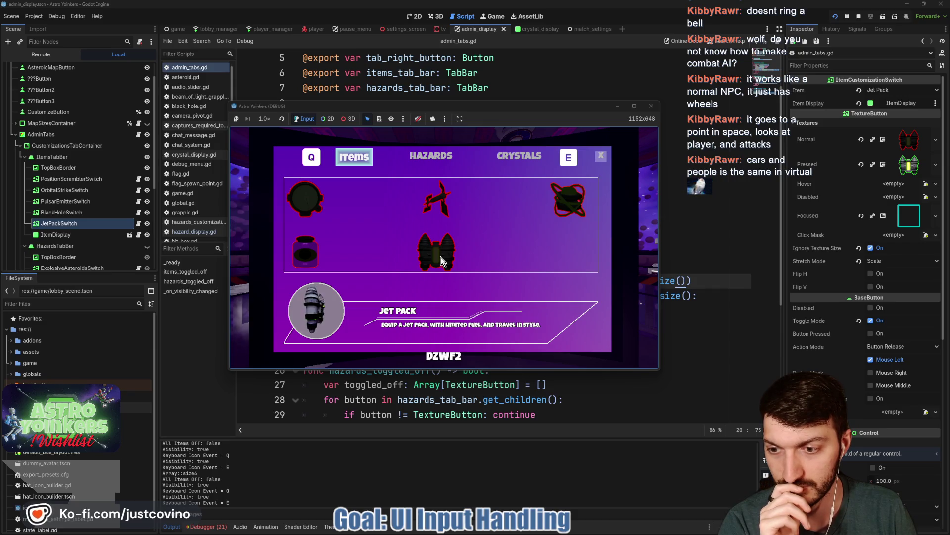
key(alt+Tab)
click(452, 280)
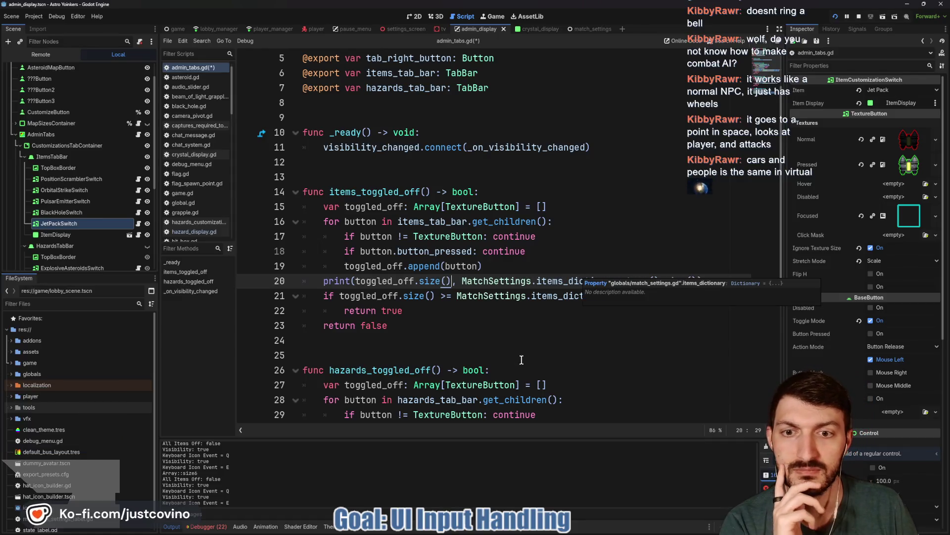
key(ctrl+s)
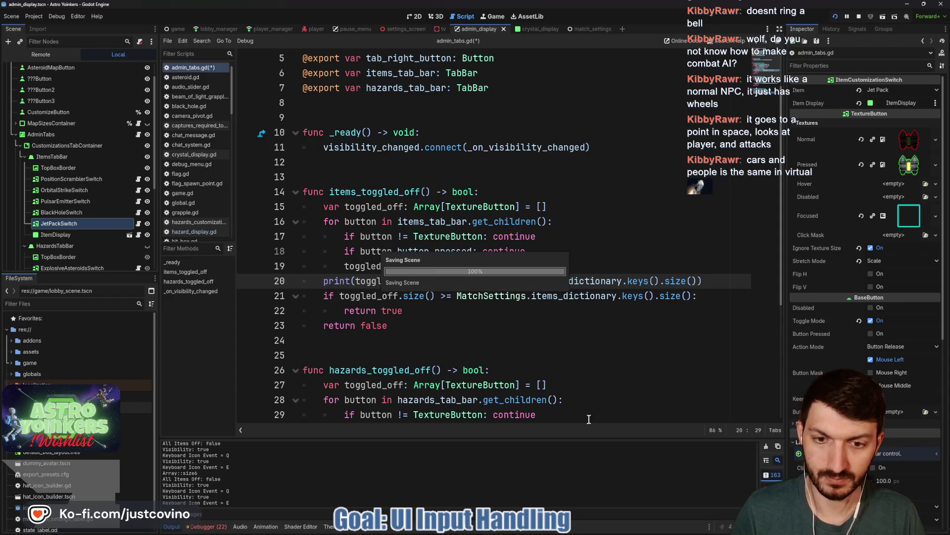
- In the running game, enable then disable Pulsar Emitter, and move the window lower
mouse_move(566, 531)
click(589, 507)
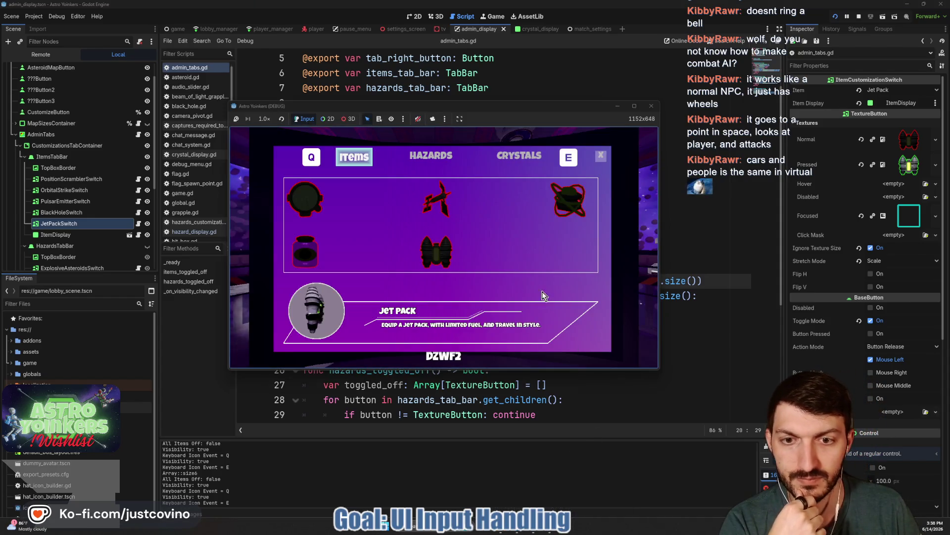
click(560, 201)
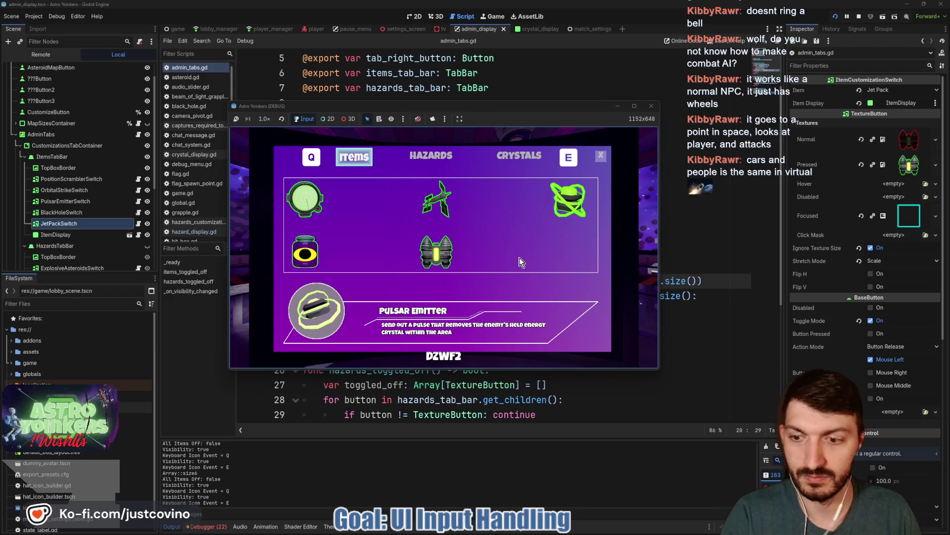
key(Escape)
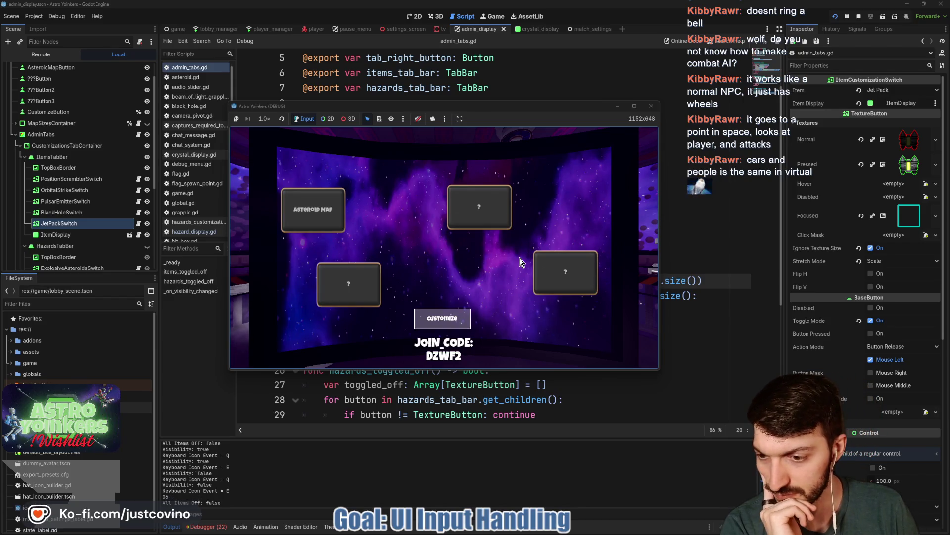
click(438, 318)
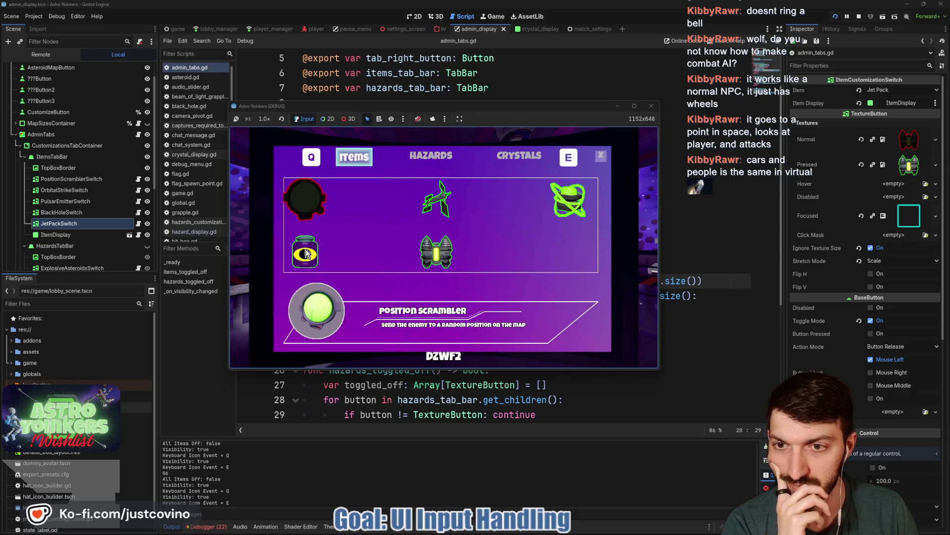
click(568, 199)
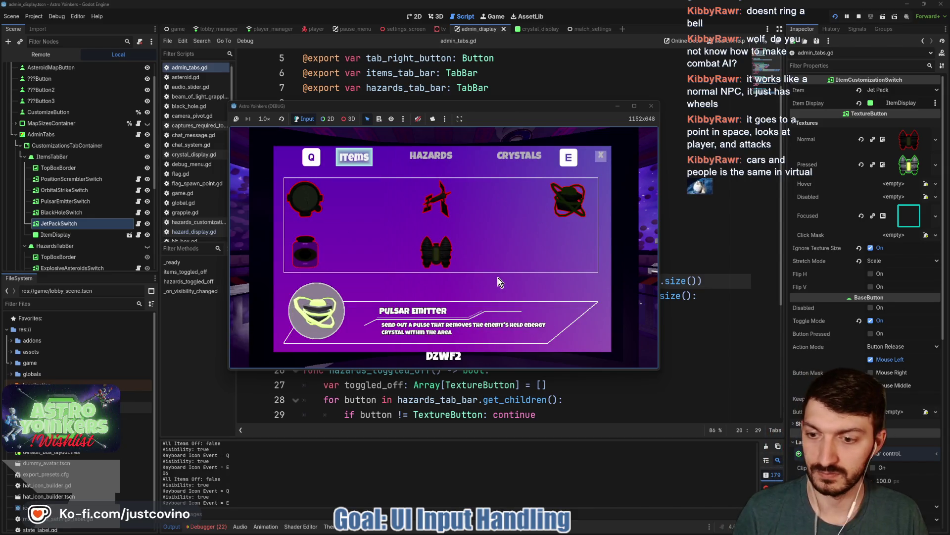
key(Escape)
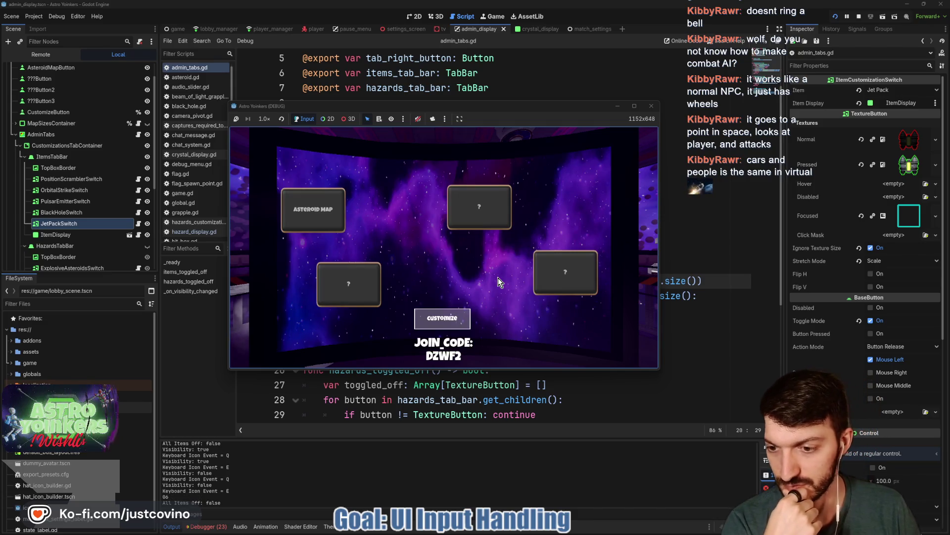
mouse_move(582, 196)
mouse_down()
mouse_move(596, 399)
mouse_move(544, 303)
mouse_move(517, 281)
mouse_move(531, 320)
mouse_up()
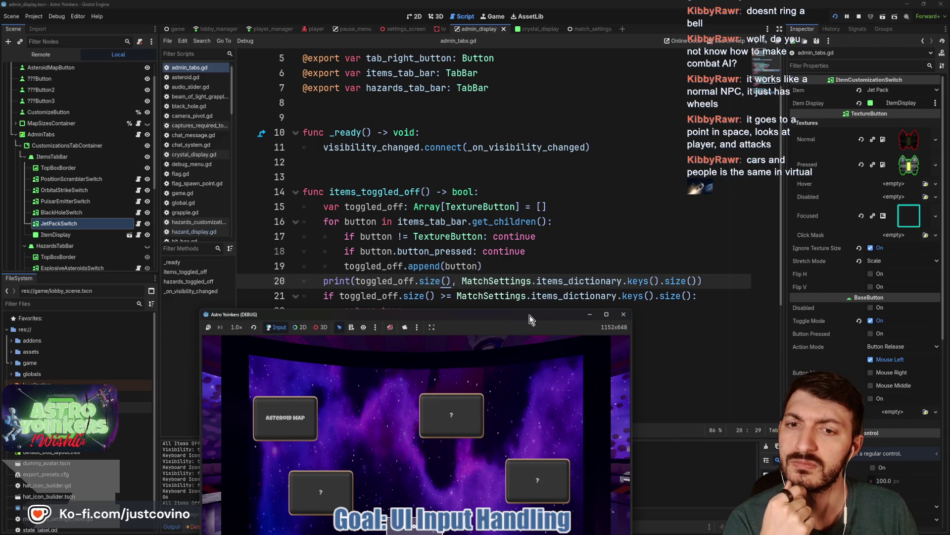
- Minimize the game, replace line 17's != with 'is not', and save the script
drag(530, 315, 529, 314)
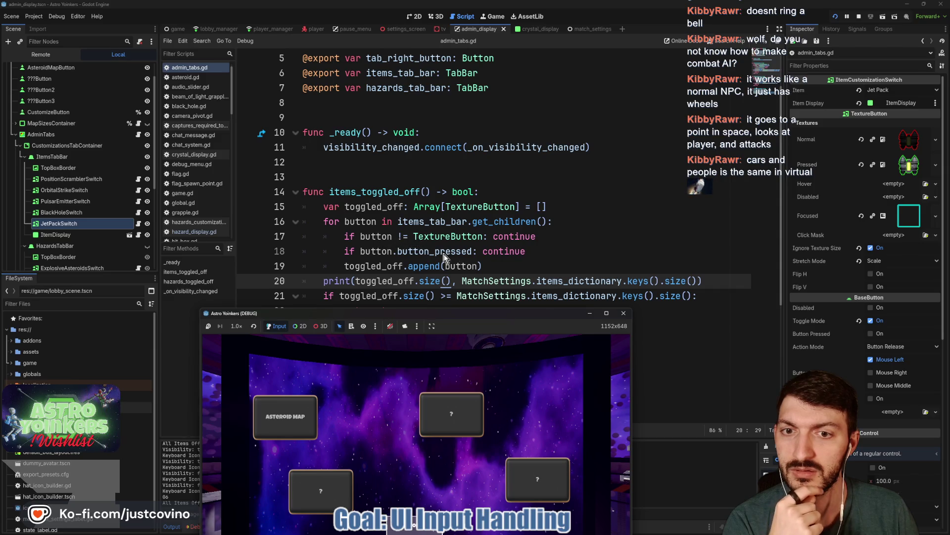
click(589, 313)
click(407, 236)
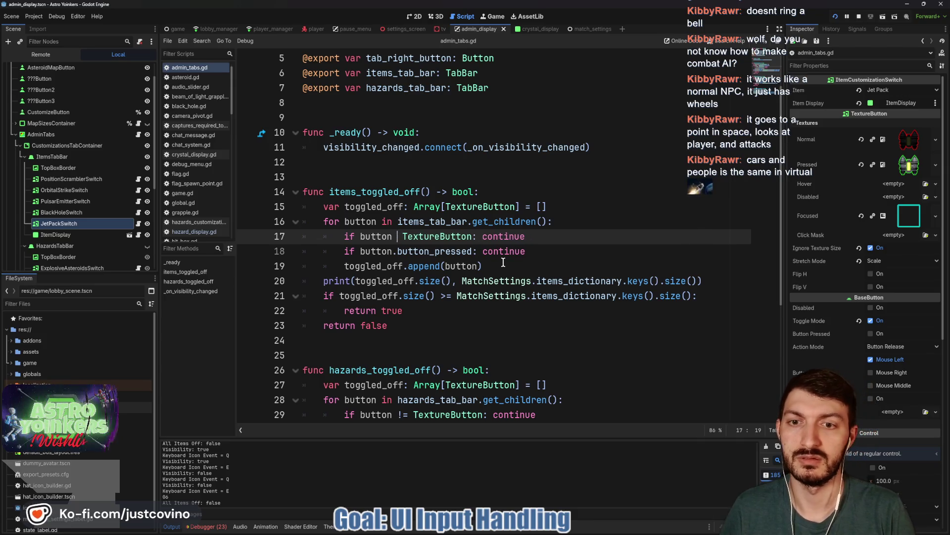
key(BackSpace)
key(BackSpace)
text(is not)
click(600, 237)
key(ctrl+s)
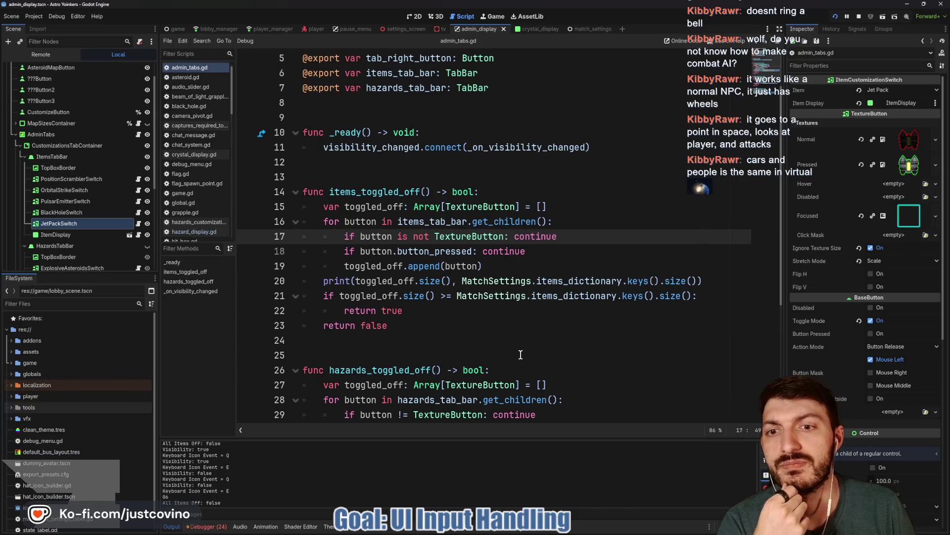
- Restore the game window, open and close the item panel, then return to admin_tabs.gd
mouse_move(597, 532)
mouse_move(565, 529)
click(595, 483)
drag(465, 314, 534, 120)
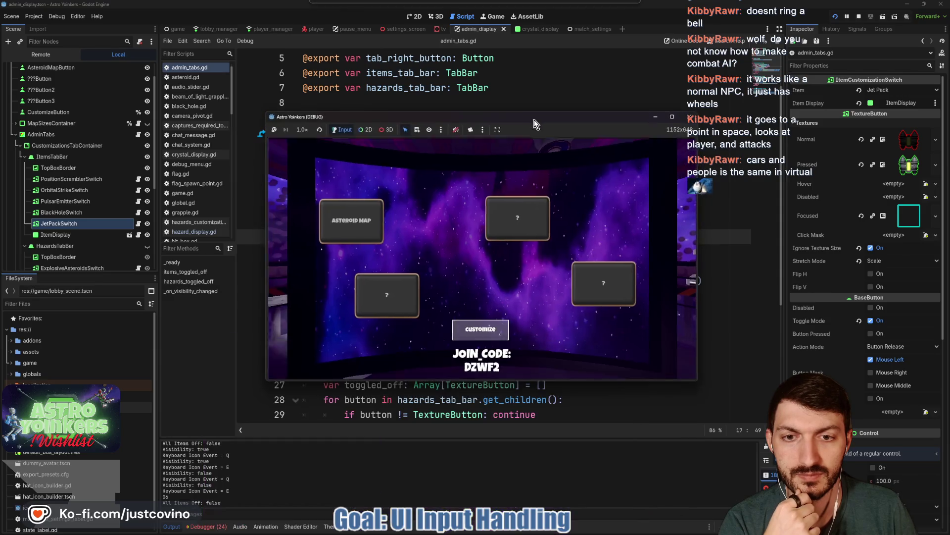
click(481, 330)
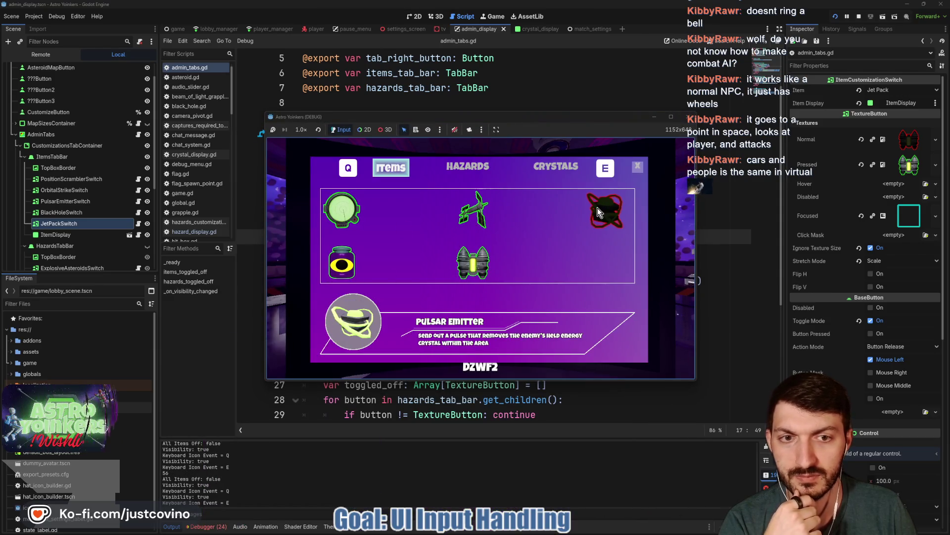
key(Escape)
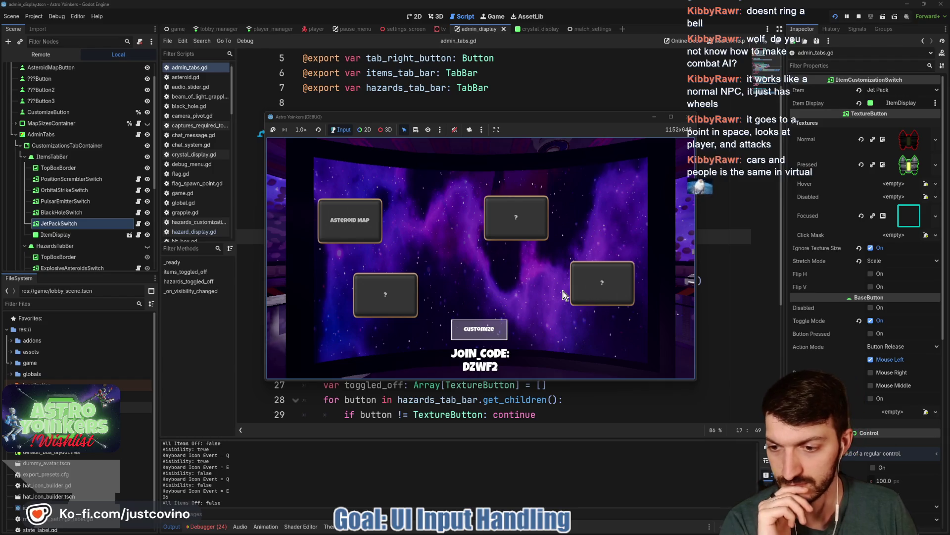
click(493, 338)
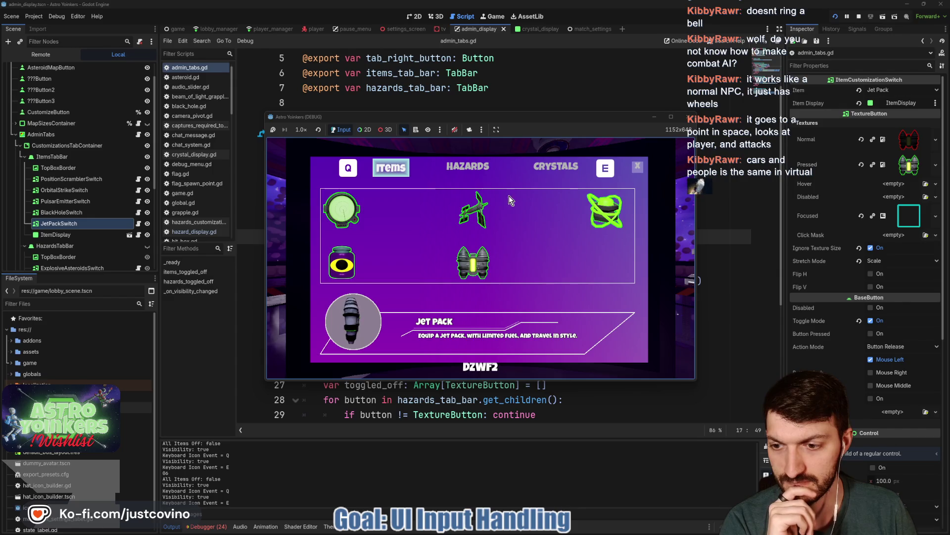
click(488, 101)
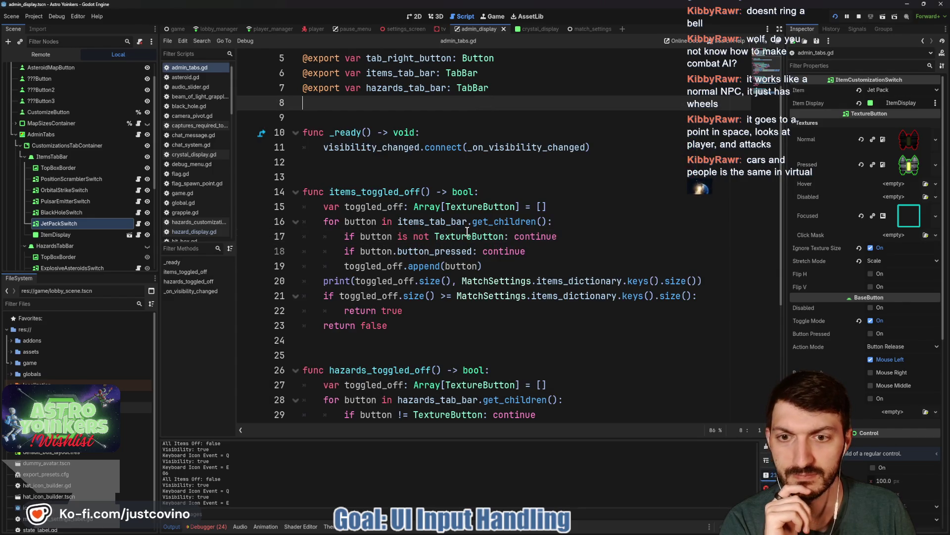
- Change print to printt on line 20 of admin_tabs.gd
click(359, 284)
text(t)
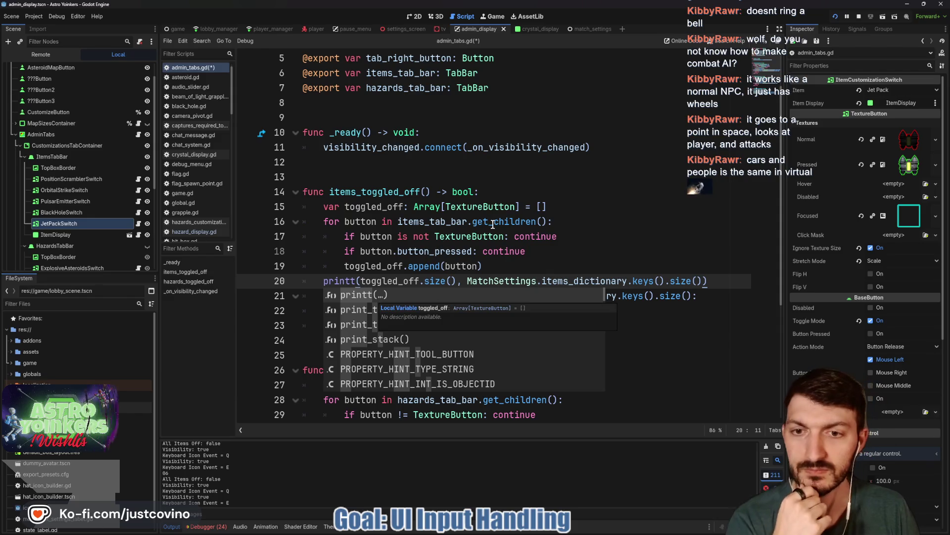
click(508, 266)
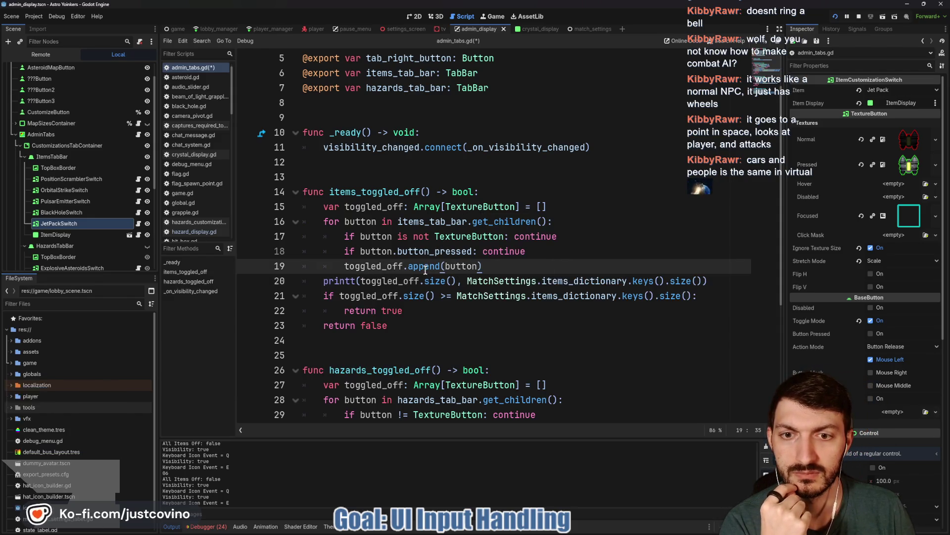
mouse_move(425, 269)
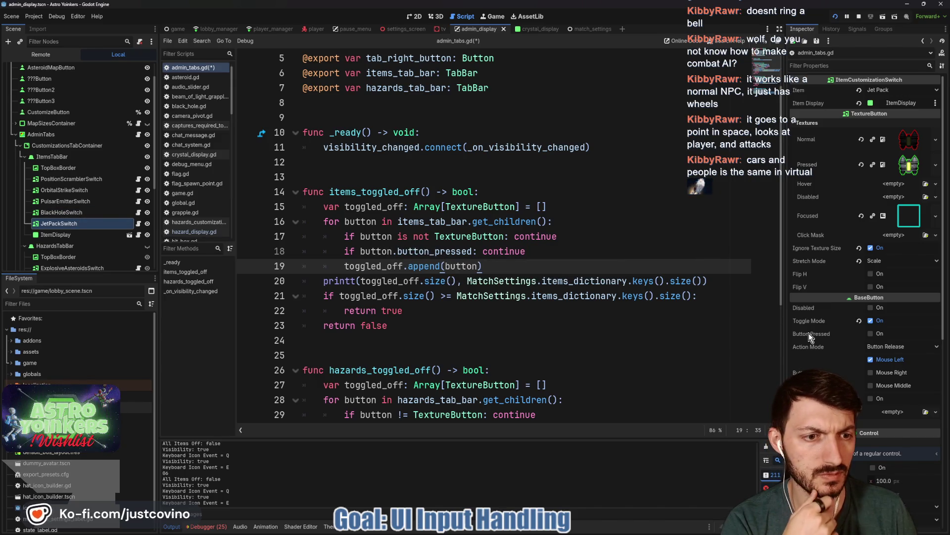
mouse_move(816, 339)
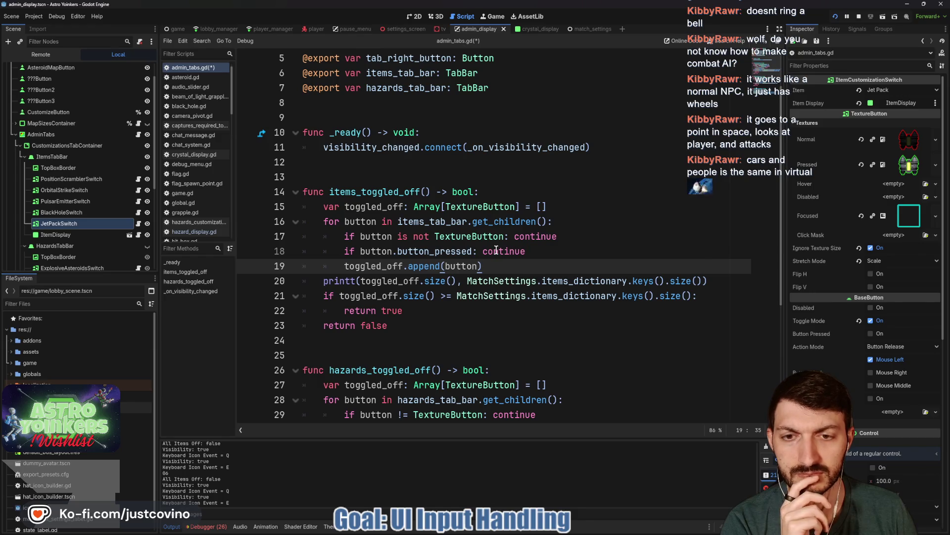
- Negate button.button_pressed, drop the continue, nest the append line under the if, and save admin_tabs.gd
mouse_move(360, 252)
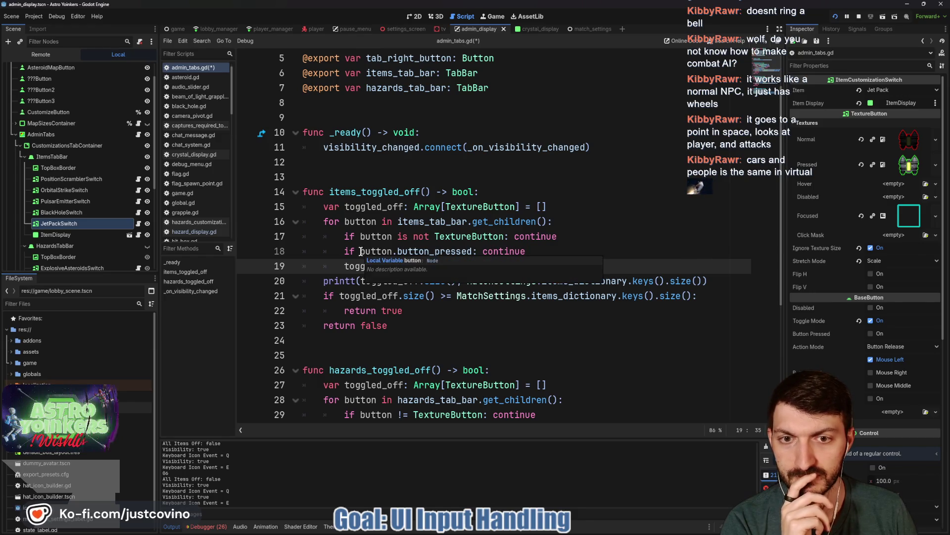
click(360, 251)
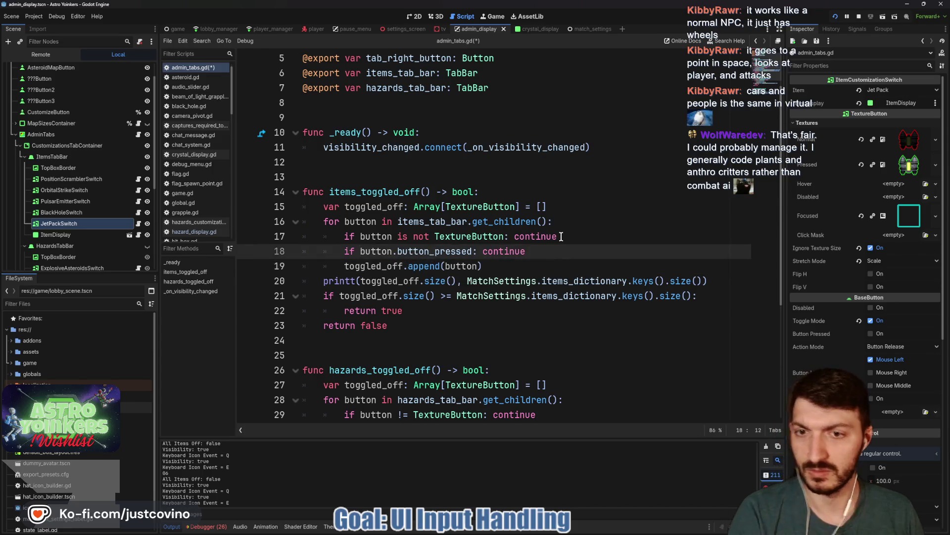
text(!)
key(BackSpace)
key(BackSpace)
key(BackSpace)
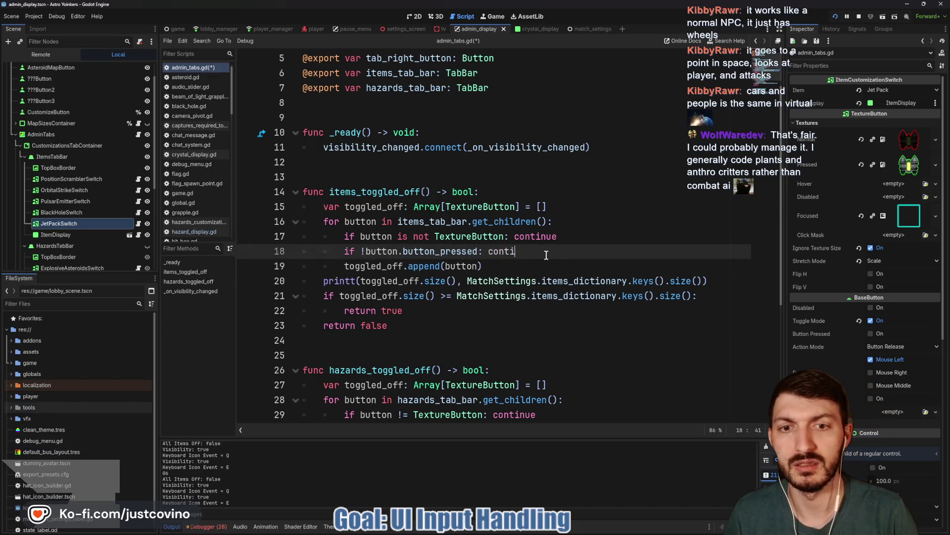
click(339, 266)
key(Tab)
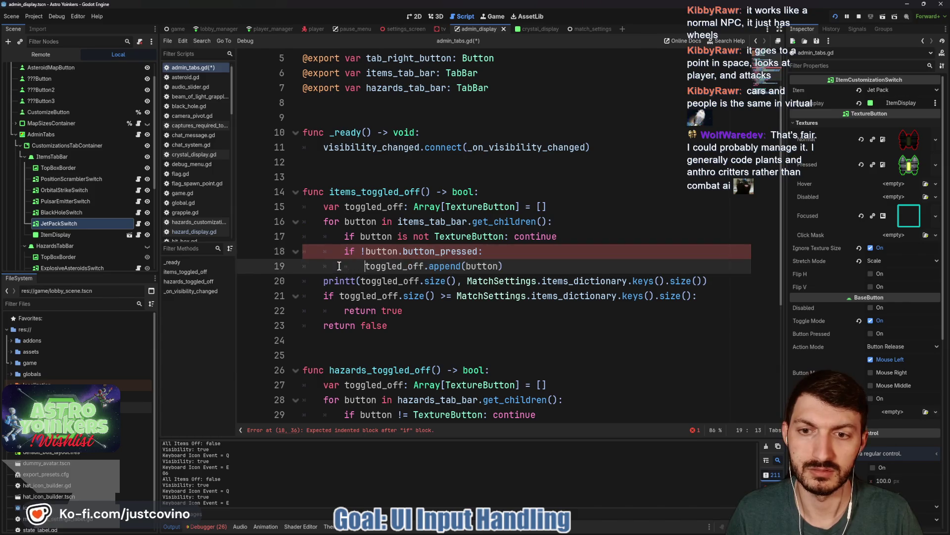
click(532, 261)
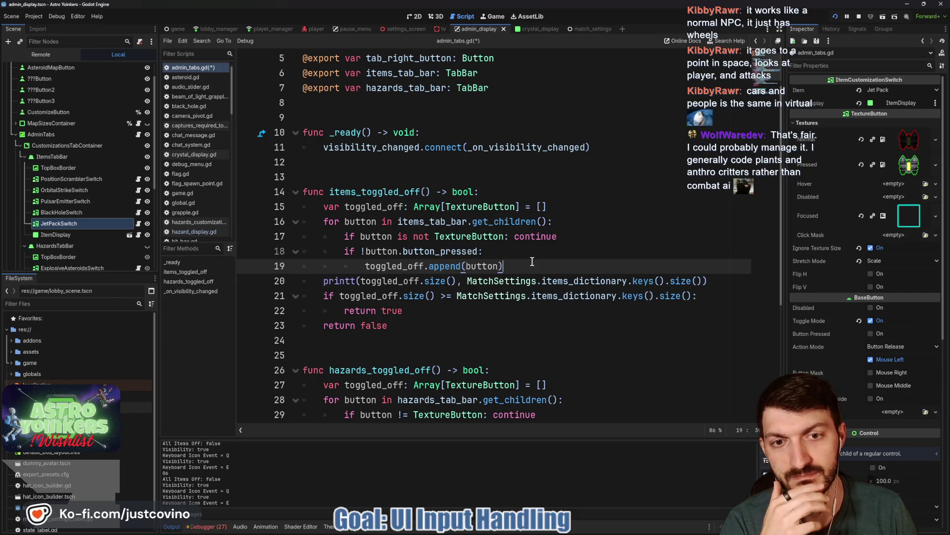
key(ctrl+s)
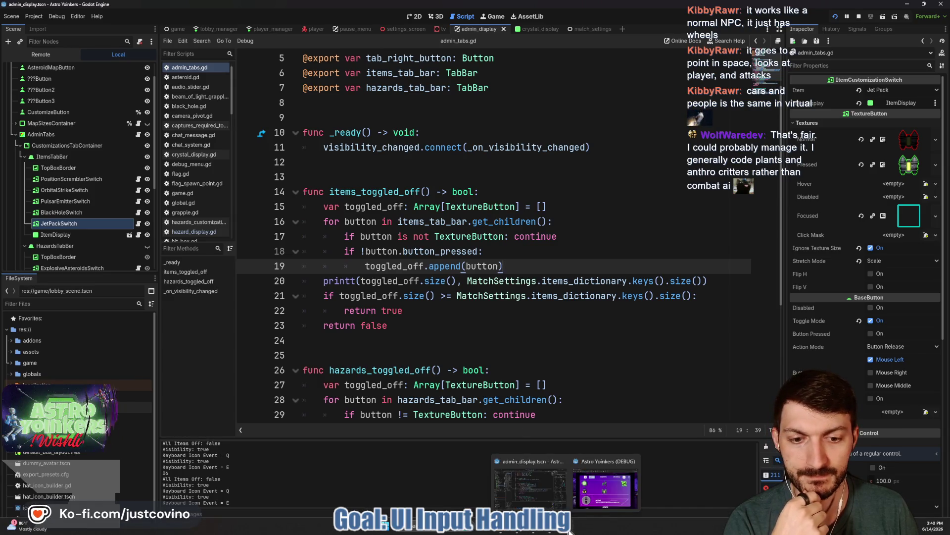
- In the running game, reopen the Customize panel and switch off the Black Hole and Pulsar Emitter items
click(601, 480)
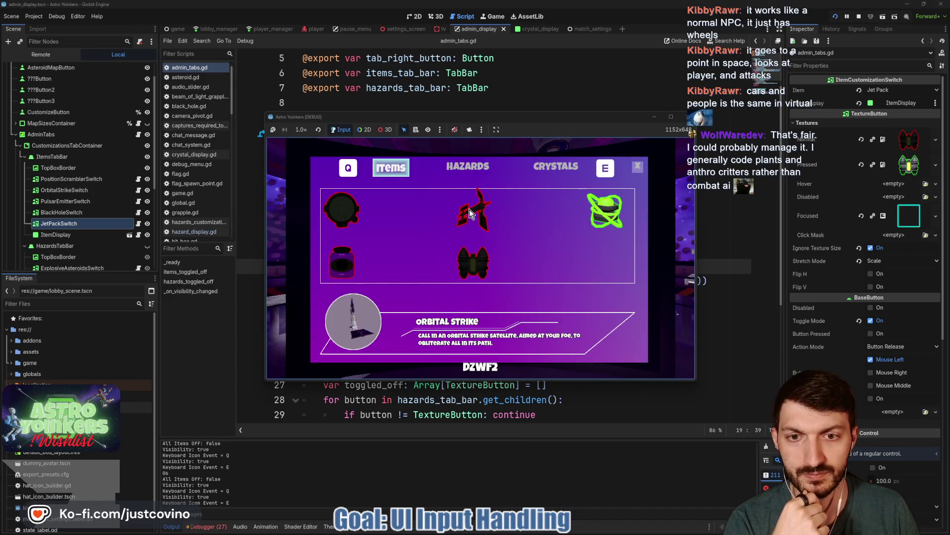
click(637, 169)
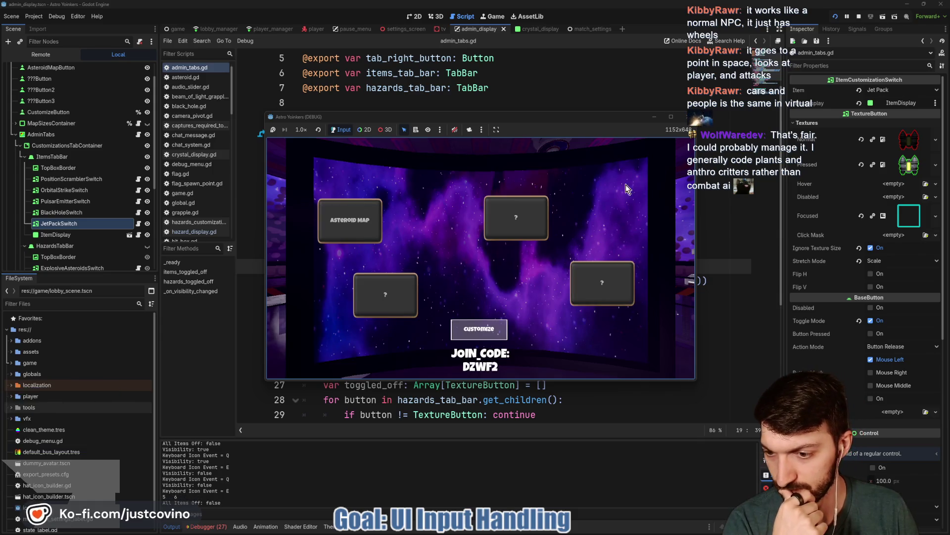
click(493, 338)
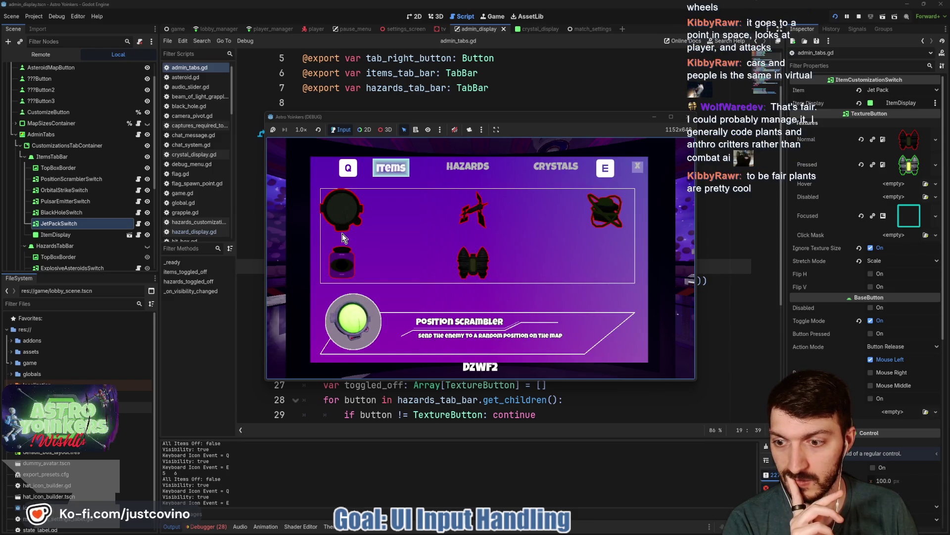
click(342, 231)
click(468, 261)
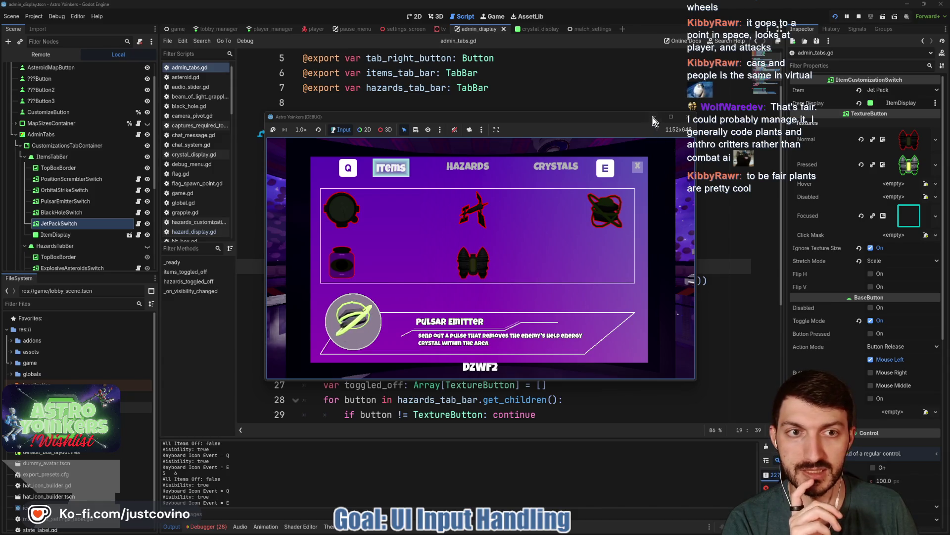
click(652, 119)
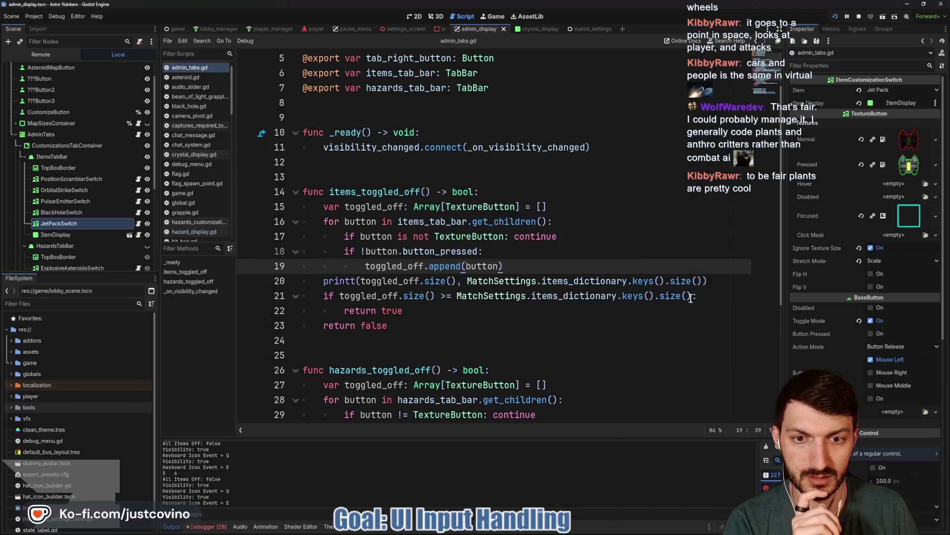
- Subtract 1 from the item count in the printt line and line 21's if condition, then save and run
click(702, 281)
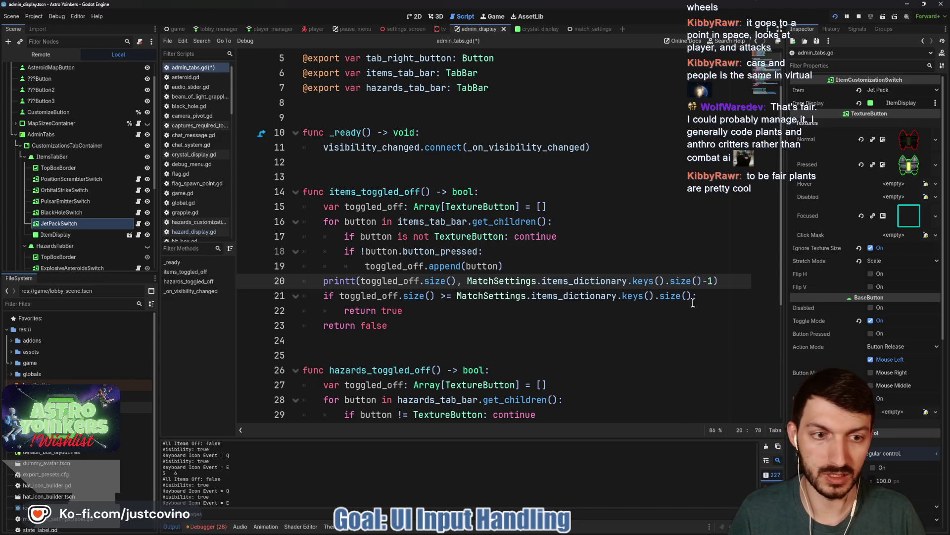
click(694, 299)
text(-1)
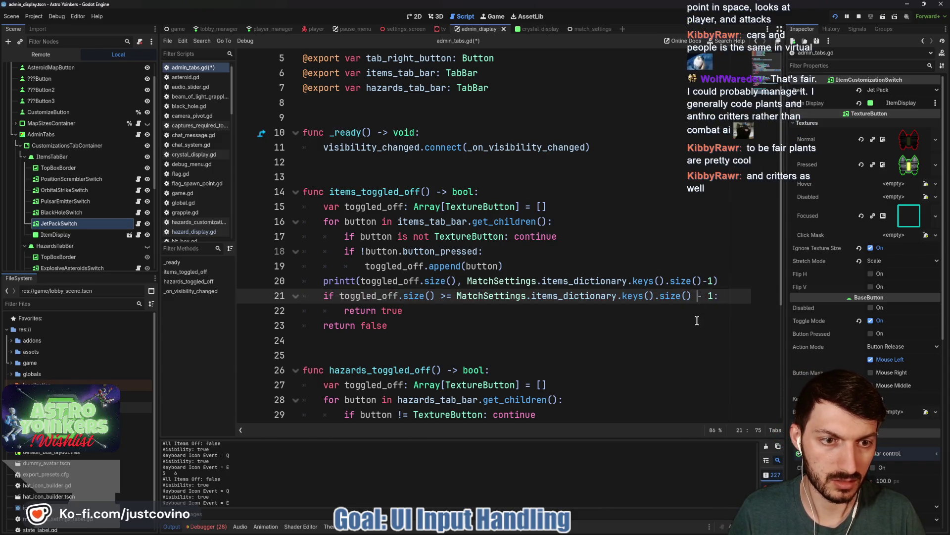
click(645, 310)
key(ctrl+s)
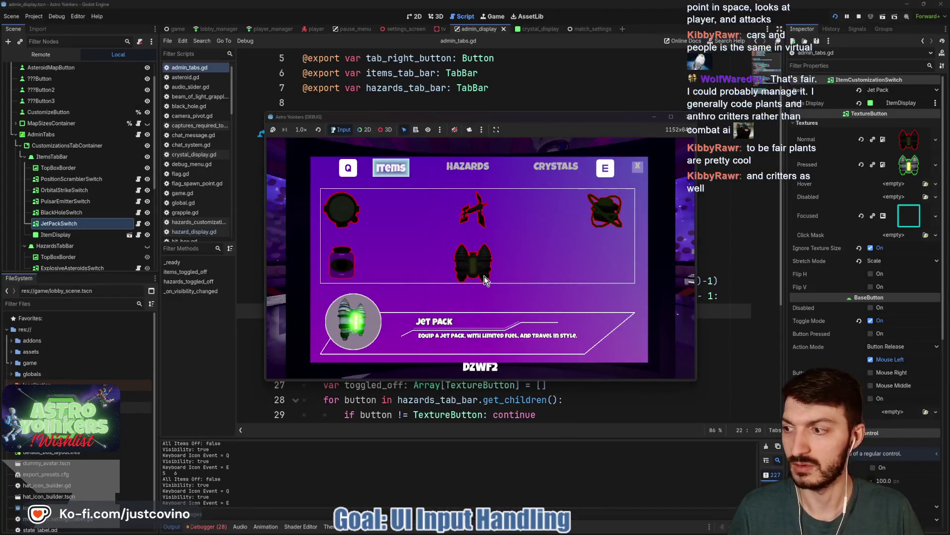
- In the game, reopen customization, switch two items off, close the menus, and walk onto the jump pad
click(637, 166)
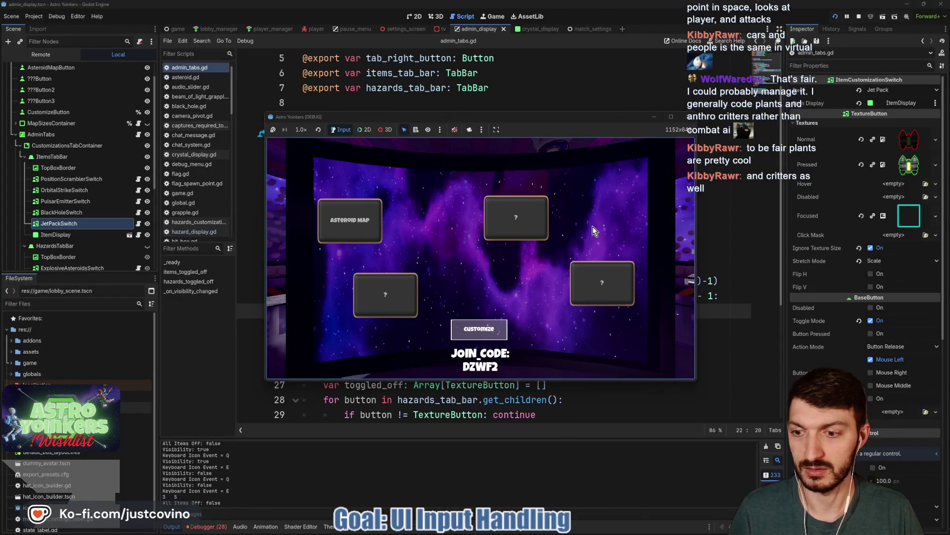
click(481, 341)
click(340, 208)
click(342, 263)
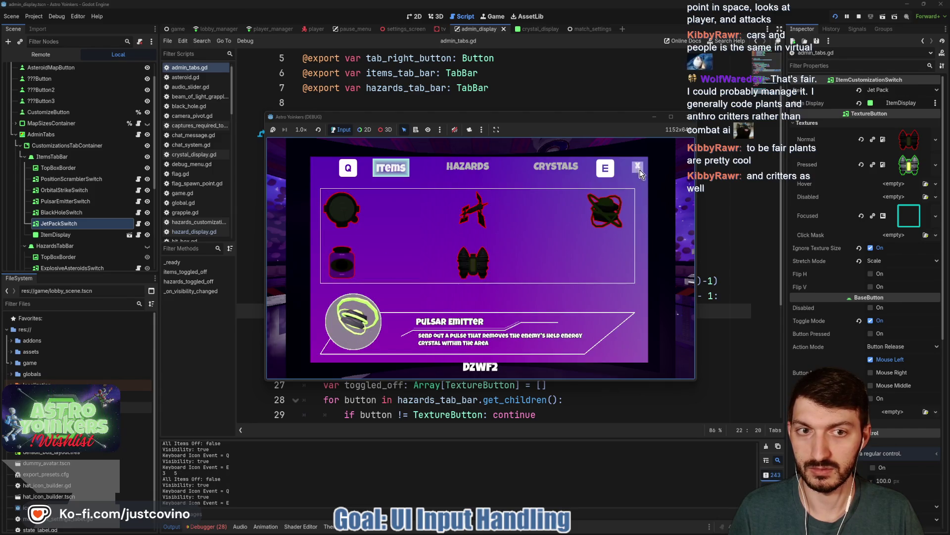
click(639, 167)
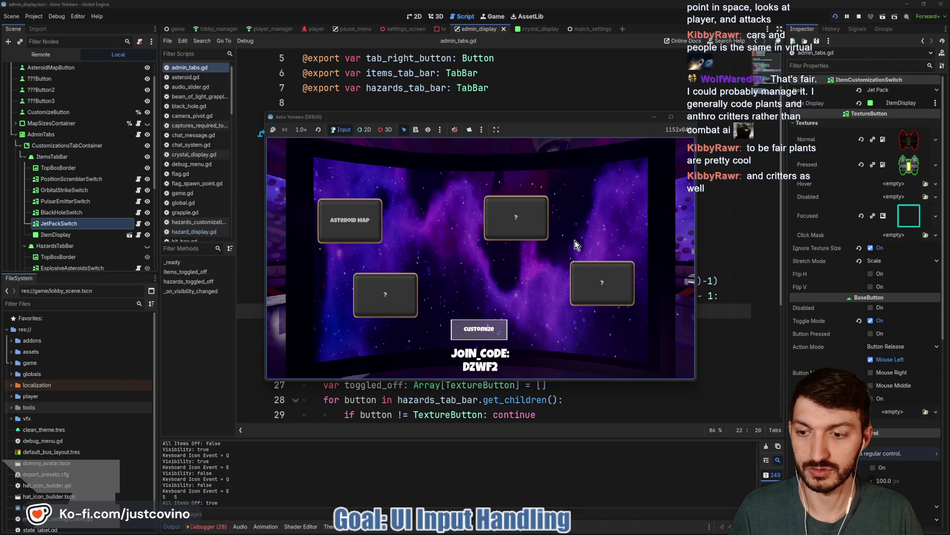
key(Escape)
key(w)
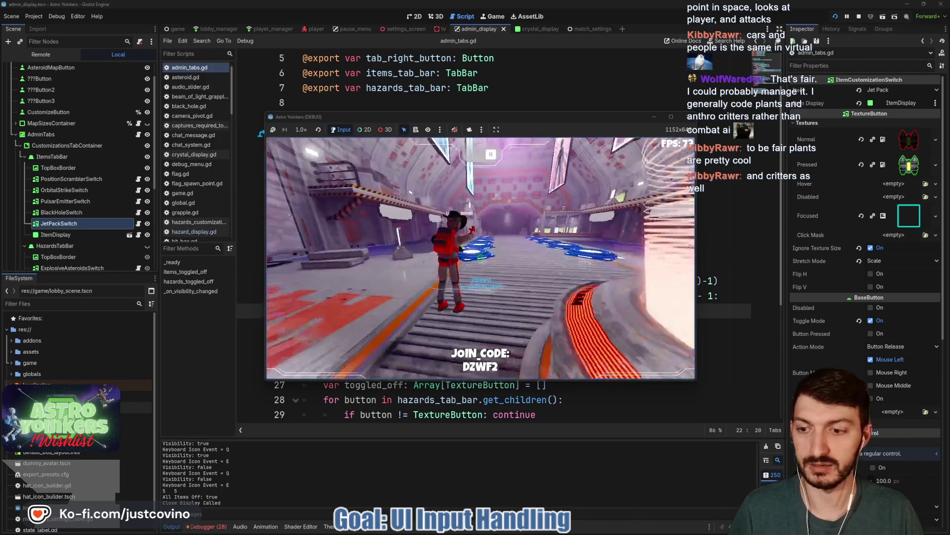
key(w)
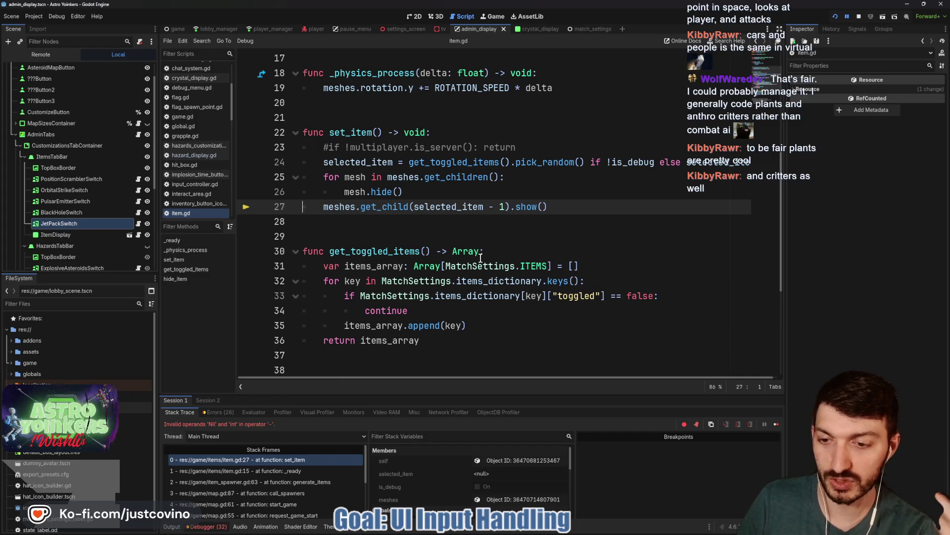
- Stop the debug run, save, and switch to the game scene to view game.gd
click(508, 187)
key(ctrl+s)
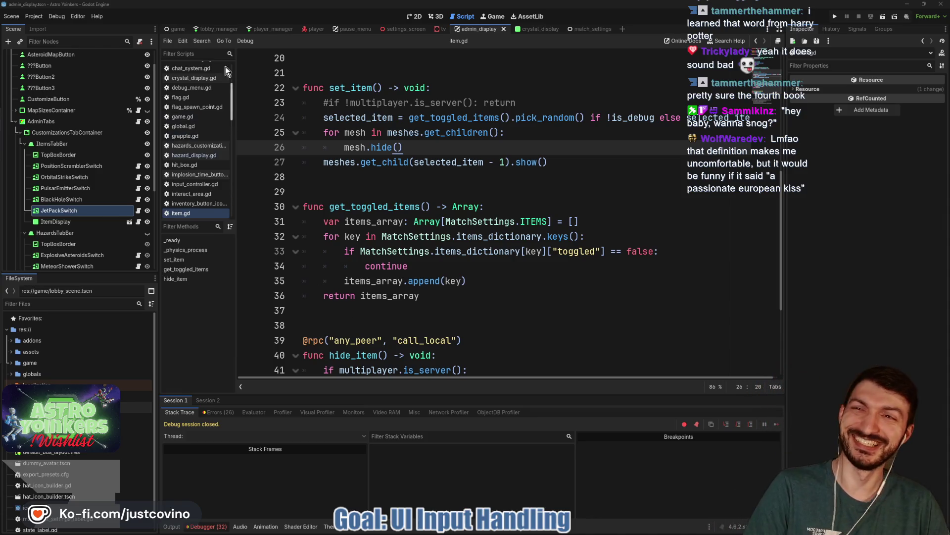
click(174, 31)
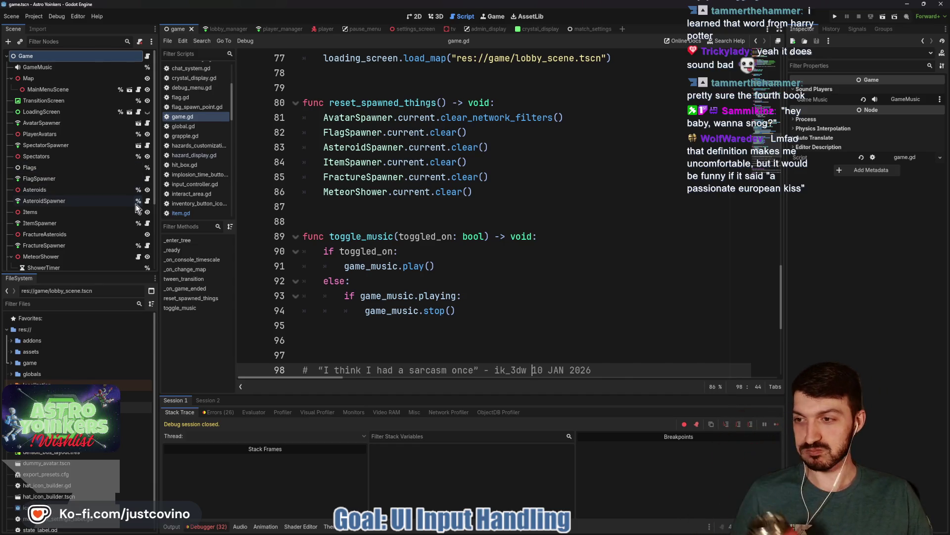
- Open item_spawner.gd from the ItemSpawner node and select the can_spawn_items function name
click(148, 223)
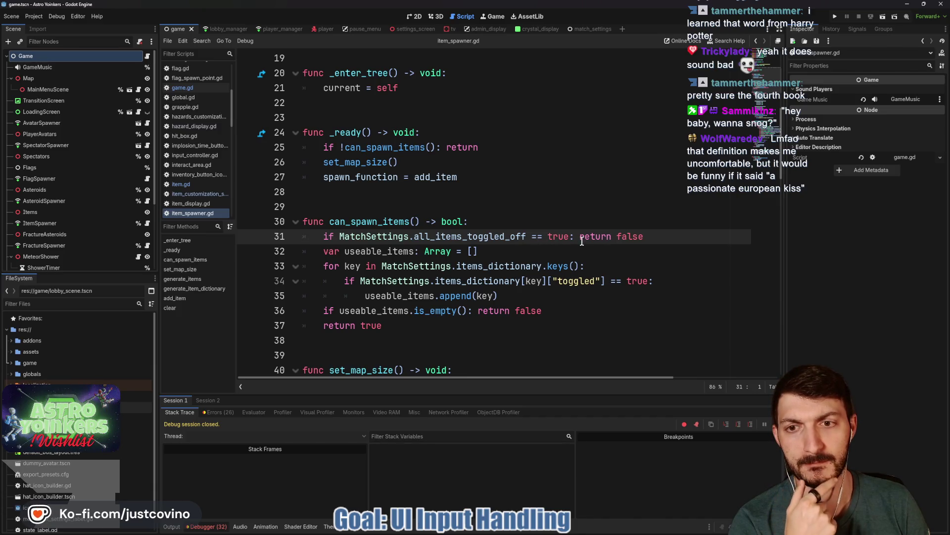
double_click(382, 223)
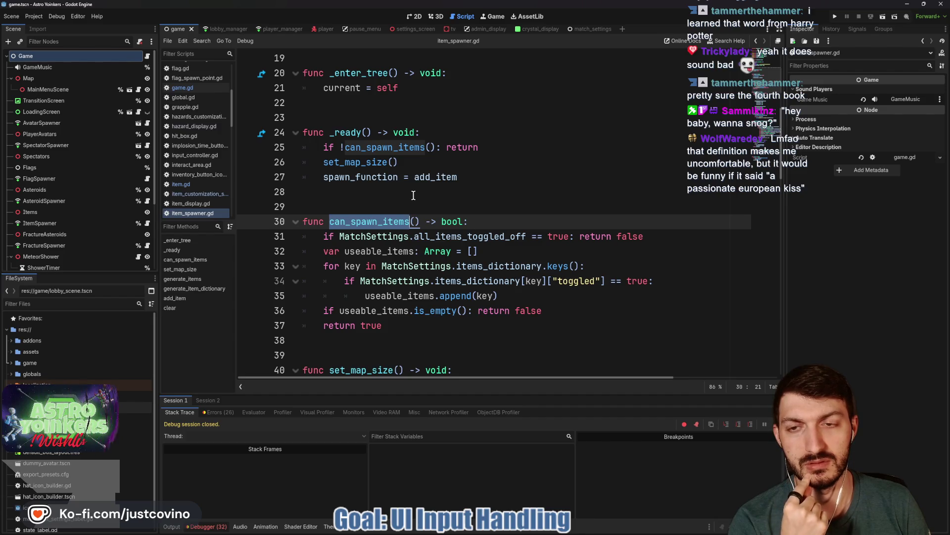
- Scroll through item_spawner.gd to review can_spawn_items and the generate_items server check
scroll(377, 171, up, 1)
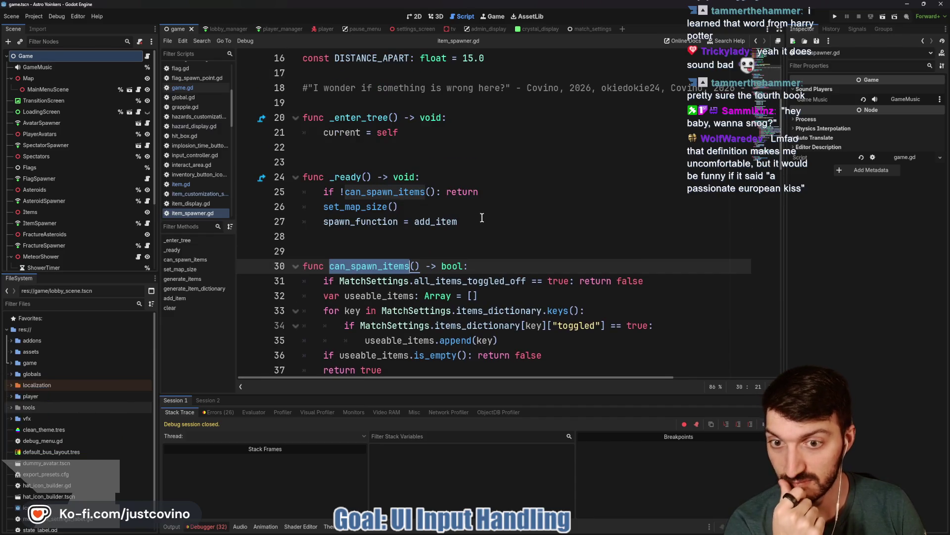
scroll(478, 215, down, 4)
scroll(476, 213, up, 5)
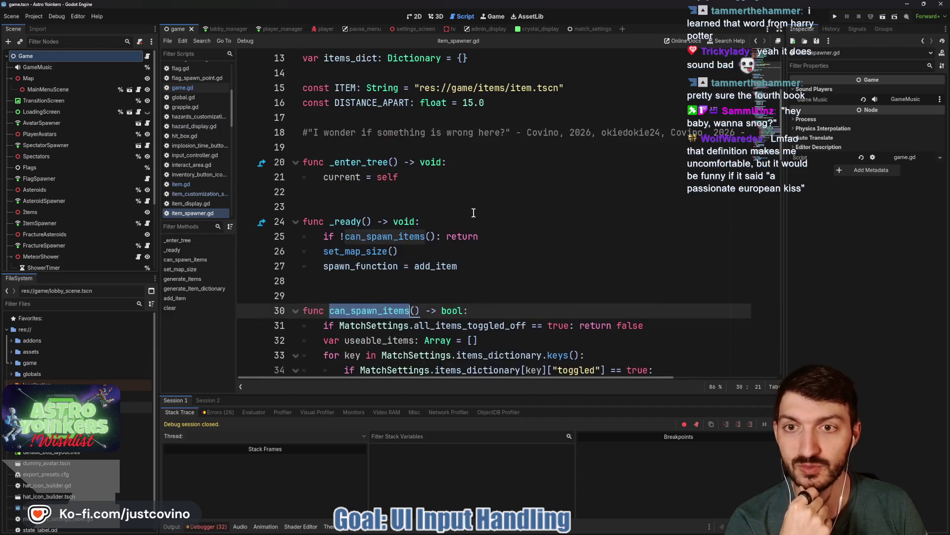
scroll(471, 212, down, 1)
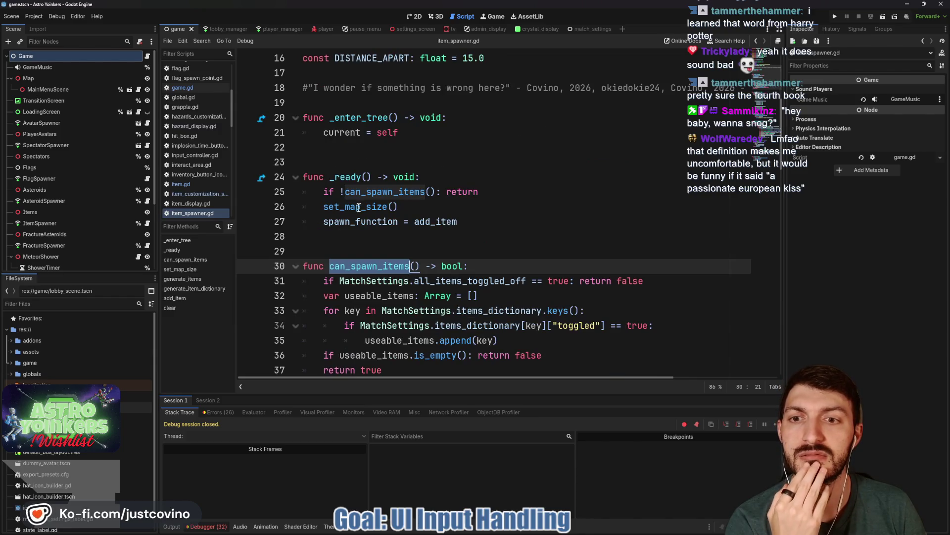
mouse_move(353, 207)
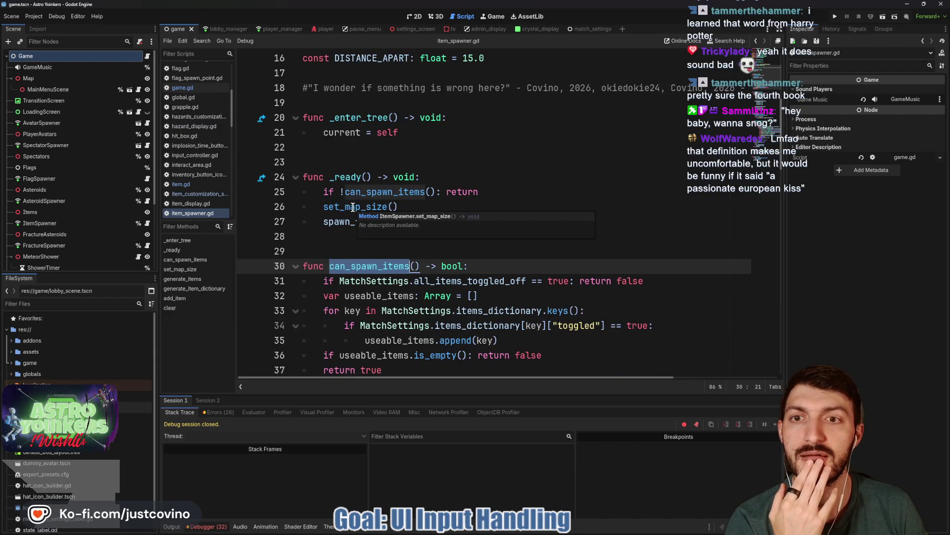
scroll(353, 208, down, 4)
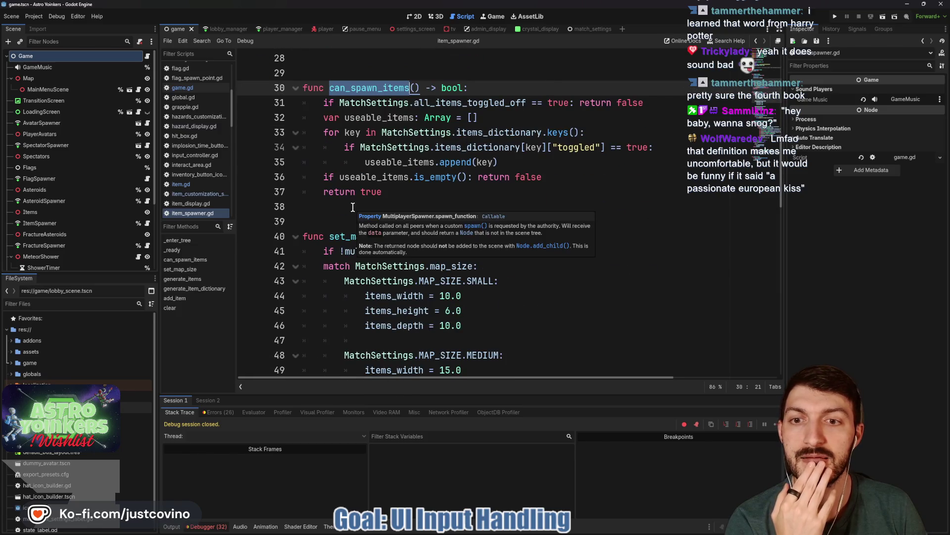
scroll(353, 207, up, 6)
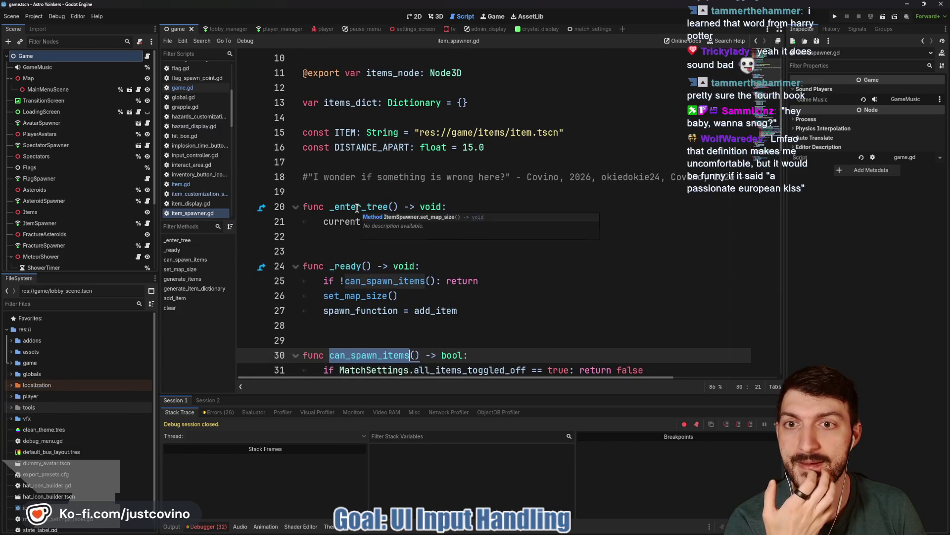
scroll(357, 207, down, 7)
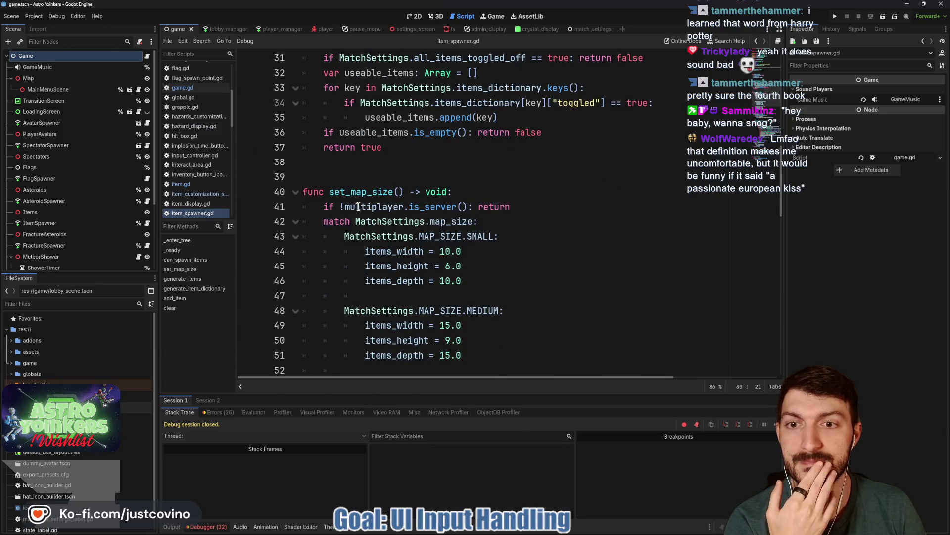
scroll(357, 207, down, 4)
scroll(450, 177, down, 2)
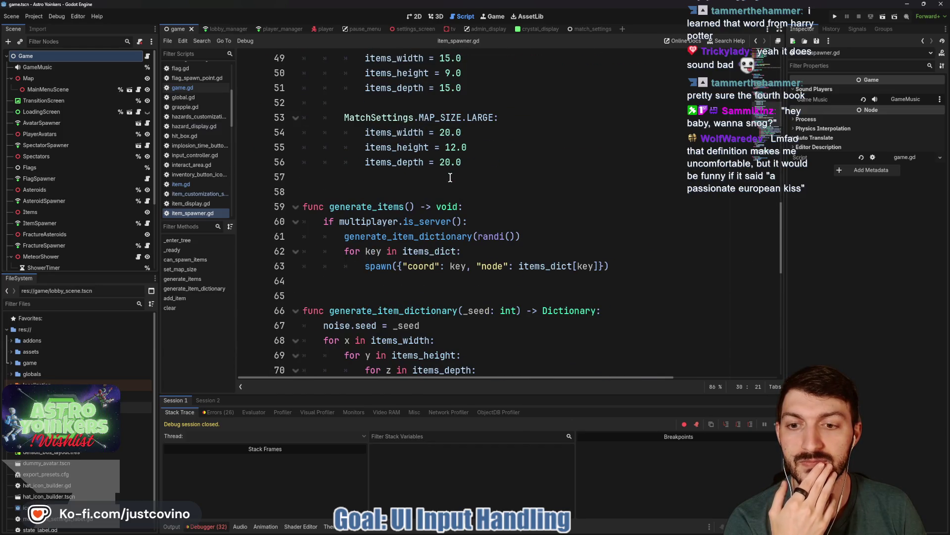
scroll(450, 177, down, 1)
scroll(451, 177, down, 9)
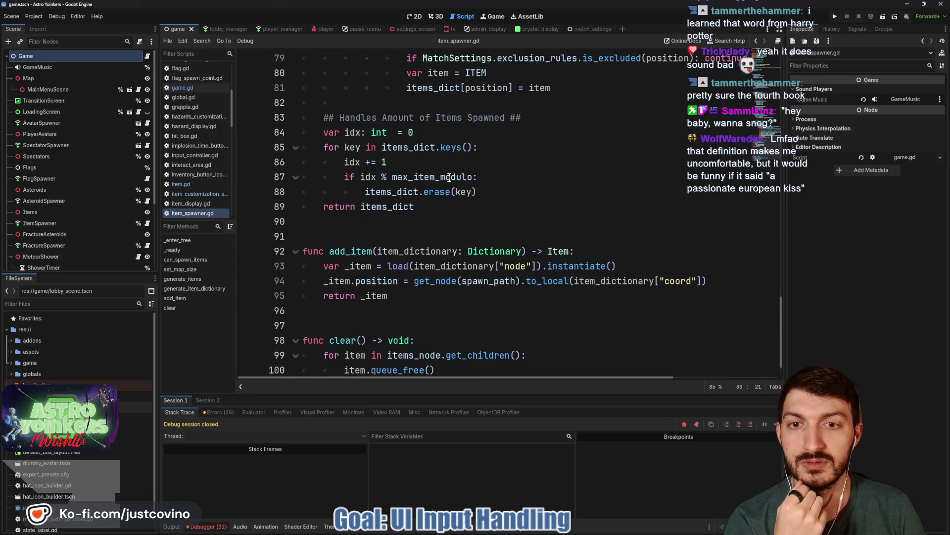
scroll(448, 177, down, 1)
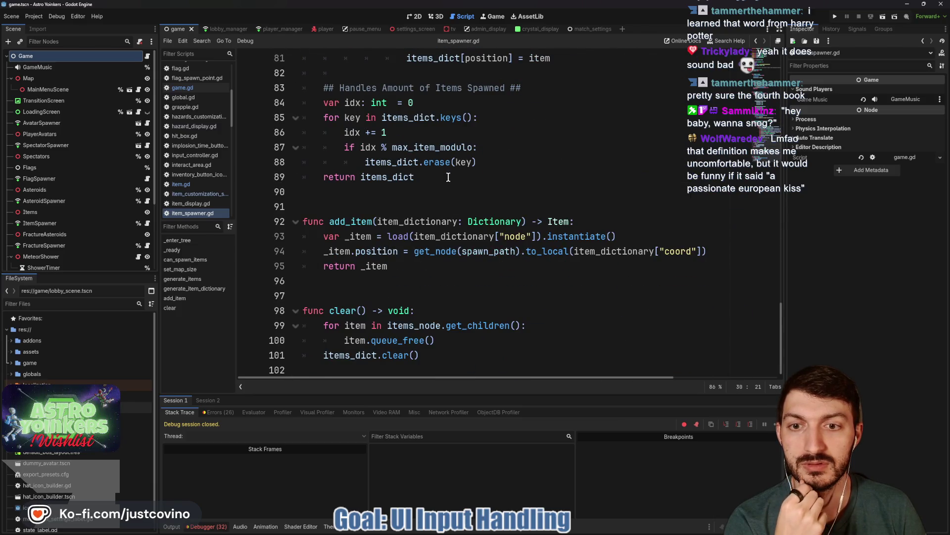
scroll(449, 177, up, 11)
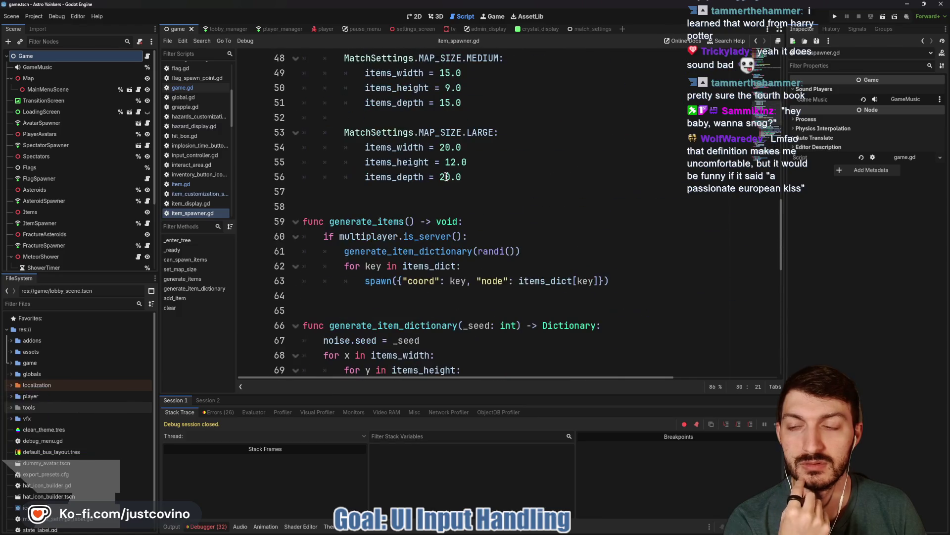
scroll(419, 175, up, 3)
scroll(420, 174, up, 5)
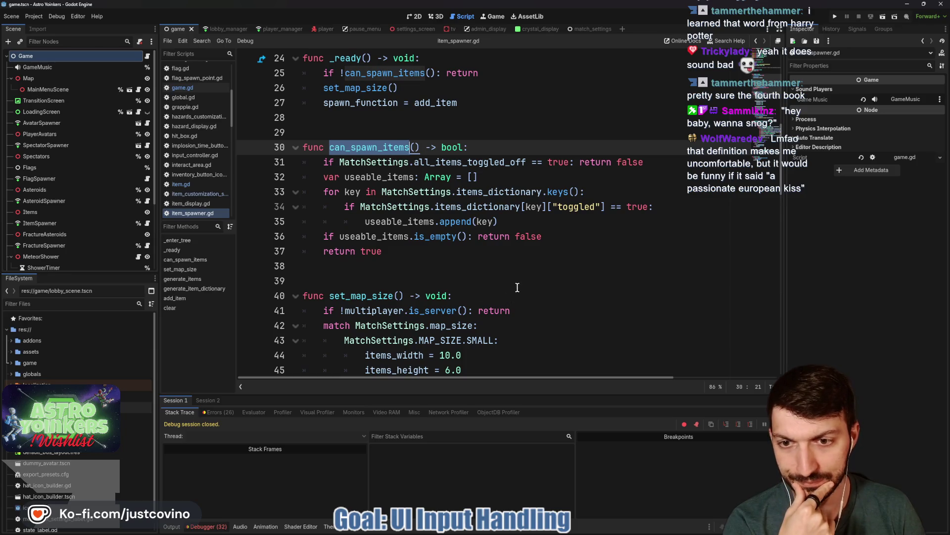
scroll(514, 277, down, 4)
scroll(513, 267, up, 5)
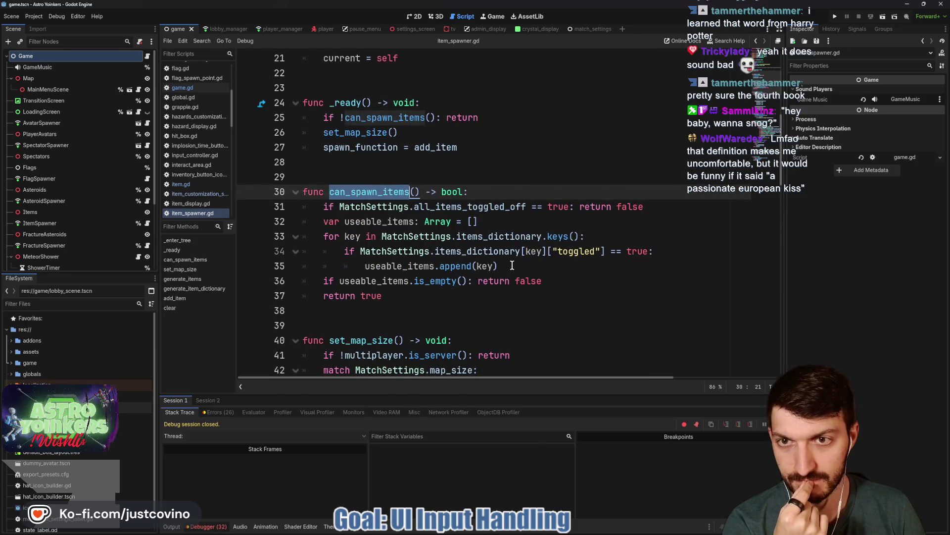
scroll(512, 266, down, 9)
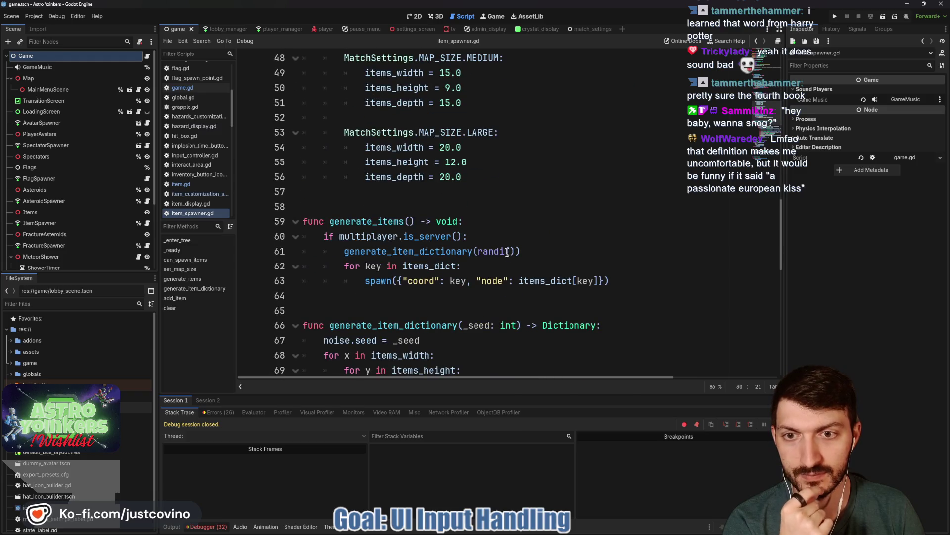
- Add 'if !can_spawn_items(): return' under the server check on line 60, save, and launch the game
click(486, 238)
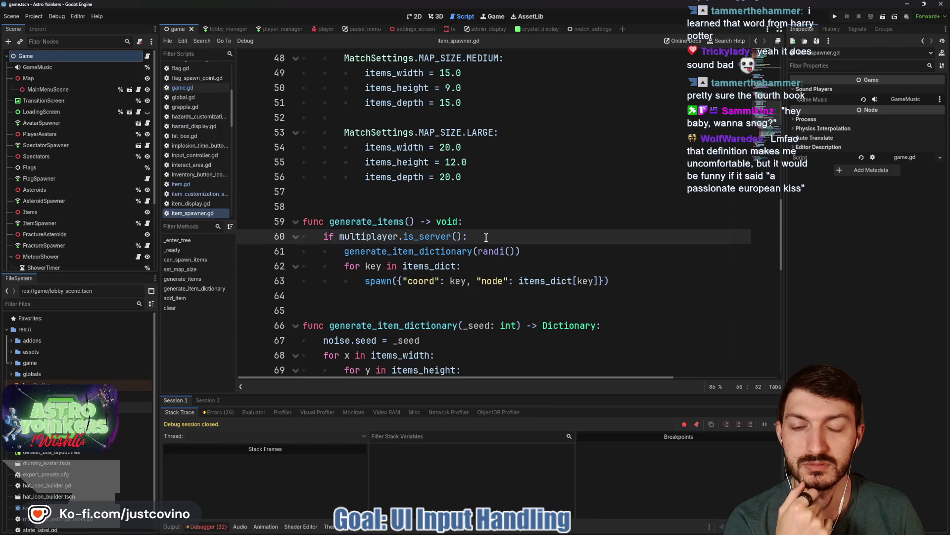
key(Return)
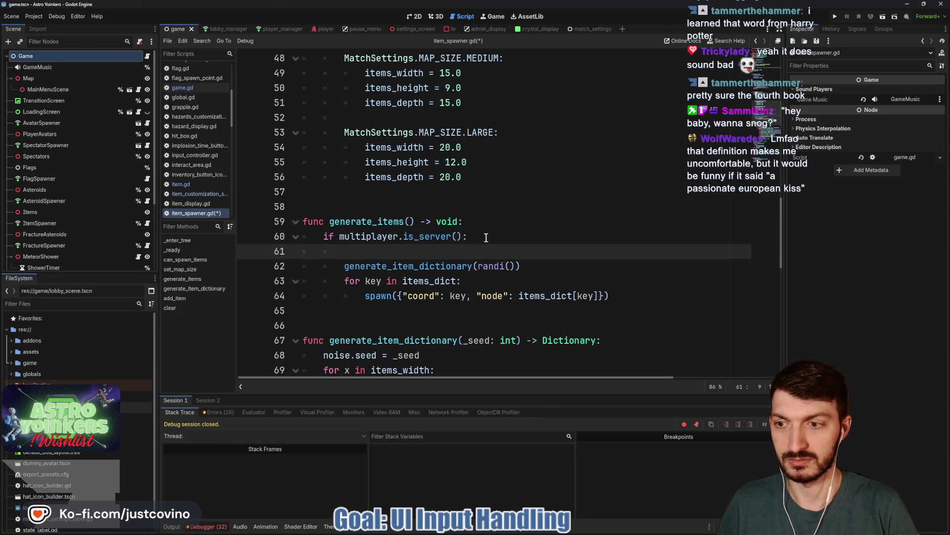
text(if !)
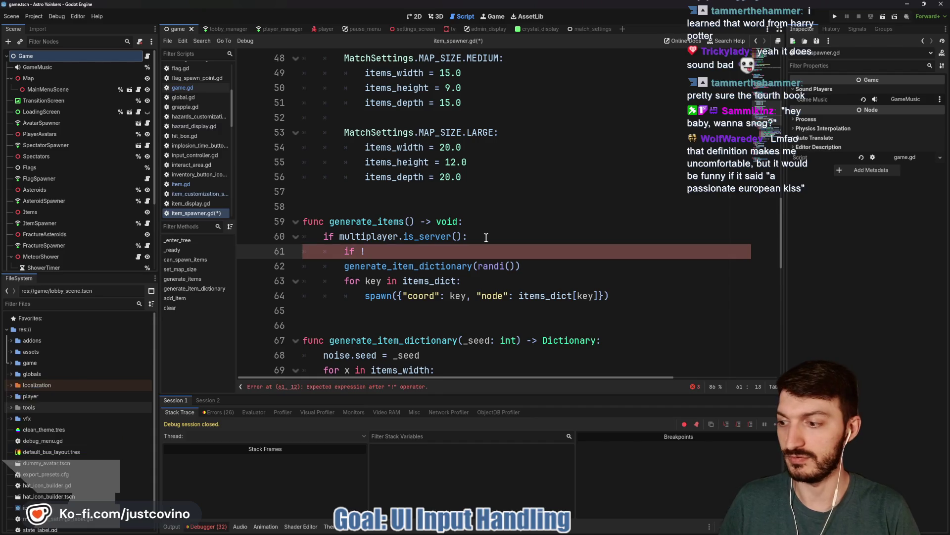
text(can)
key(Return)
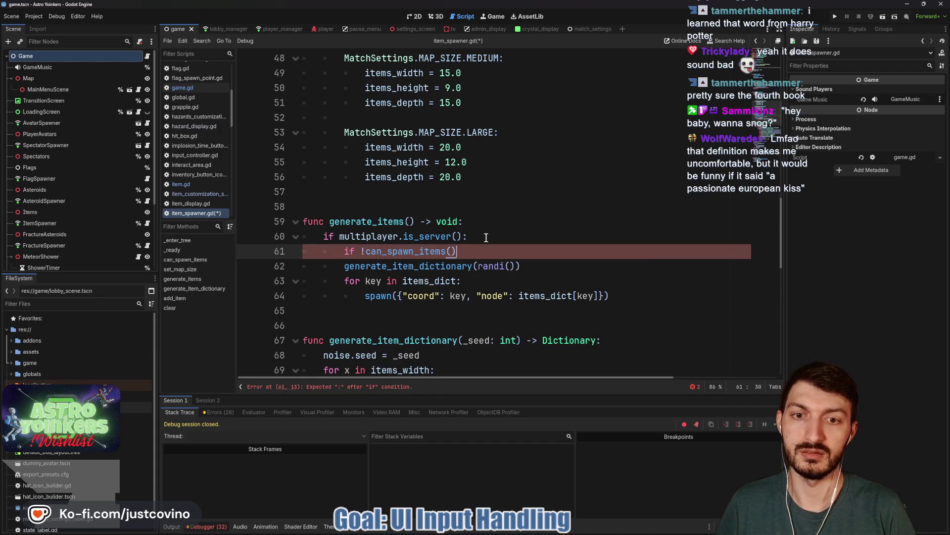
text(turn)
key(ctrl+s)
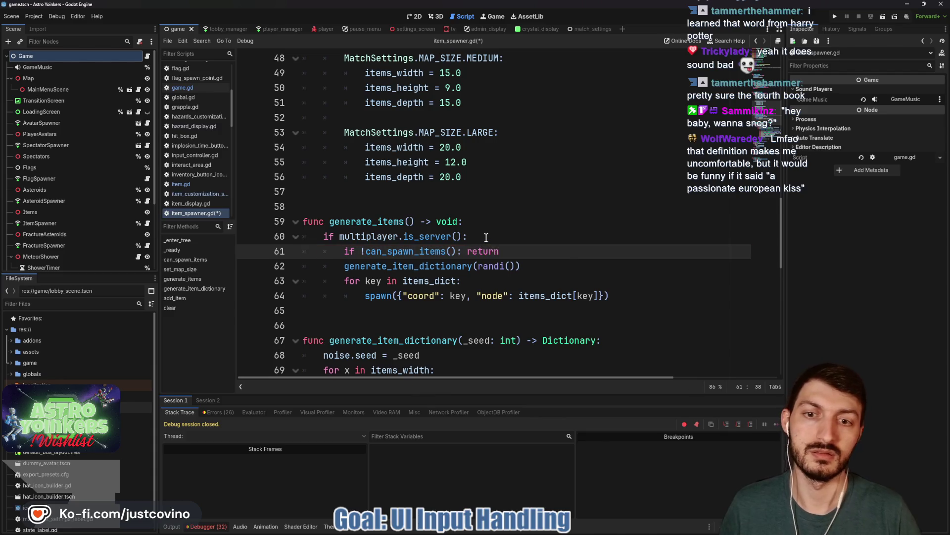
click(834, 18)
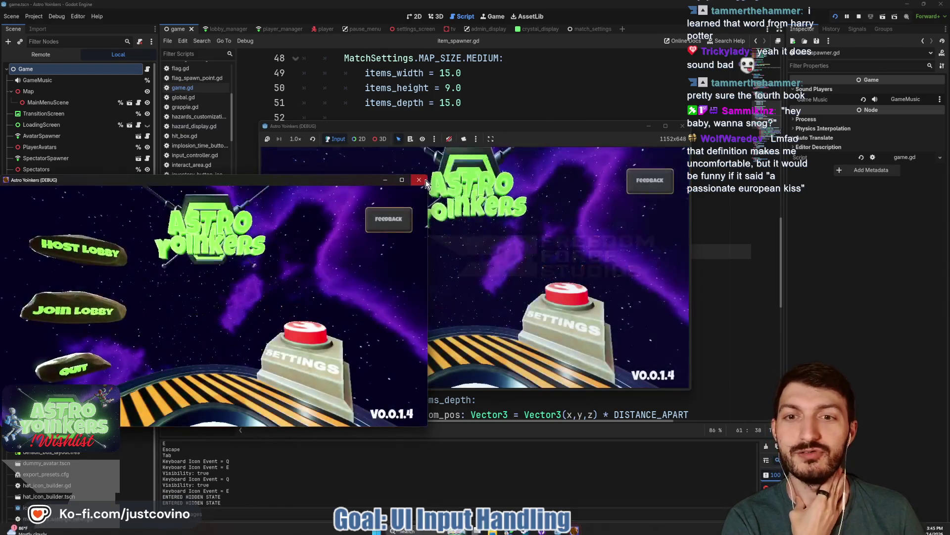
- Close the second game window, host a private lobby, and walk to the monitor console
click(419, 180)
click(465, 240)
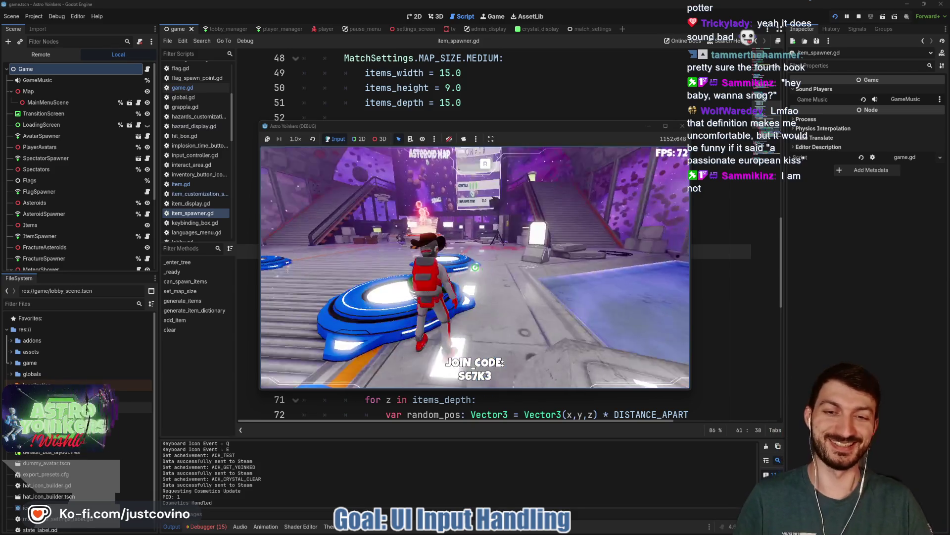
key(w)
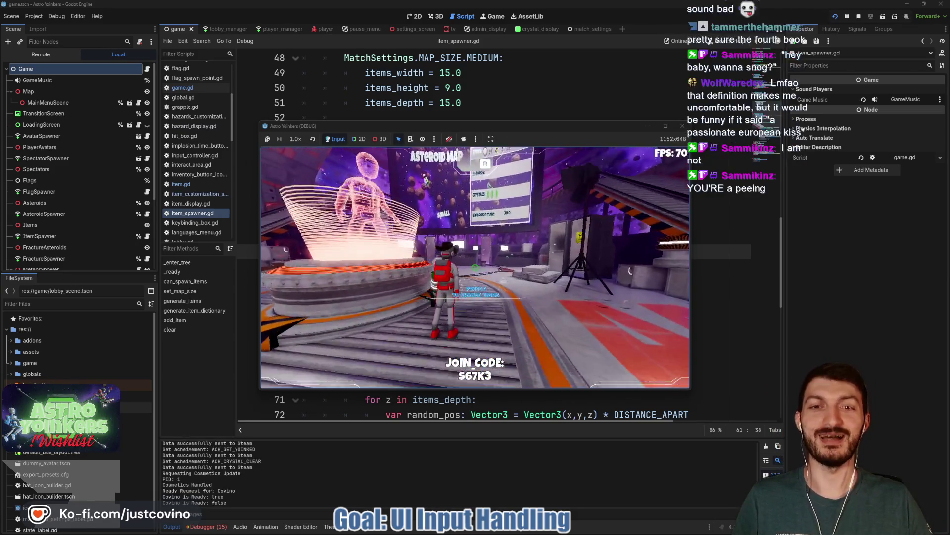
key(w)
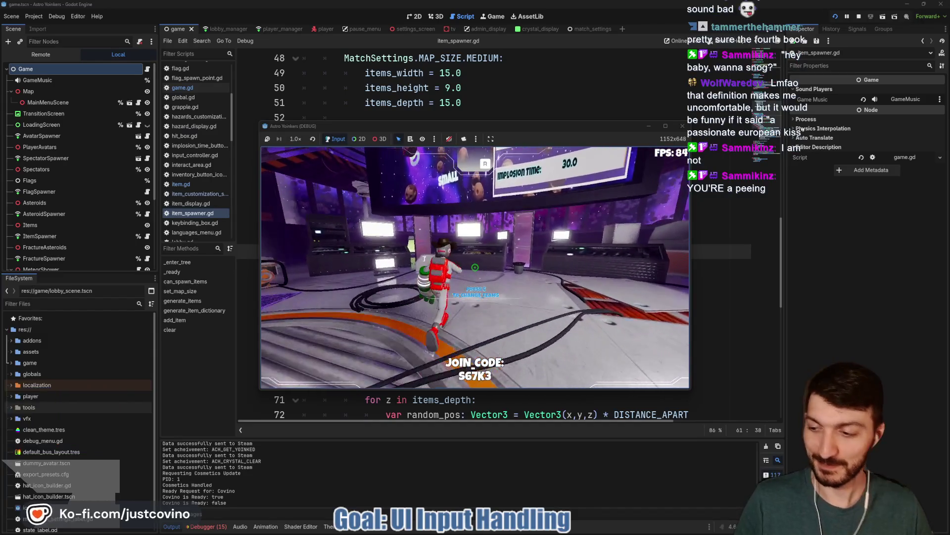
key(w)
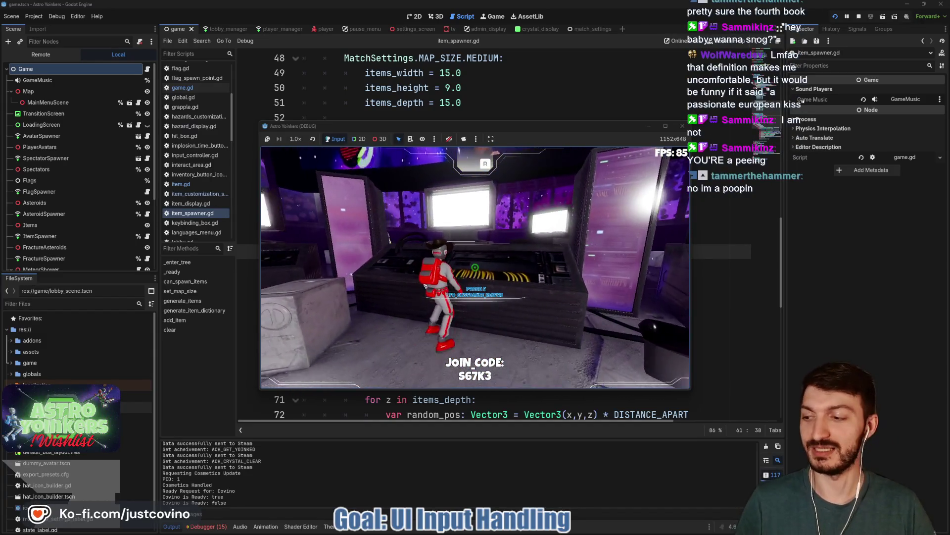
- Check the Items tab in the customization menu, close it, and step onto the ready pad
key(e)
key(q)
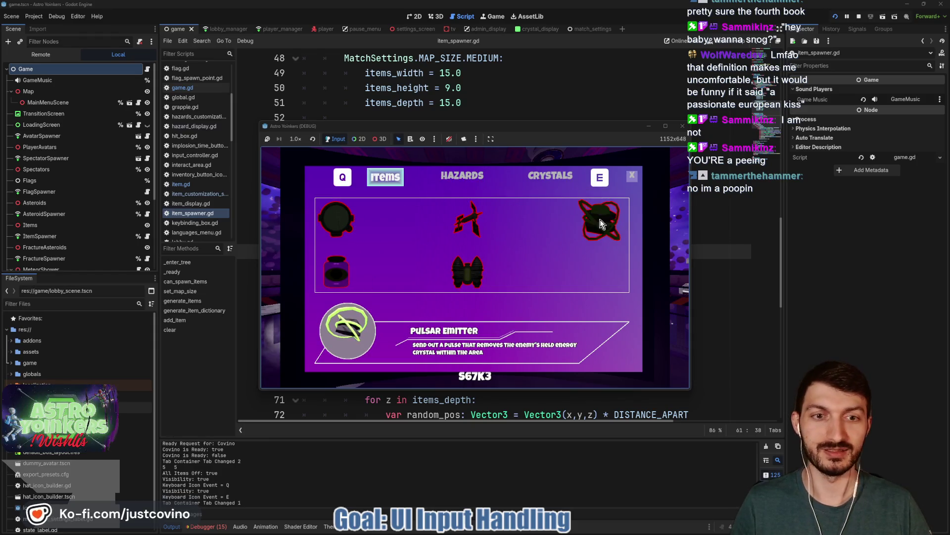
key(Escape)
key(Escape)
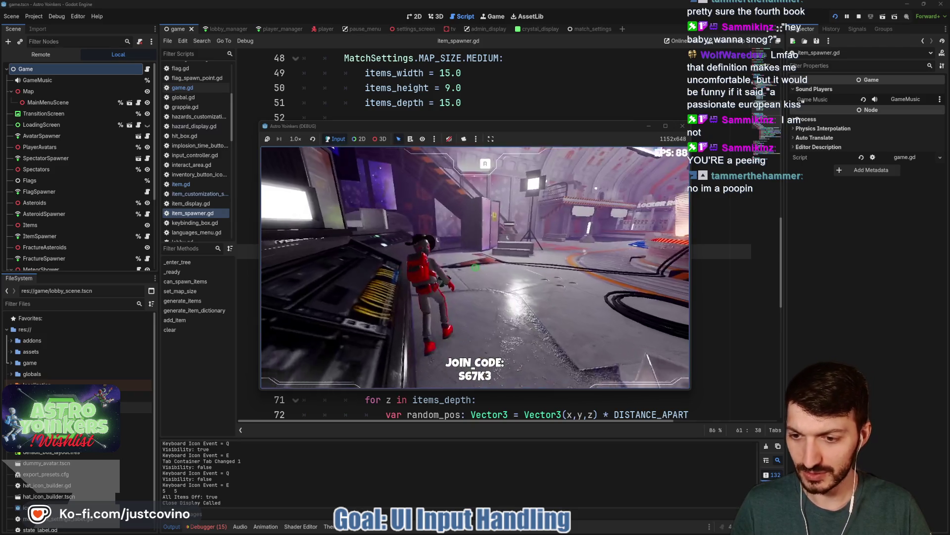
key(w)
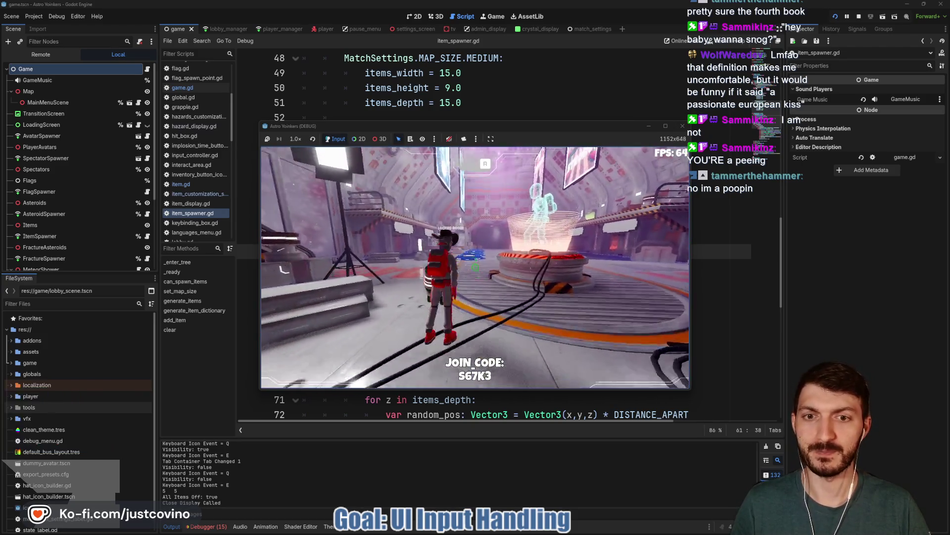
key(w)
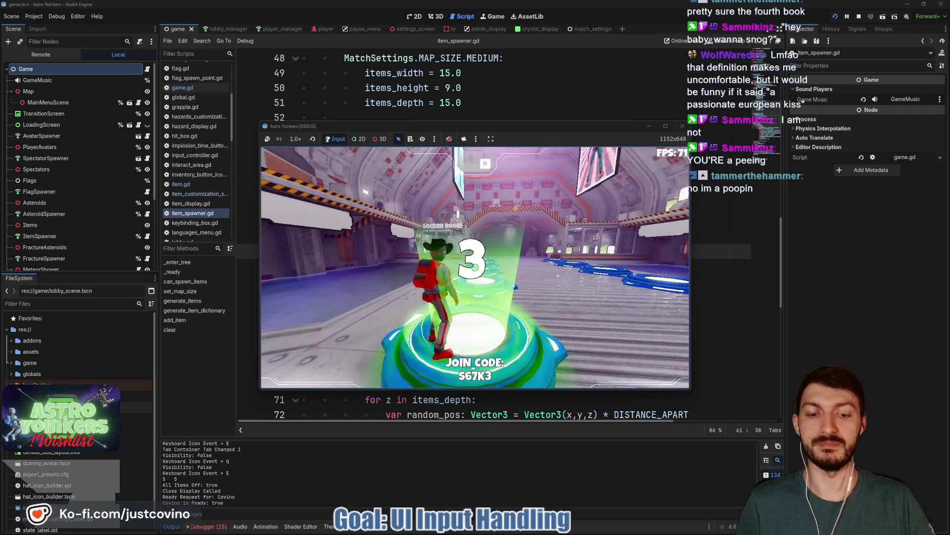
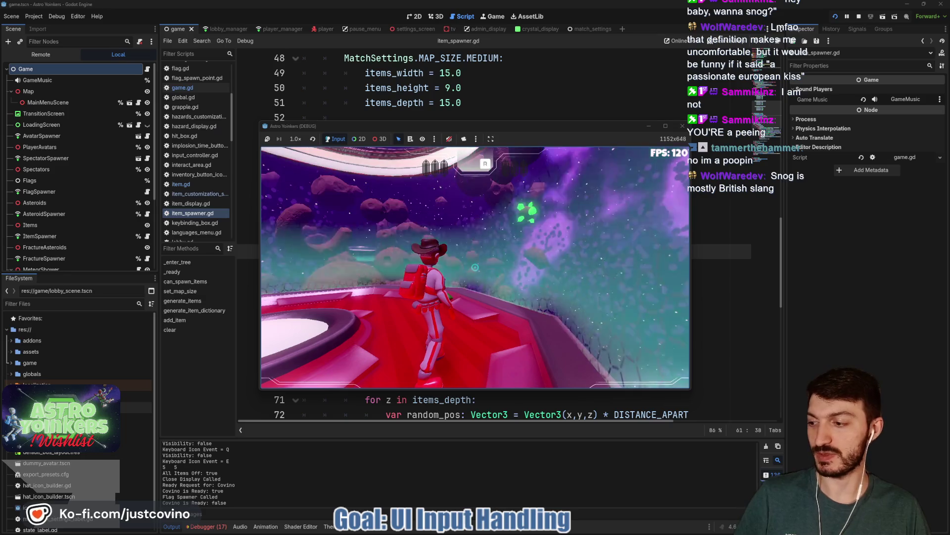
- Jump off the red platform, fire the grapple twice, then stop the game with F8
key(space)
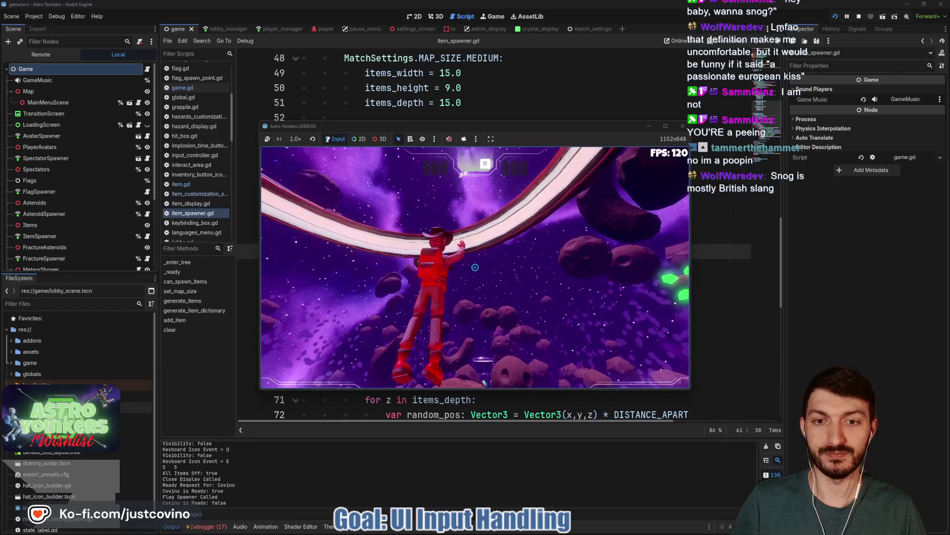
key(space)
click(475, 267)
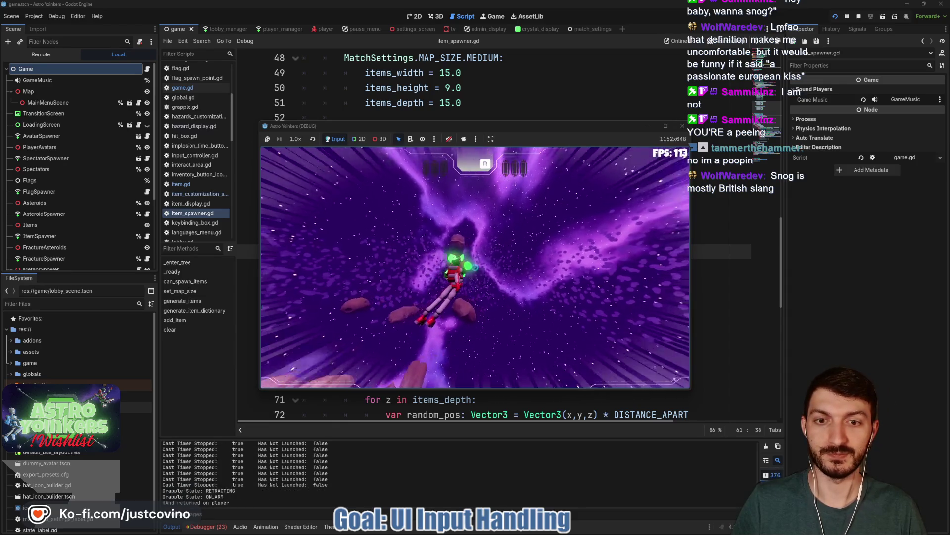
click(475, 267)
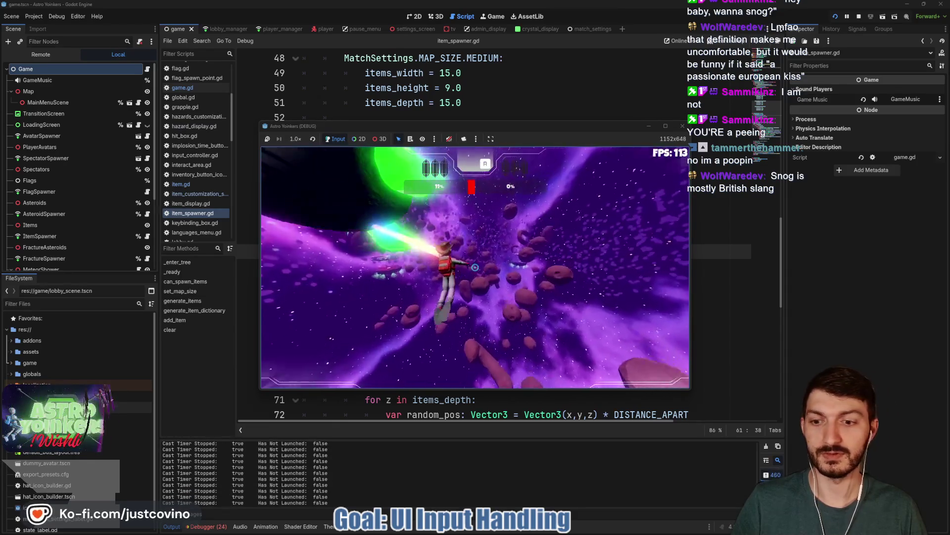
key(F8)
click(453, 213)
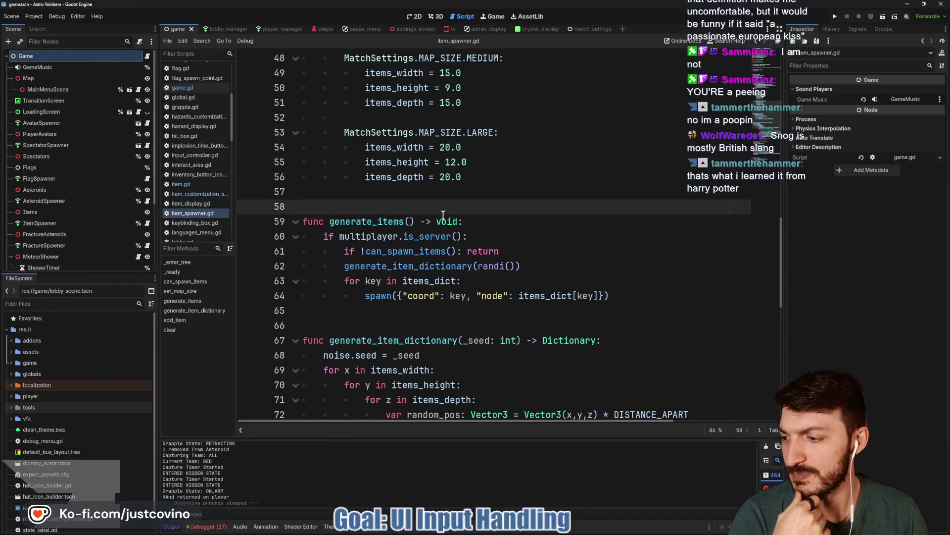
- Check the pending changes in GitHub Desktop, then return to Godot
mouse_move(470, 259)
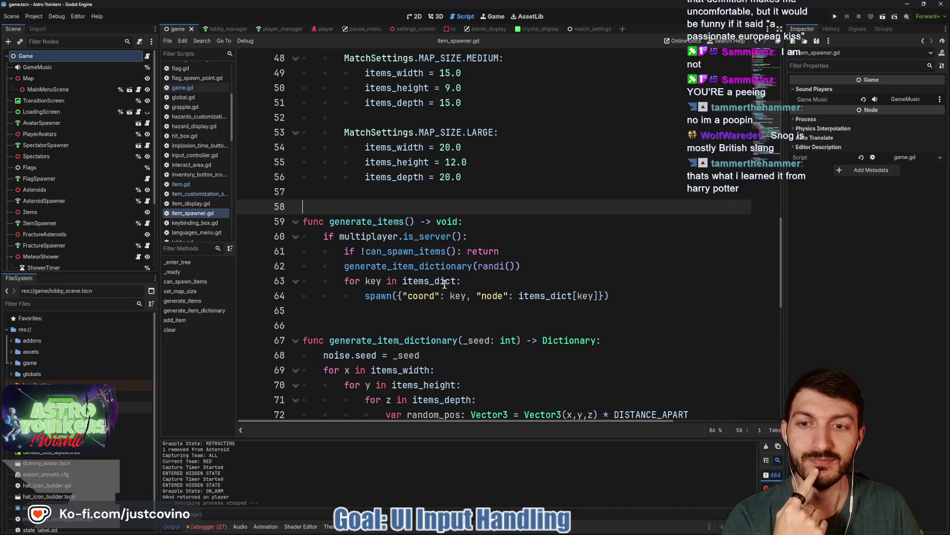
click(549, 530)
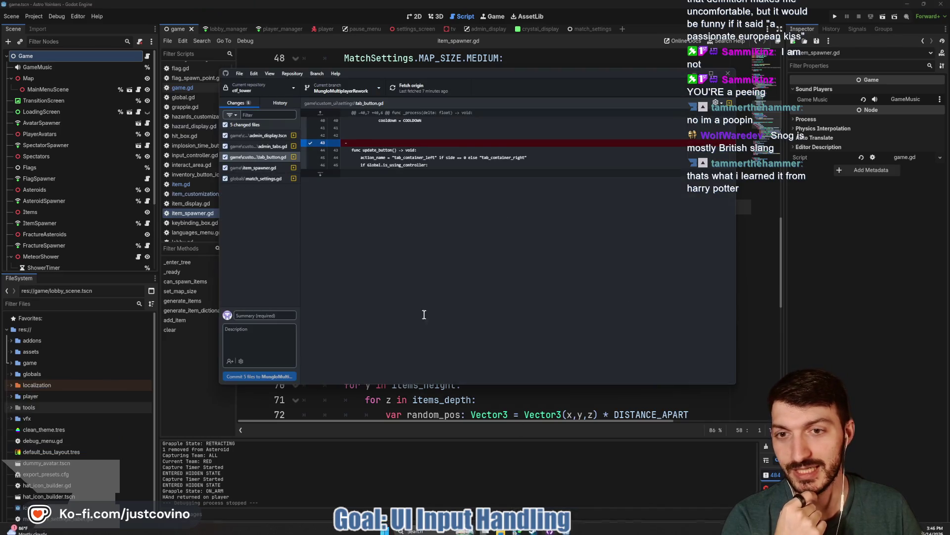
click(445, 385)
- Look over item_spawner.gd, then open meteor_shower_spawner.gd from the MeteorShowerSpawner node
click(375, 213)
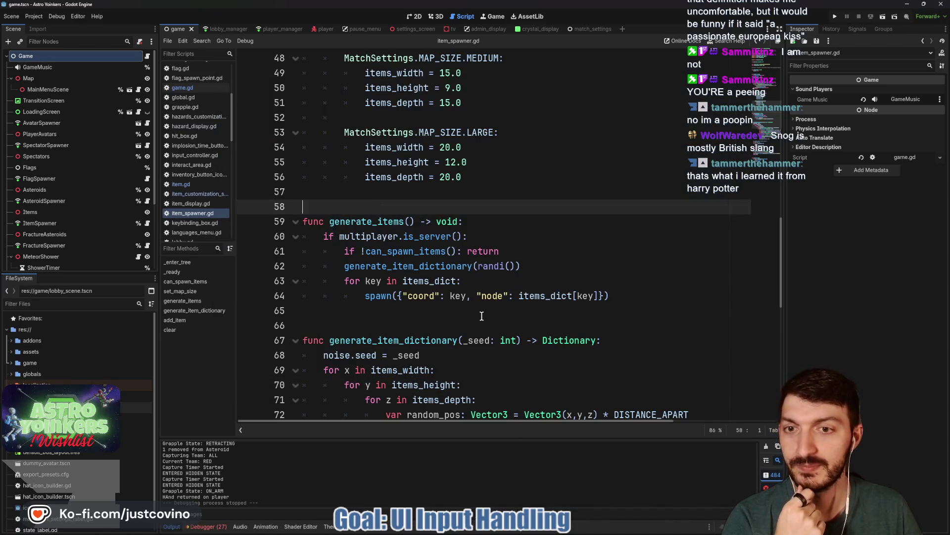
scroll(379, 114, up, 4)
click(348, 104)
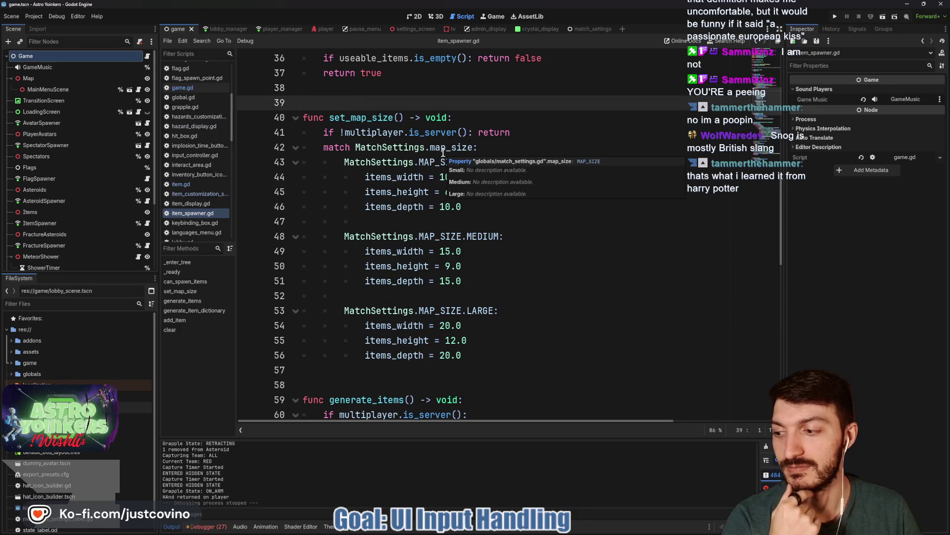
scroll(413, 110, up, 4)
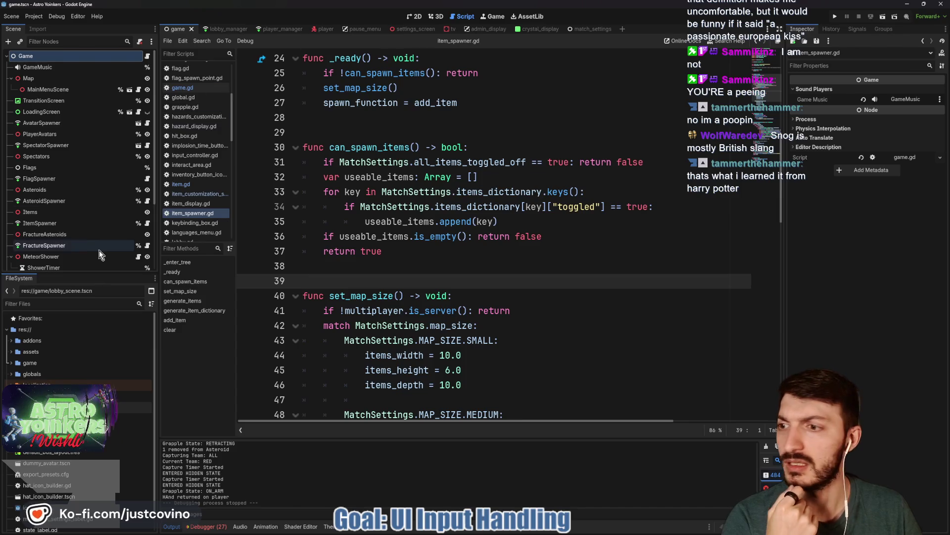
scroll(102, 251, down, 1)
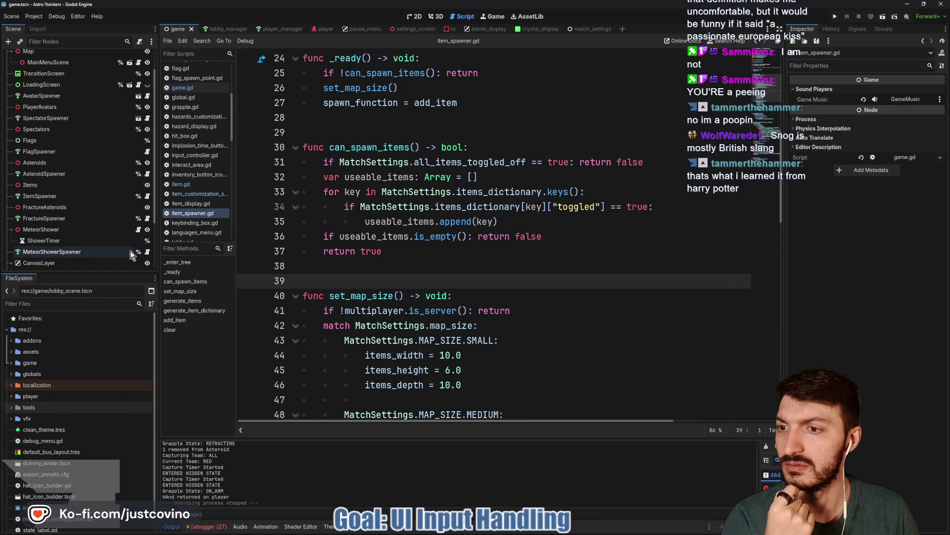
click(149, 251)
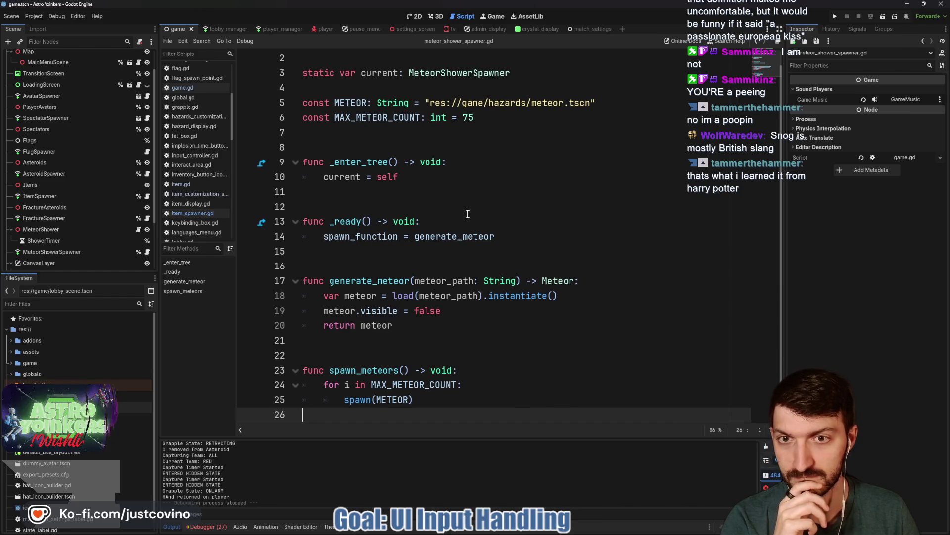
- Review meteor_shower.gd from the MeteorShower node, then go back to admin_display with Alt+Left
click(139, 229)
scroll(523, 261, up, 2)
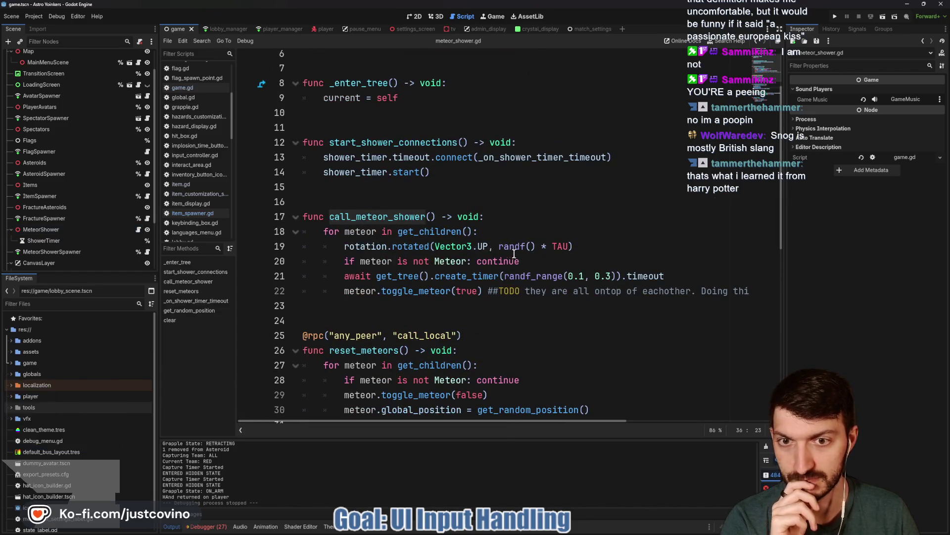
click(462, 197)
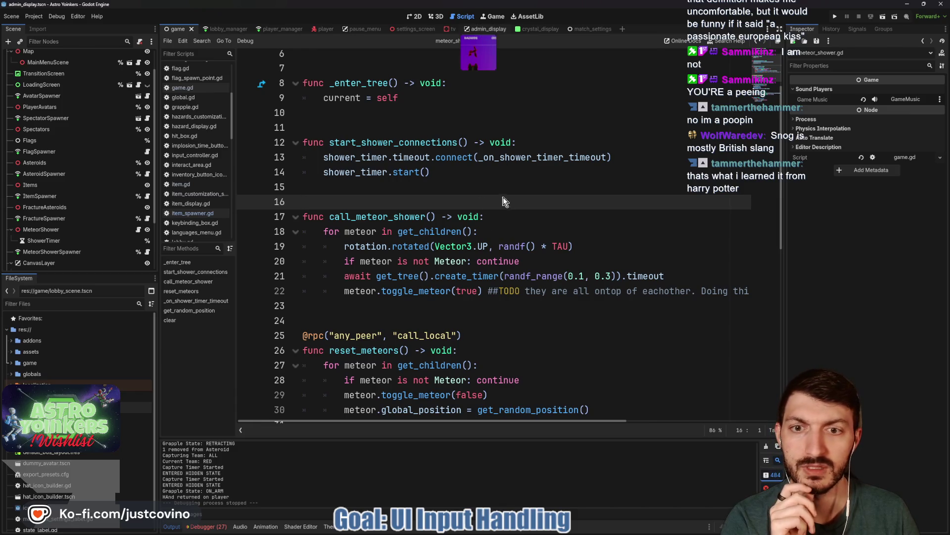
key(alt+Left)
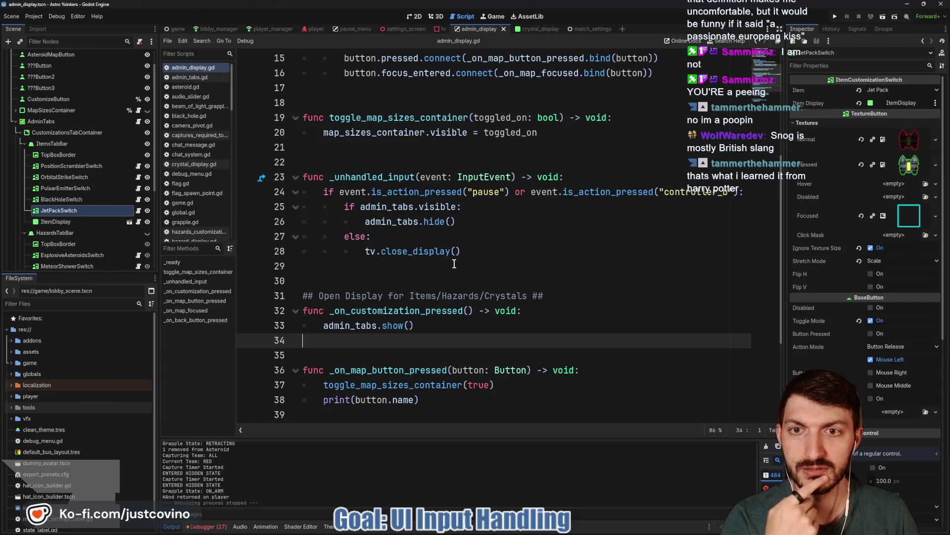
- Read grow_icon and shrink_icon in JetPackSwitch's hazards_customization_switch.gd, then run the project
scroll(431, 262, up, 4)
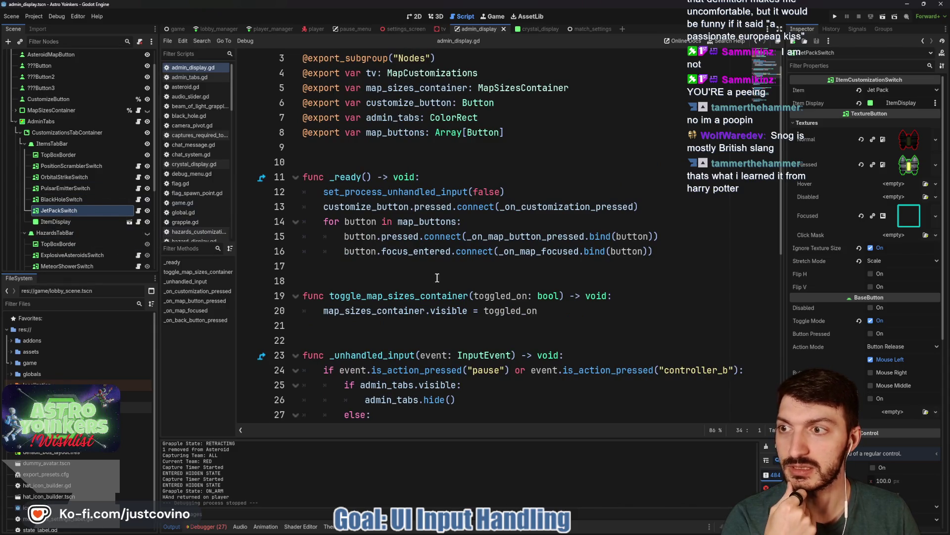
click(139, 255)
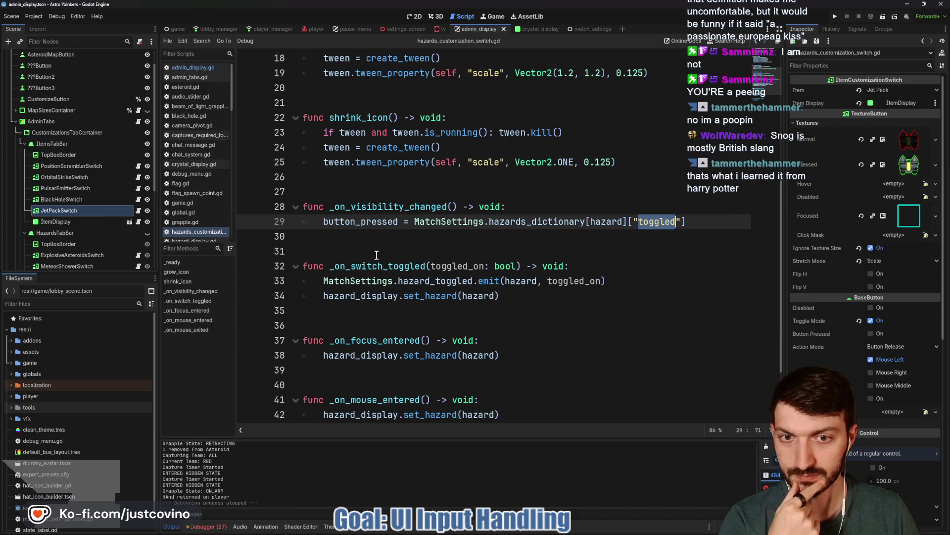
scroll(377, 255, up, 1)
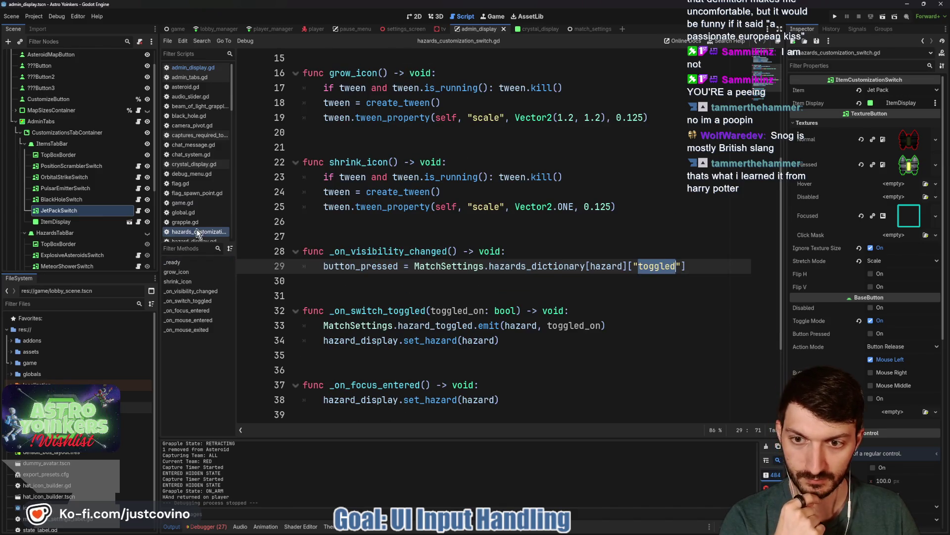
scroll(100, 223, down, 1)
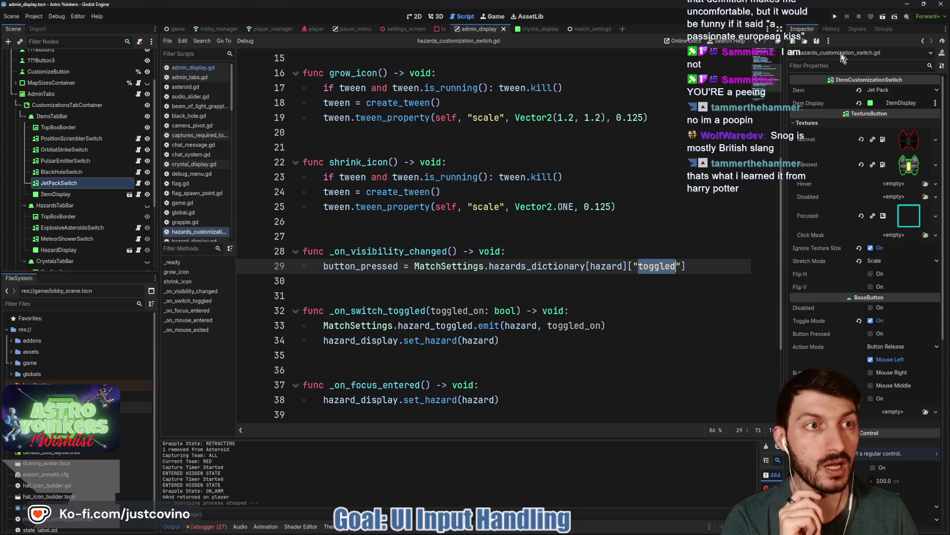
click(834, 16)
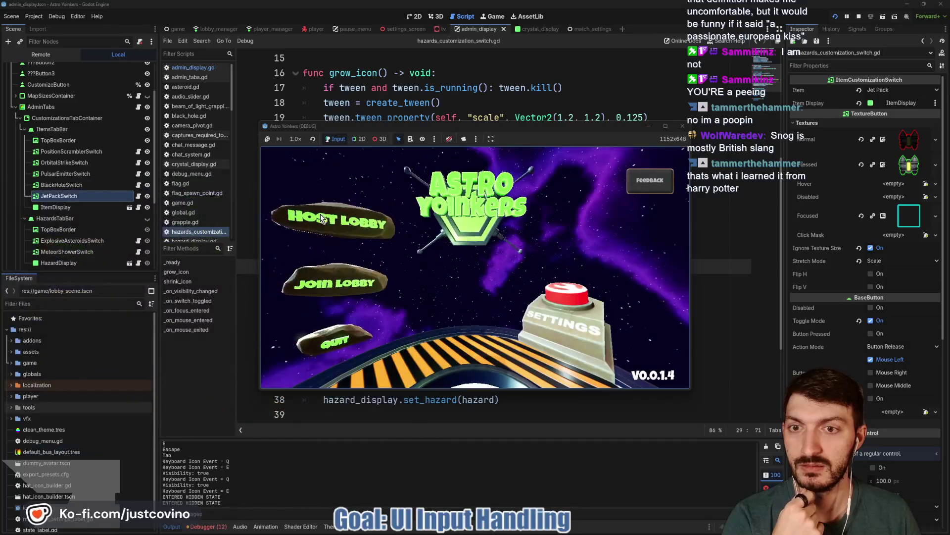
- Host a lobby from the main menu and walk to the customize station
click(319, 214)
click(411, 247)
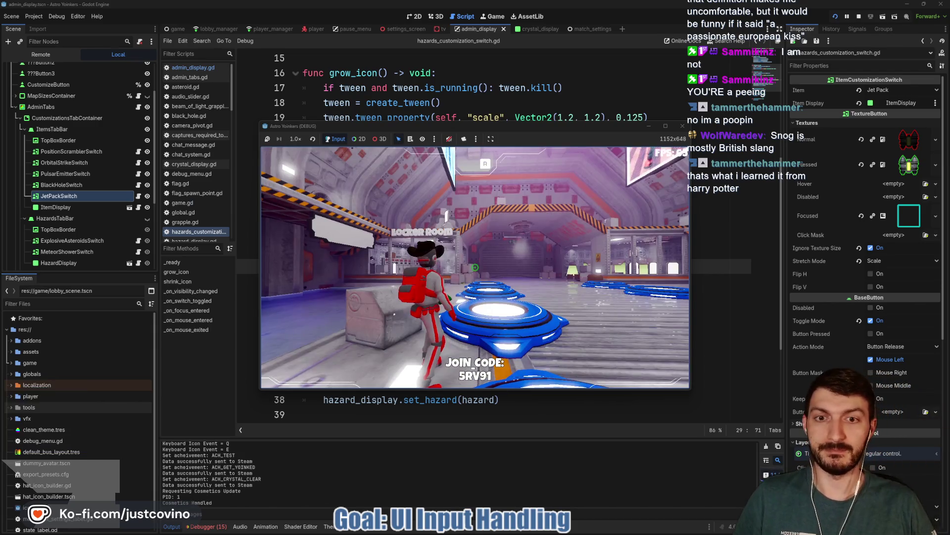
key(w)
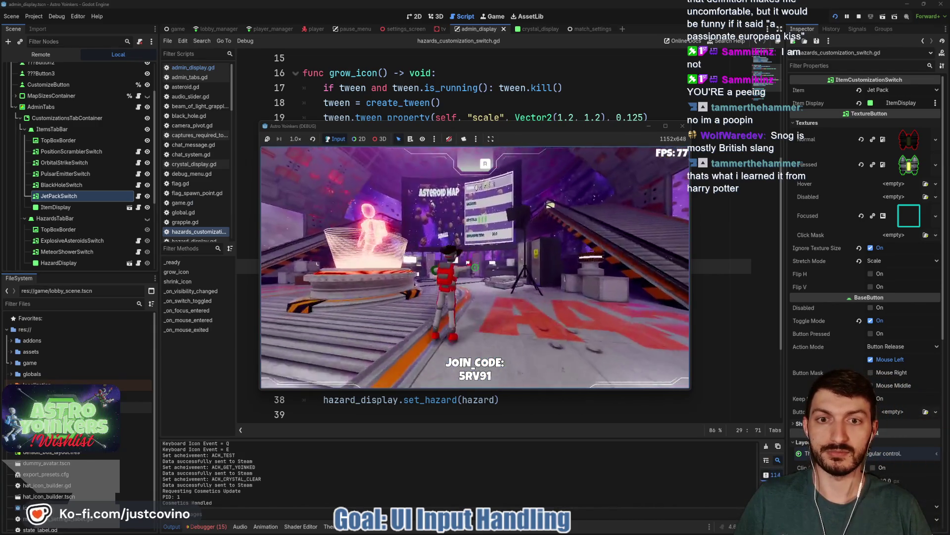
key(w)
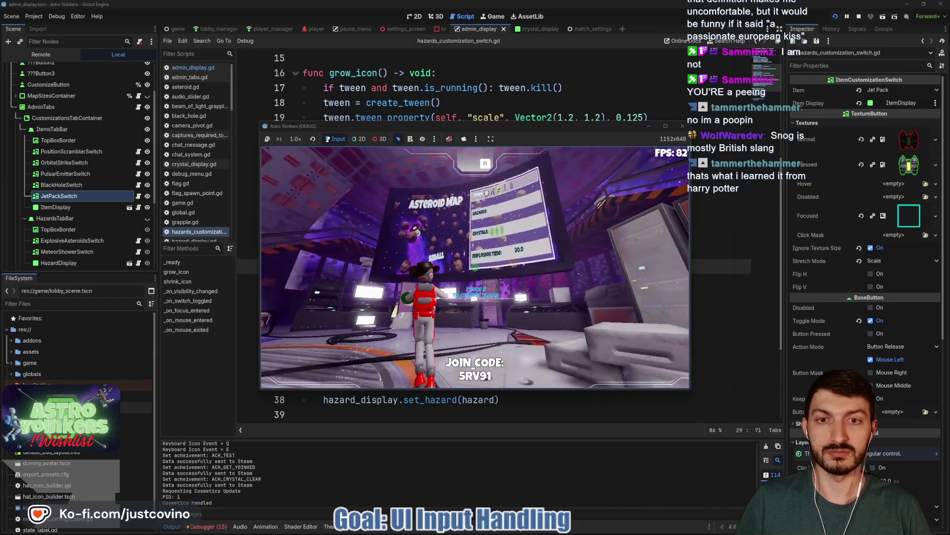
key(w)
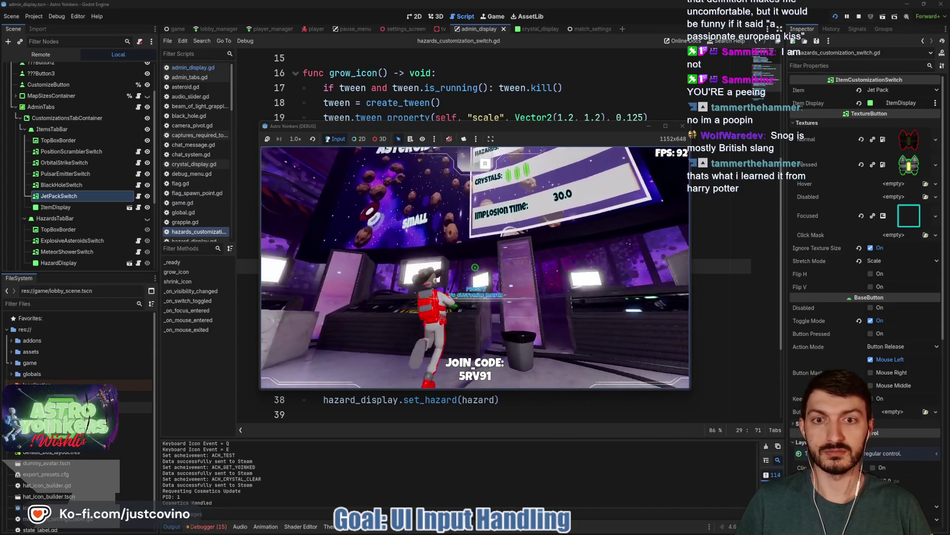
- Open the customize menu, switch to its Items tab, and close it
key(e)
key(q)
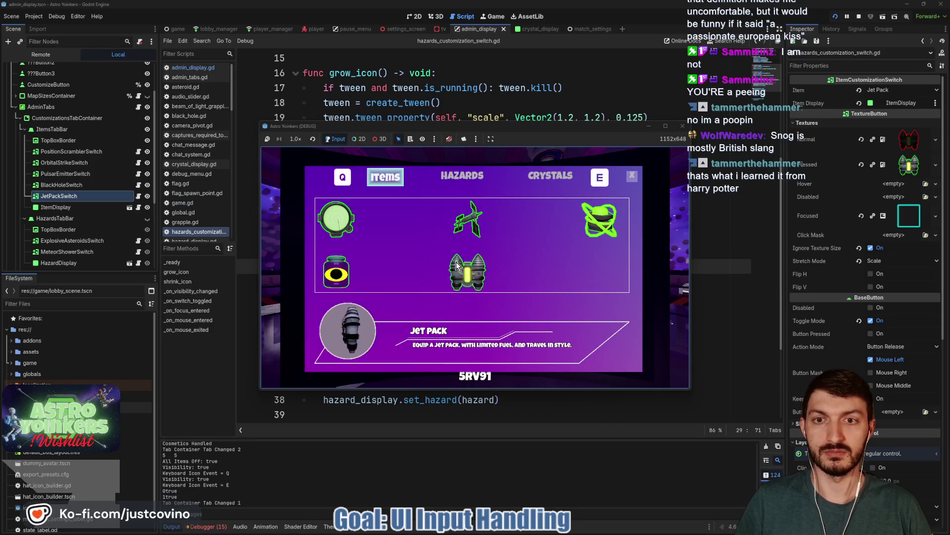
key(Escape)
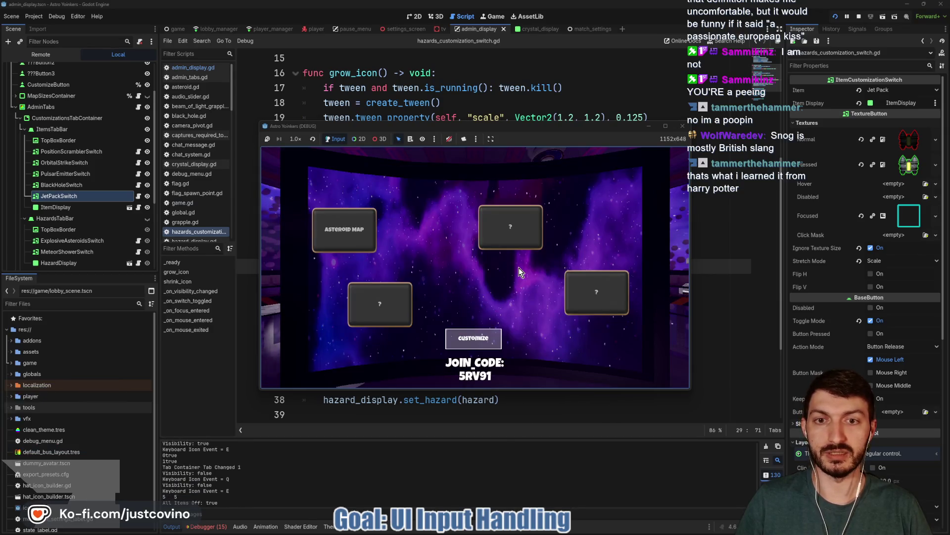
- Walk onto a blue ready pad to start the match countdown
key(w)
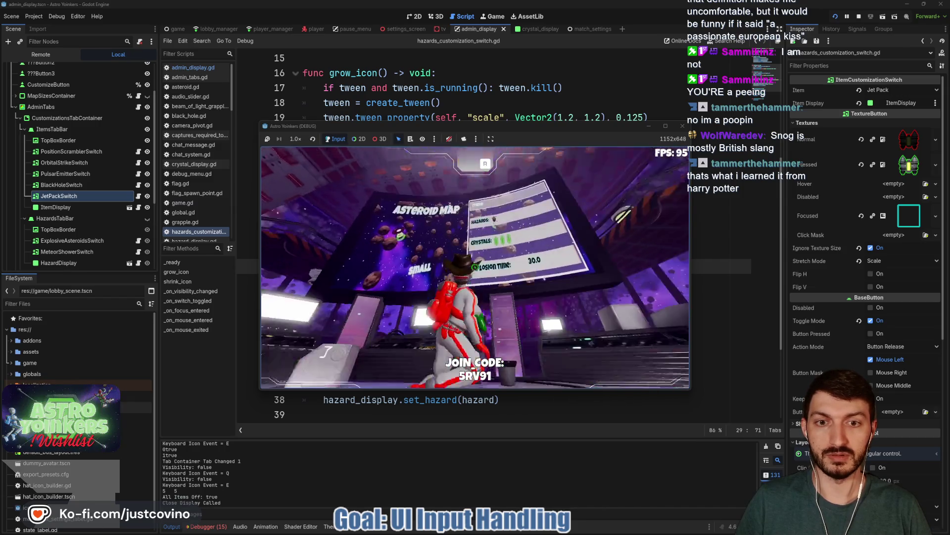
key(space)
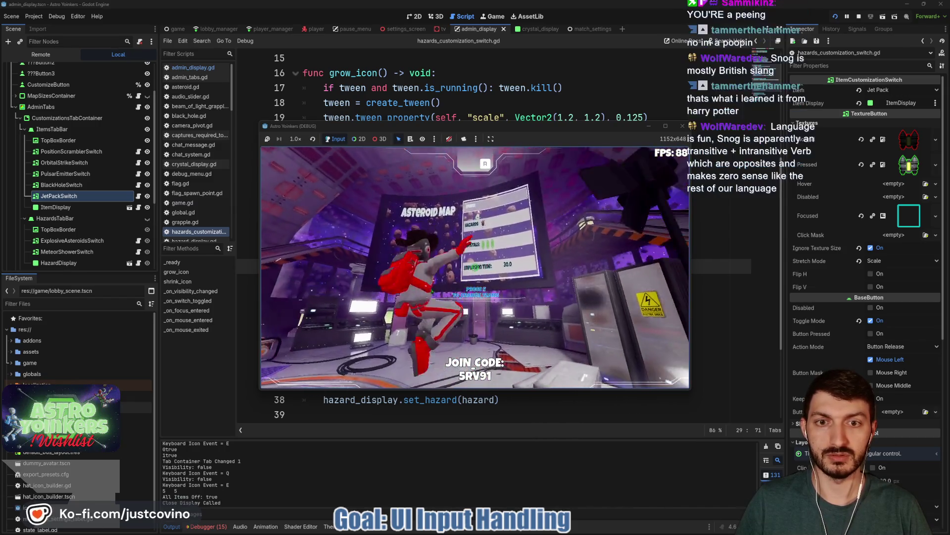
key(w)
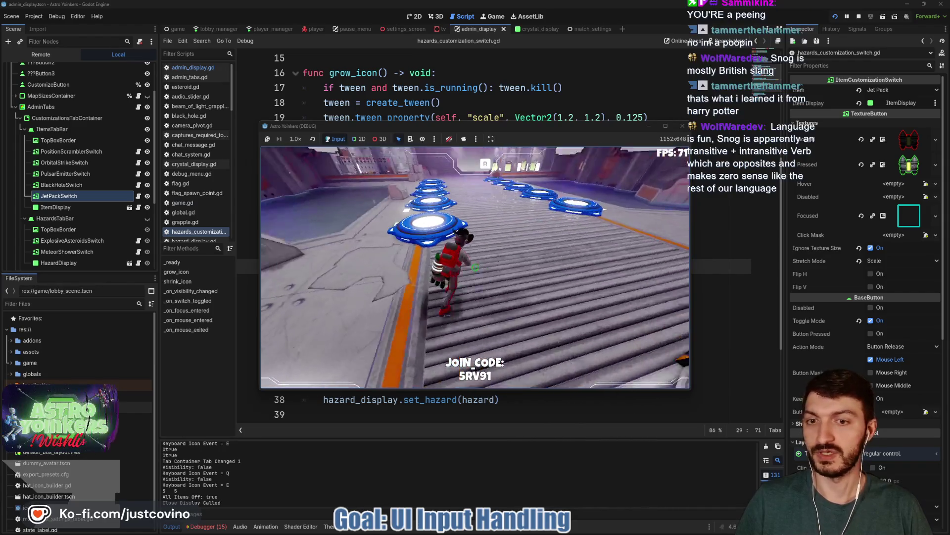
key(w)
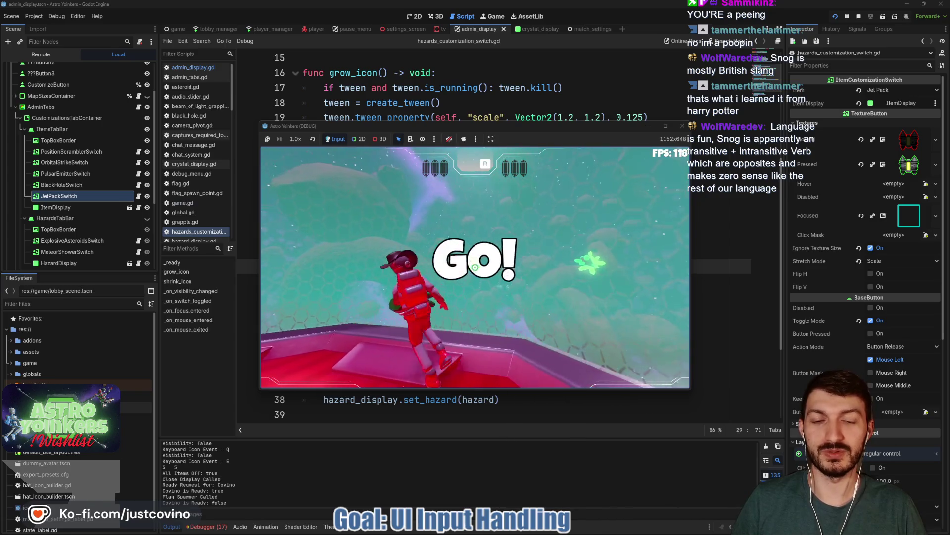
- Jump off the starting platform and swing between asteroids with repeated grapple shots
key(space)
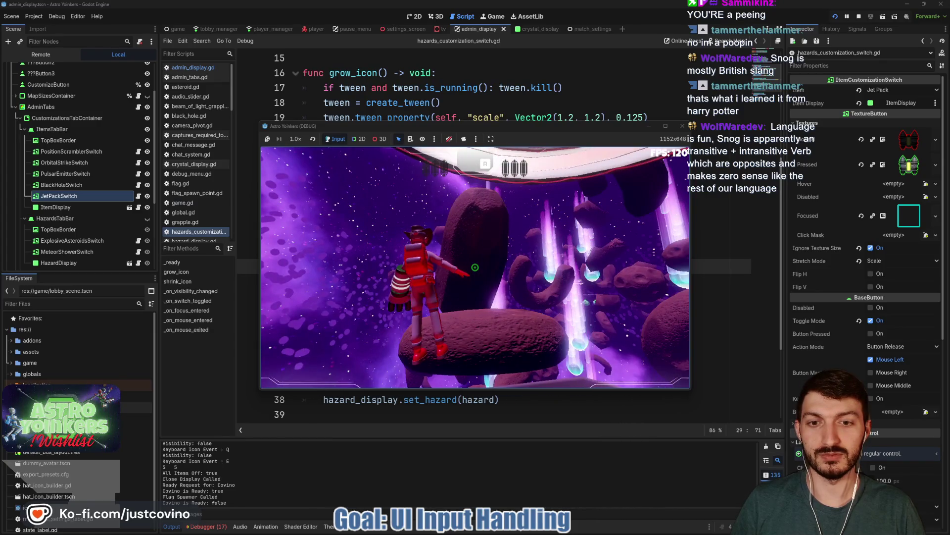
click(475, 267)
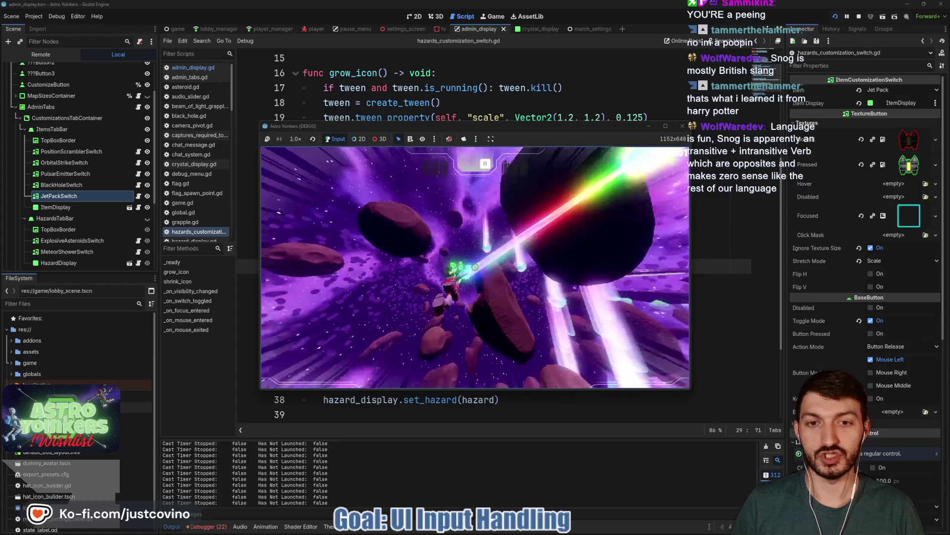
click(474, 267)
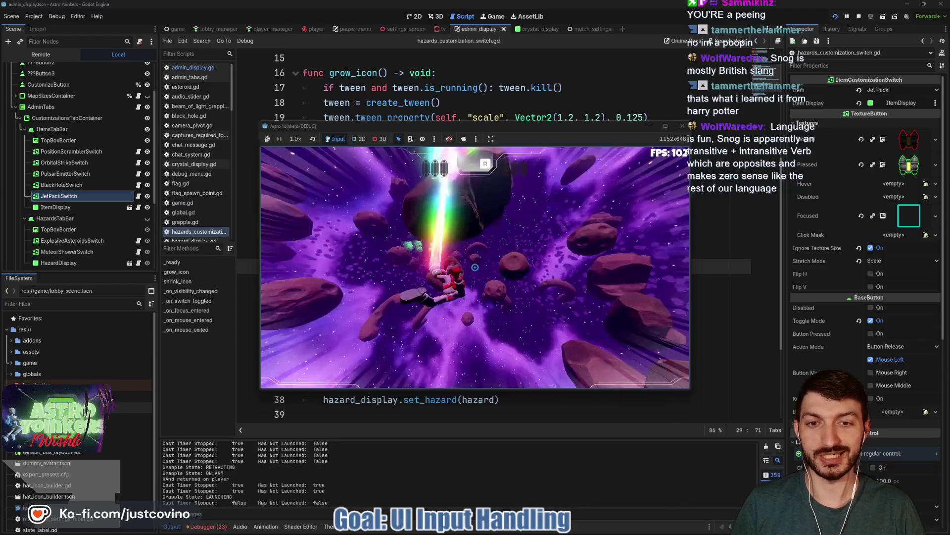
click(475, 268)
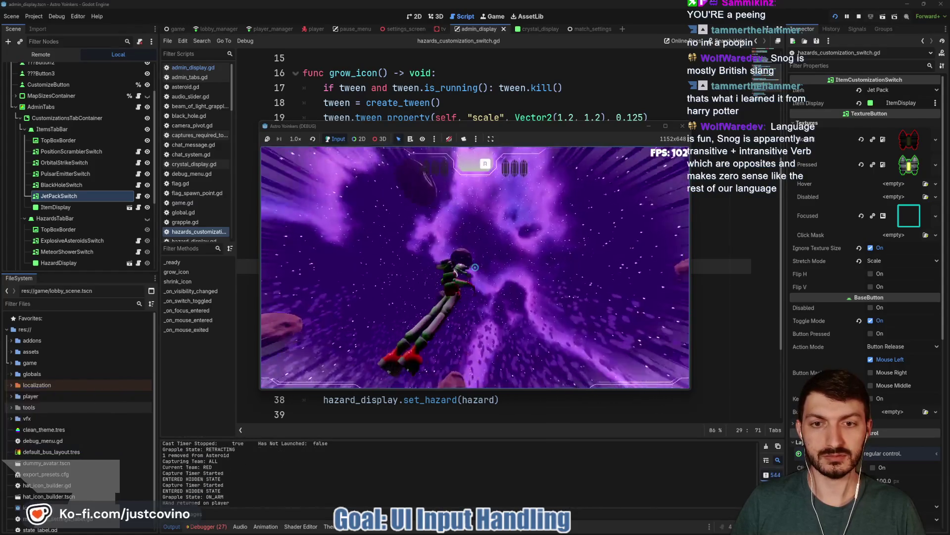
click(474, 267)
click(475, 267)
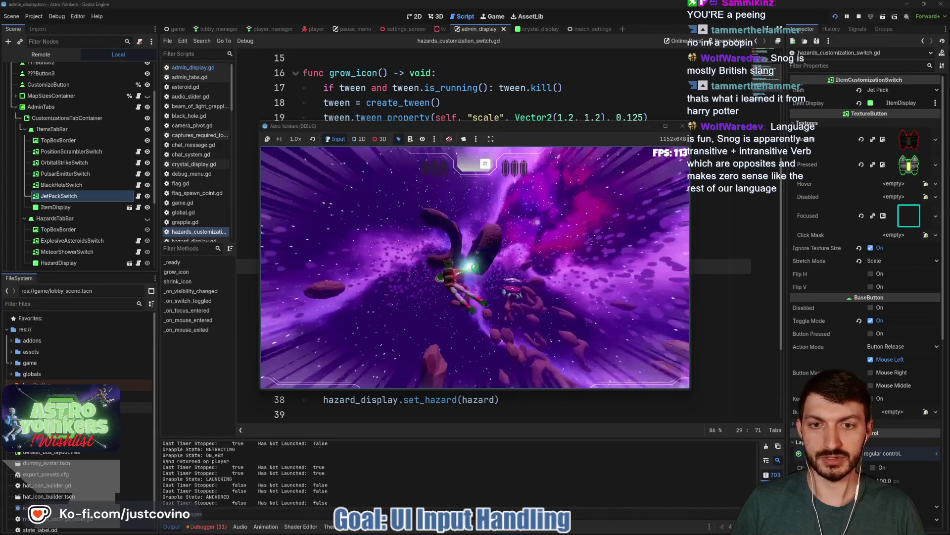
click(475, 267)
click(474, 267)
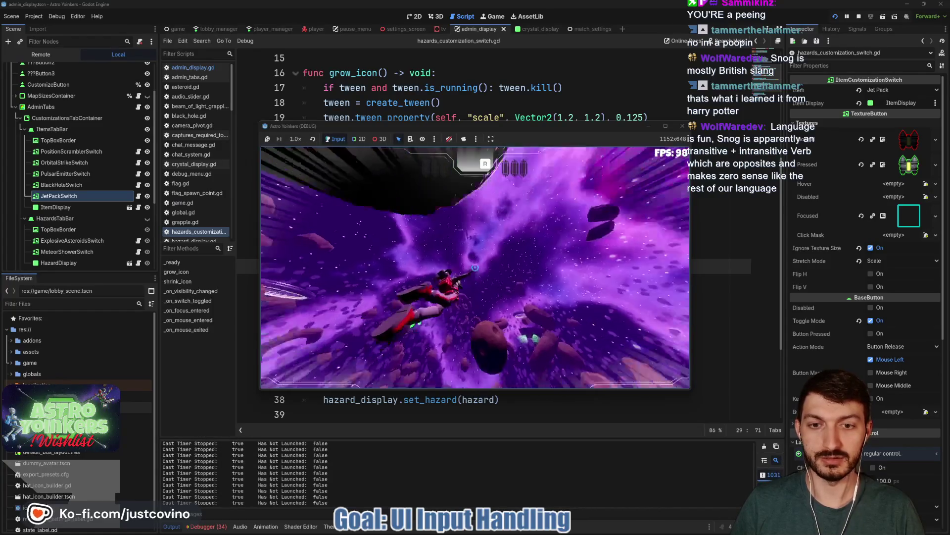
click(475, 267)
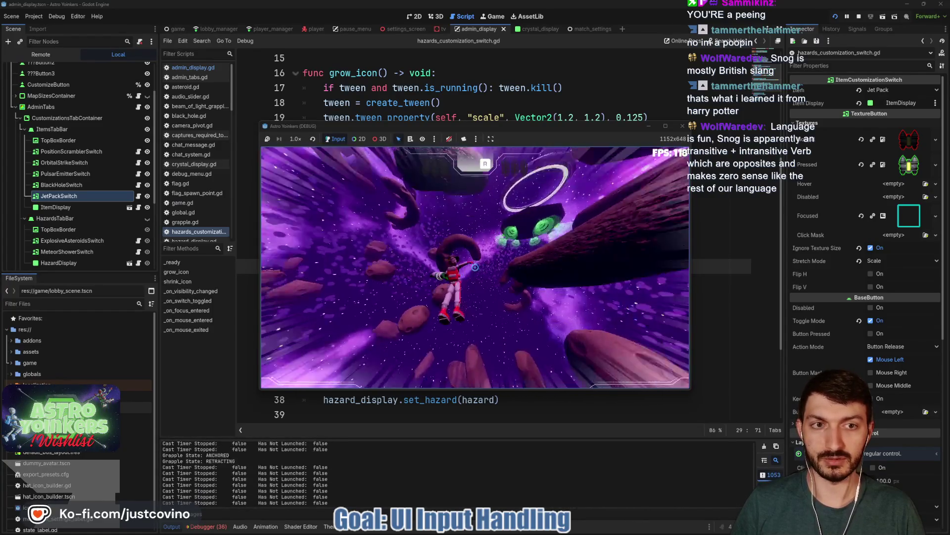
- Stop the game, save the scene, and bring up the Git client
key(F8)
key(ctrl+s)
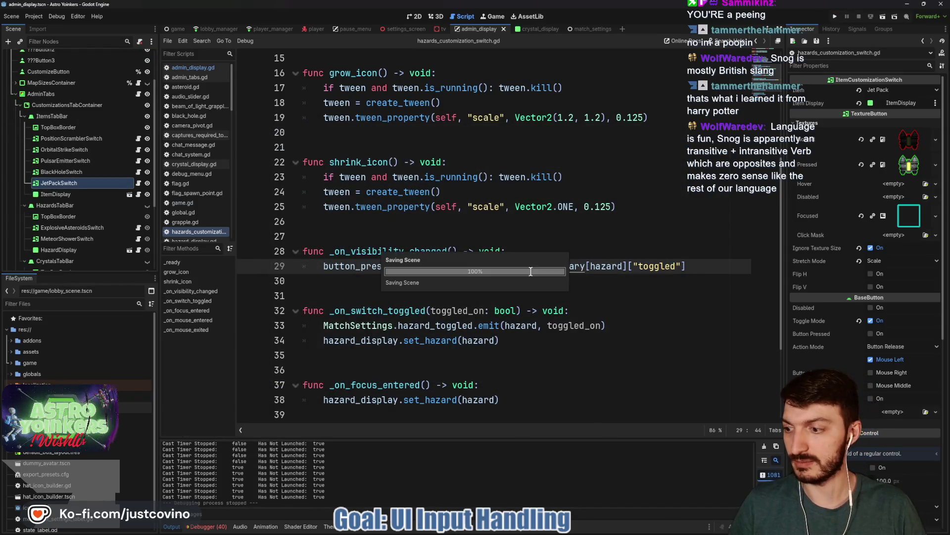
click(577, 526)
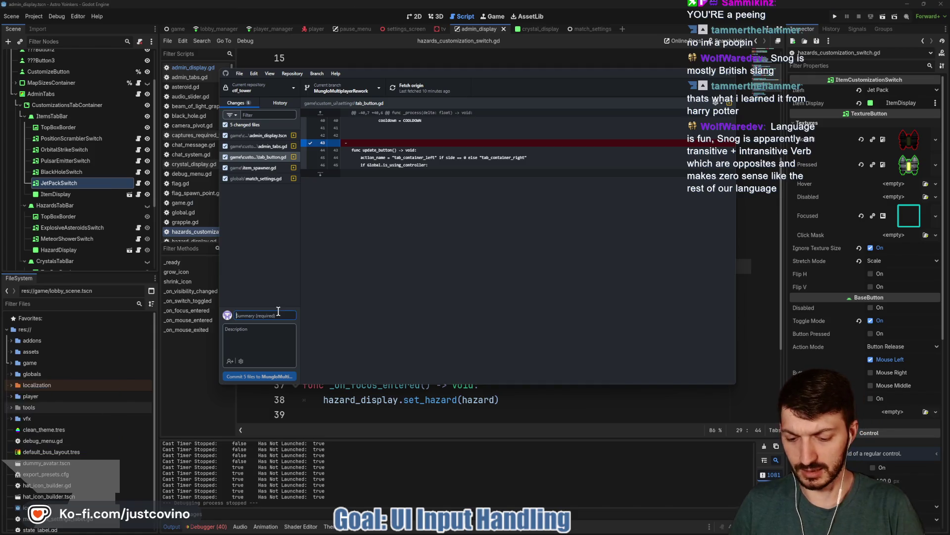
- Commit the five files with summary 'Item S now Toggle' and push to origin
text(Item Spawning + Hazar)
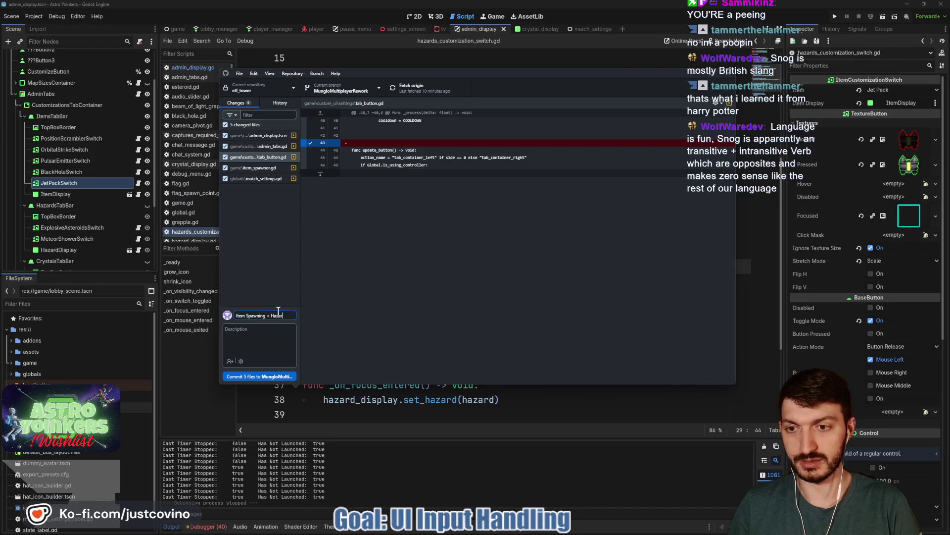
text(Hazards now Toggle Properly)
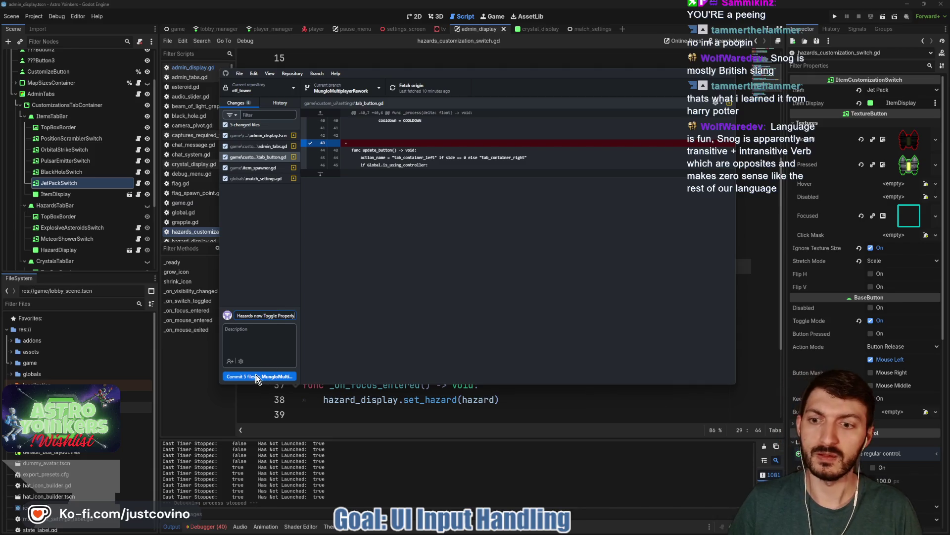
click(256, 375)
click(607, 173)
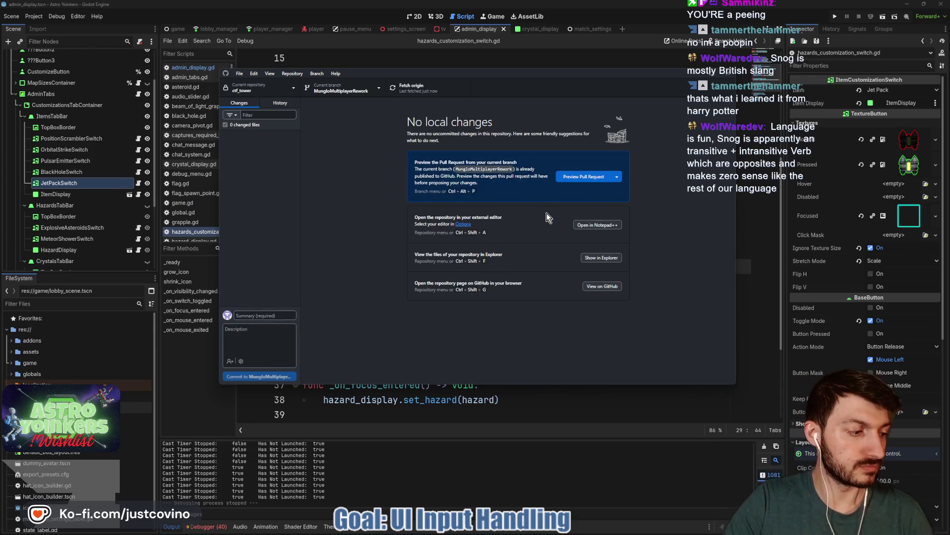
click(470, 399)
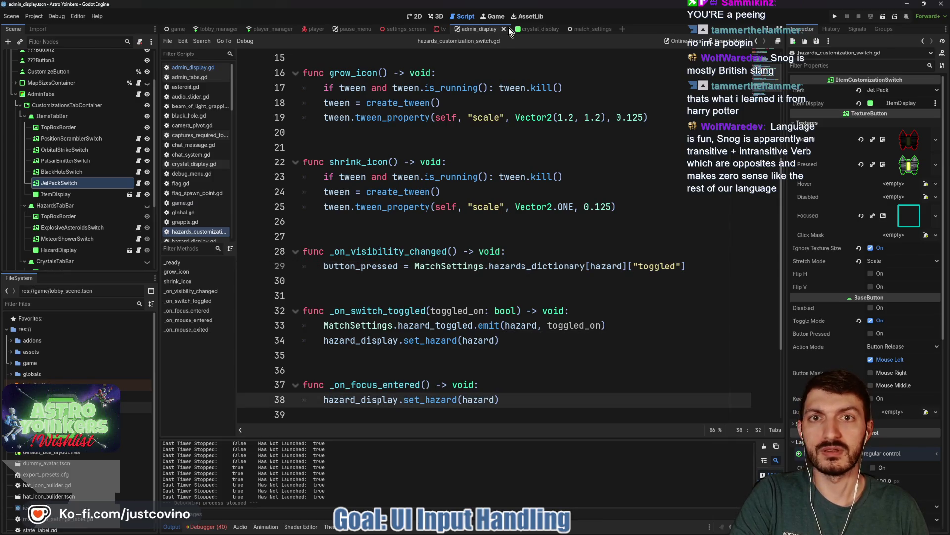
- Clear the Output log, enlarge the Debugger's Errors list, and open the 'icon' shadowing warning
click(476, 143)
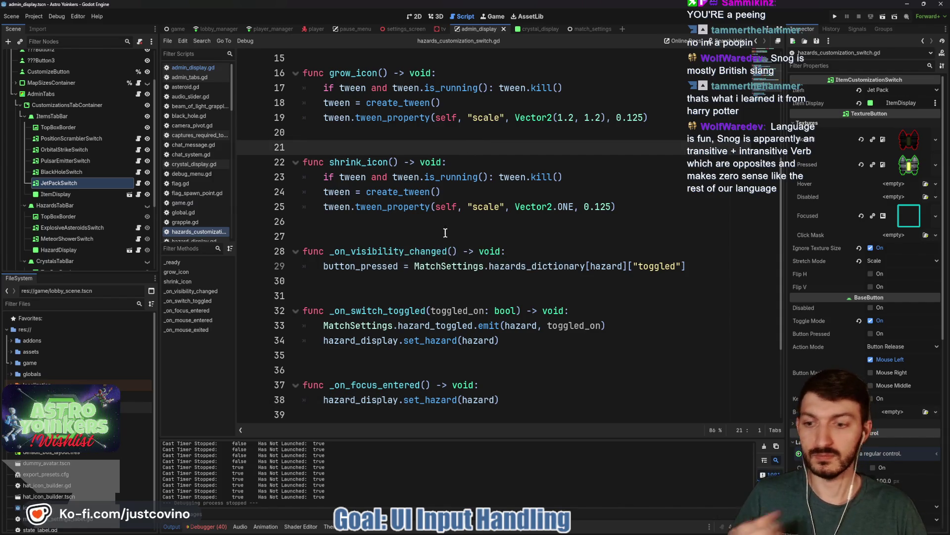
click(764, 447)
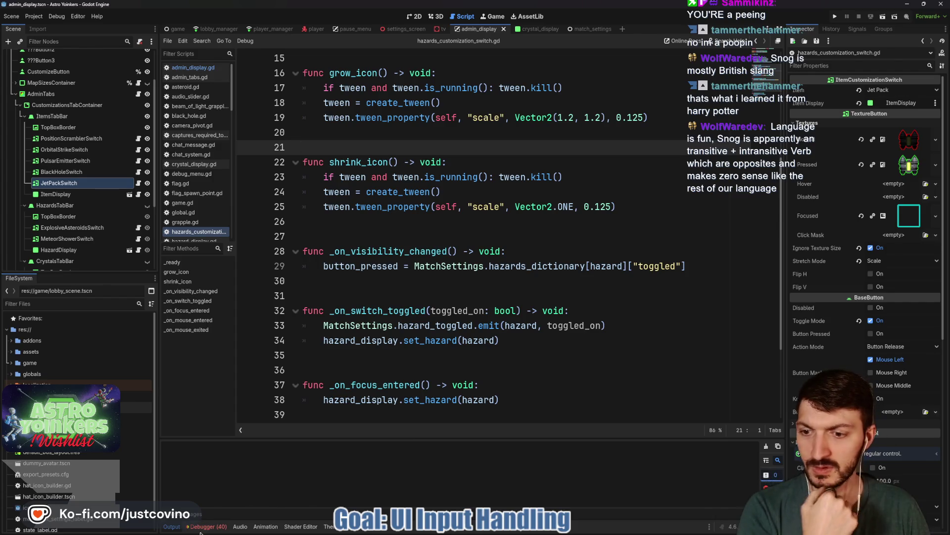
click(489, 323)
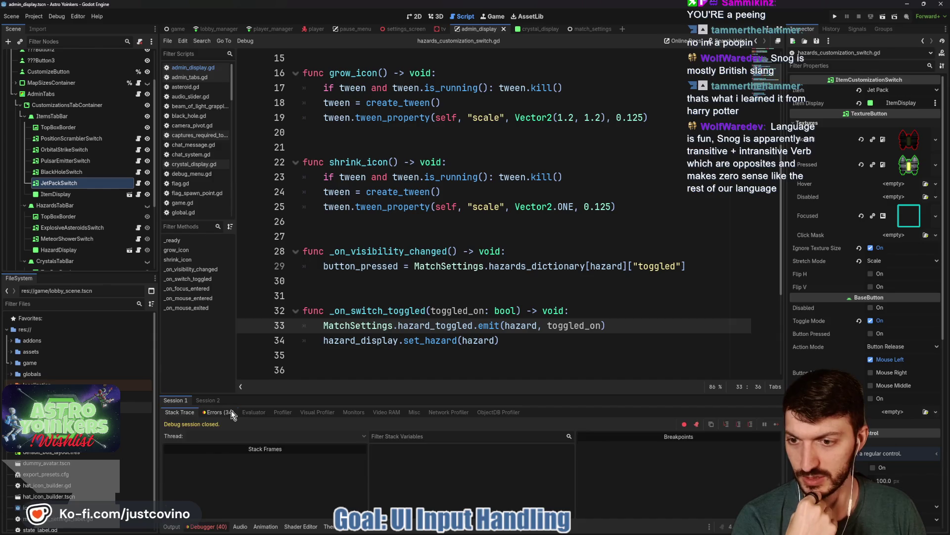
click(231, 414)
drag(421, 394, 422, 161)
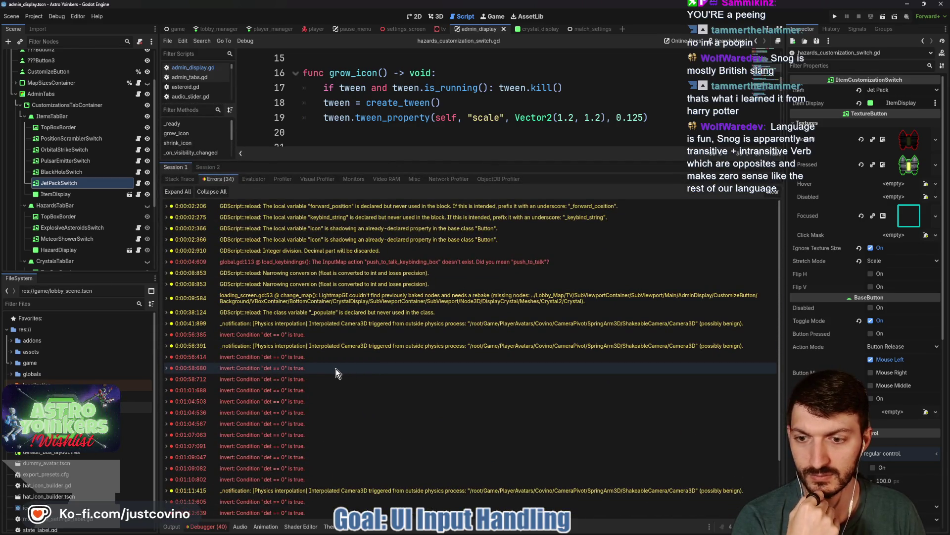
key(Down)
key(Down)
key(Down)
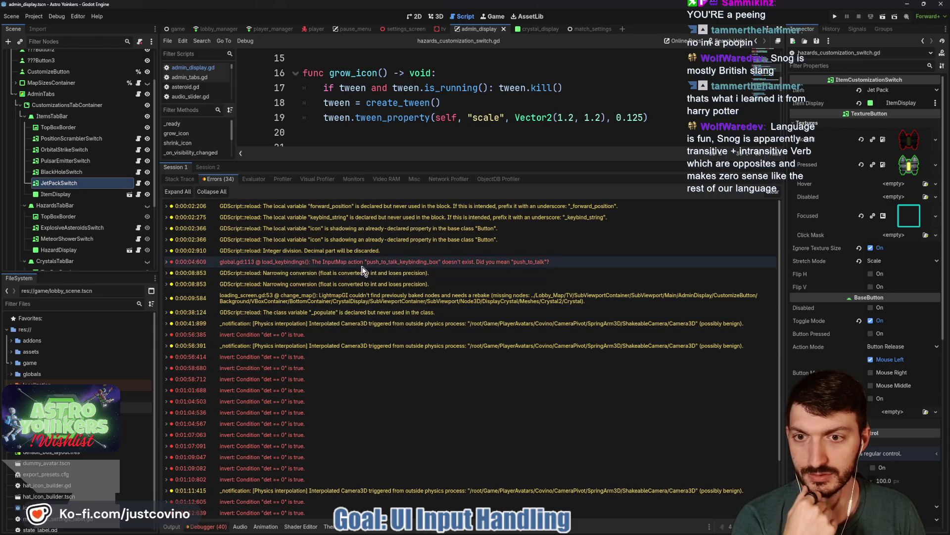
mouse_move(358, 251)
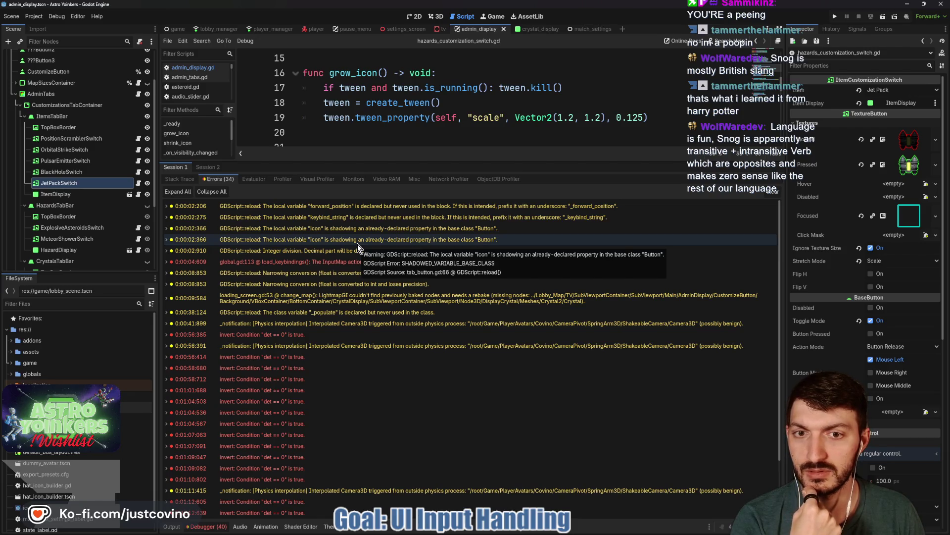
double_click(357, 241)
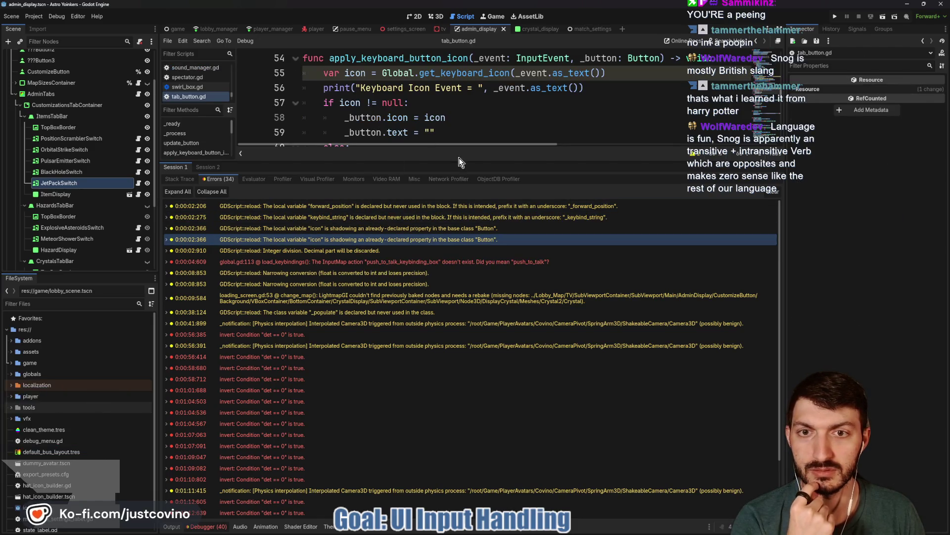
- Rename icon to _icon on lines 55 and 58 of tab_button.gd
drag(417, 162, 419, 336)
scroll(465, 200, up, 2)
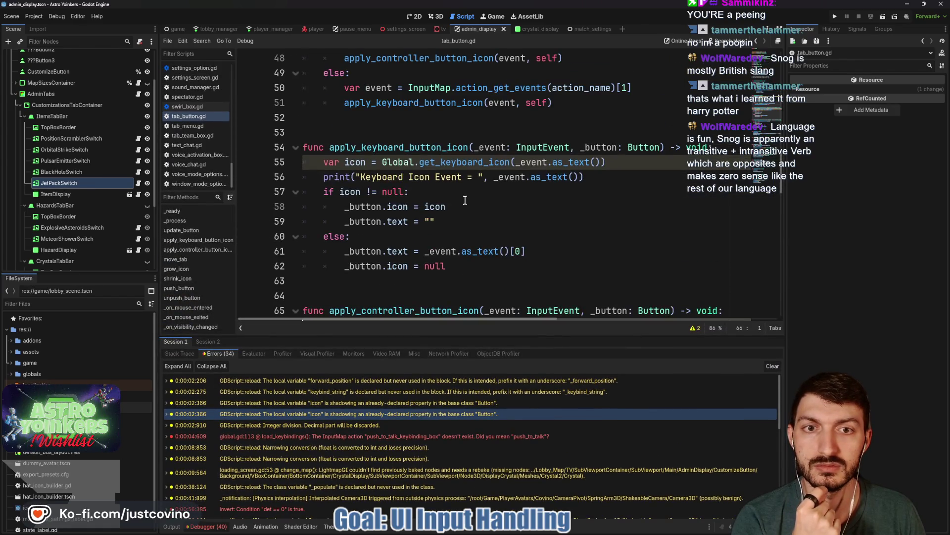
click(341, 162)
text(_)
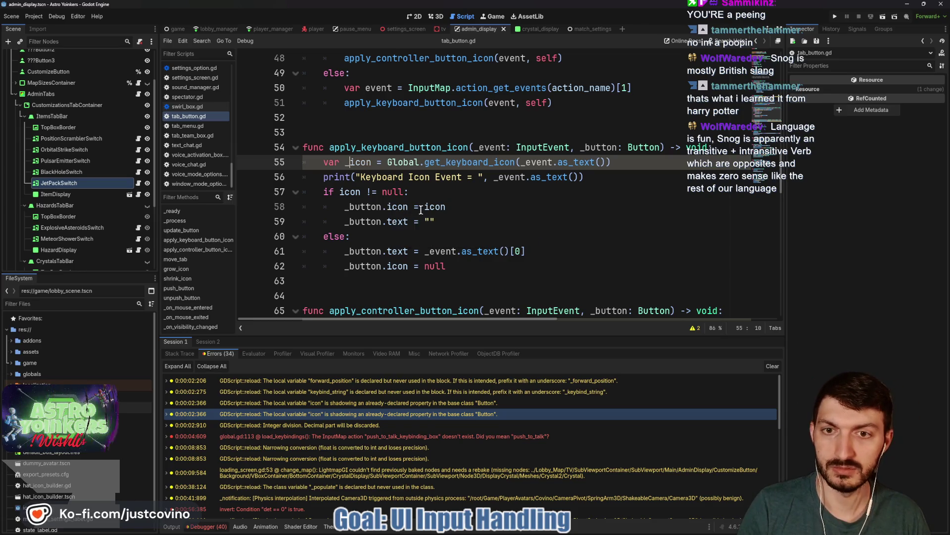
click(424, 207)
text(_)
click(488, 223)
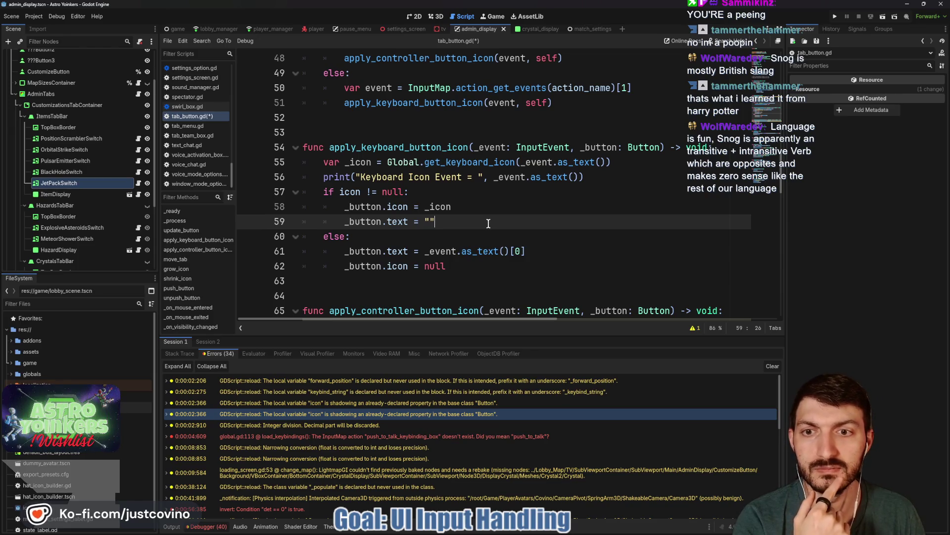
- Rename icon to _icon on lines 66 and 68, then save tab_button.gd
scroll(488, 224, down, 1)
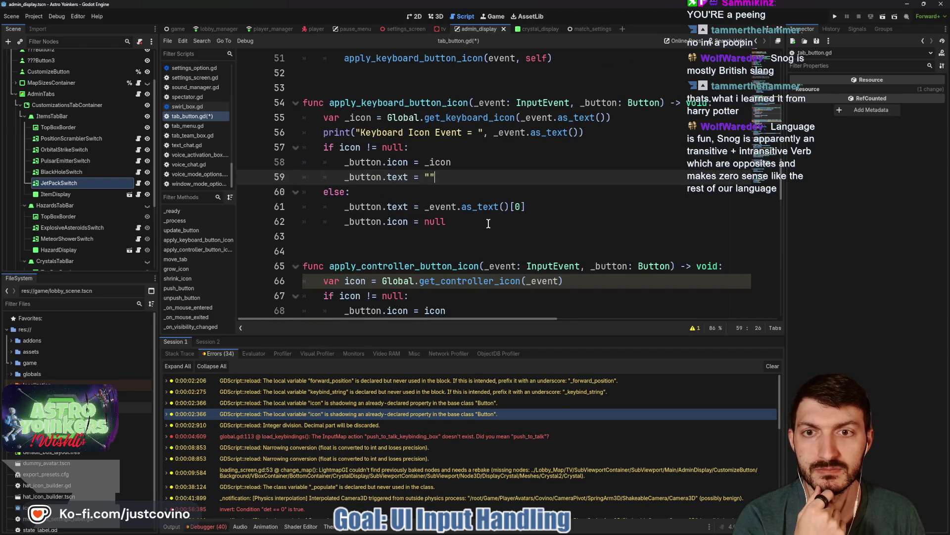
scroll(488, 224, down, 2)
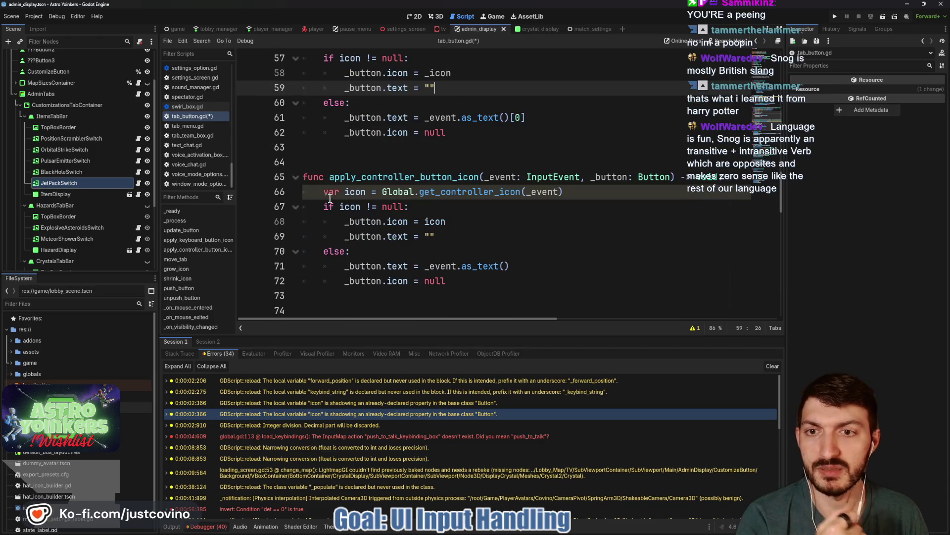
click(344, 191)
text(_)
click(425, 222)
text(_)
click(486, 225)
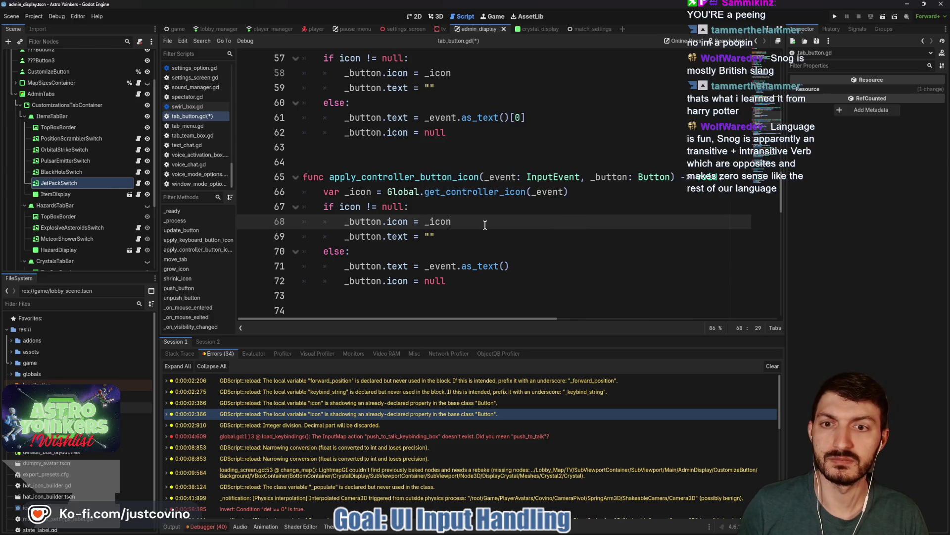
key(ctrl+s)
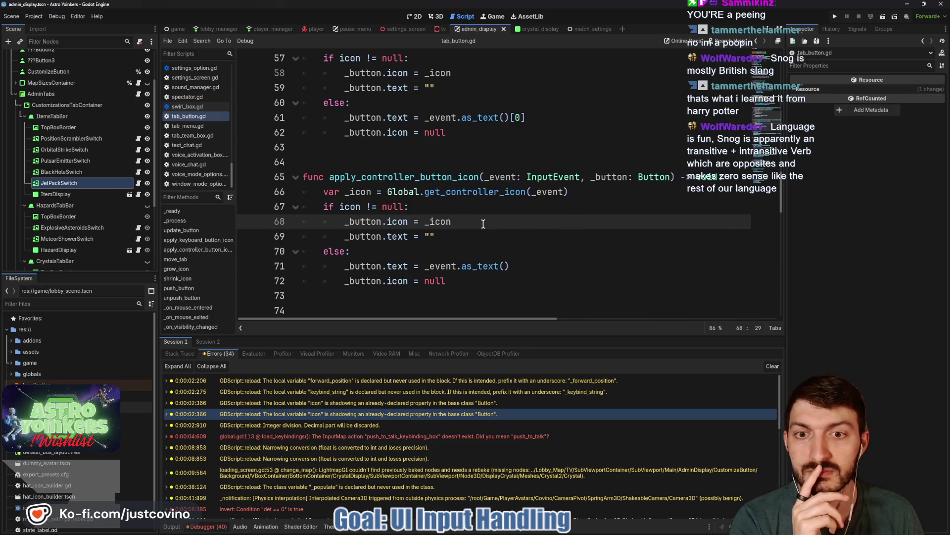
- Review the lower part of tab_button.gd around update_button(), then empty the debugger's error list
scroll(485, 225, down, 3)
scroll(483, 224, down, 13)
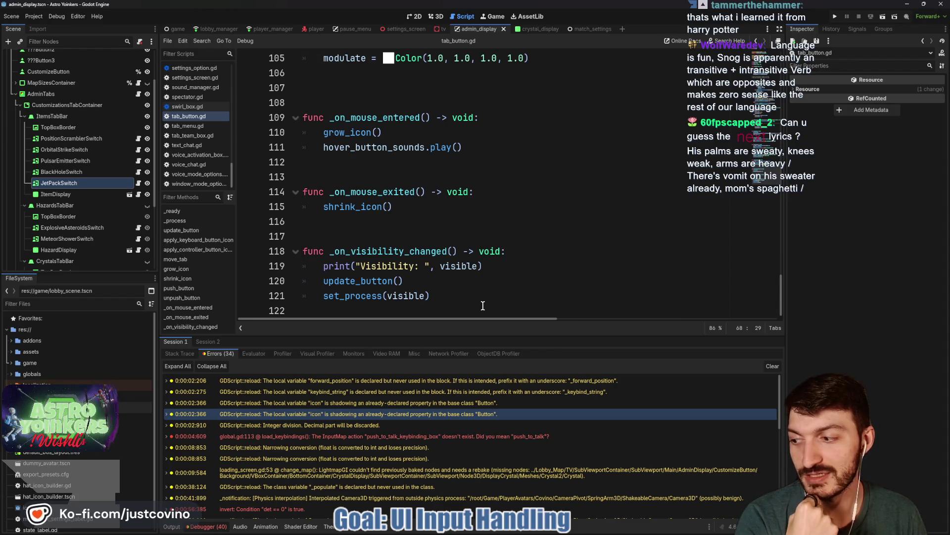
click(457, 281)
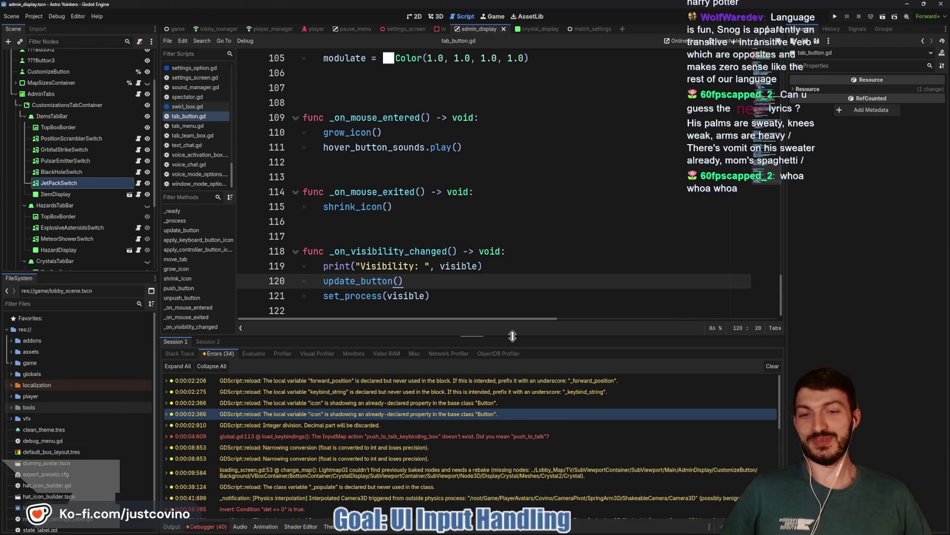
click(428, 236)
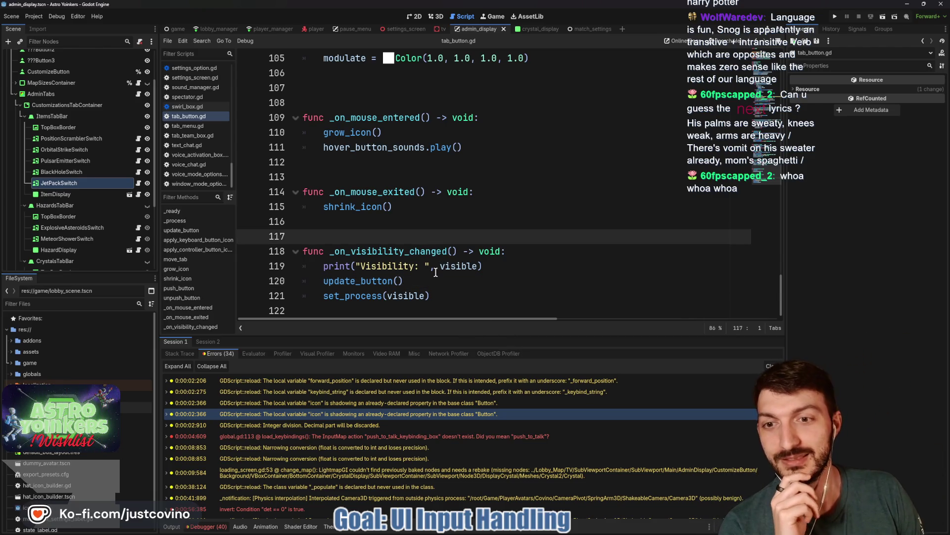
scroll(398, 421, down, 1)
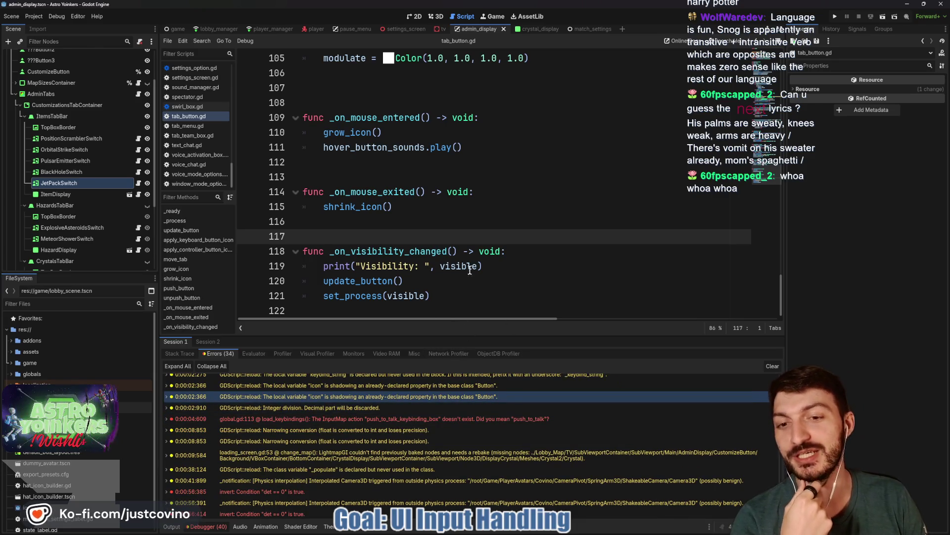
click(373, 229)
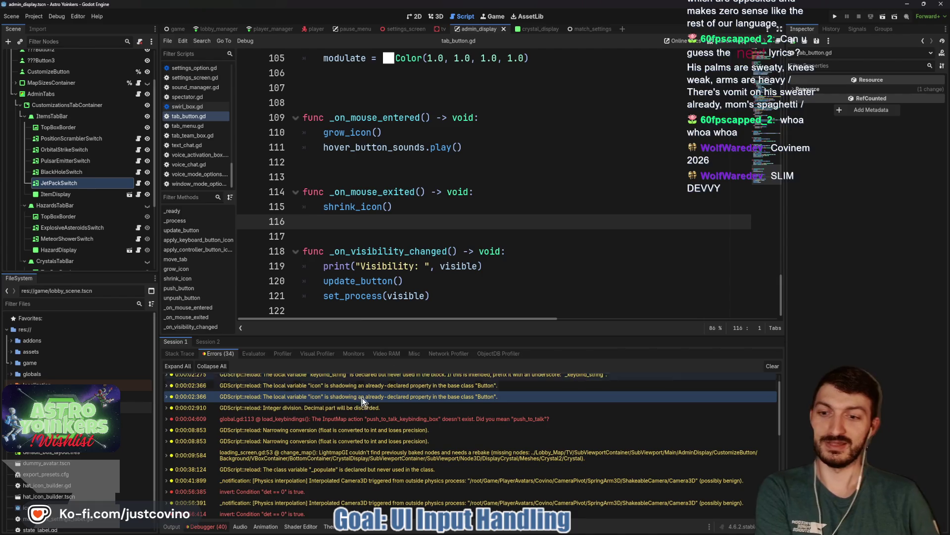
scroll(349, 430, down, 2)
scroll(356, 451, down, 8)
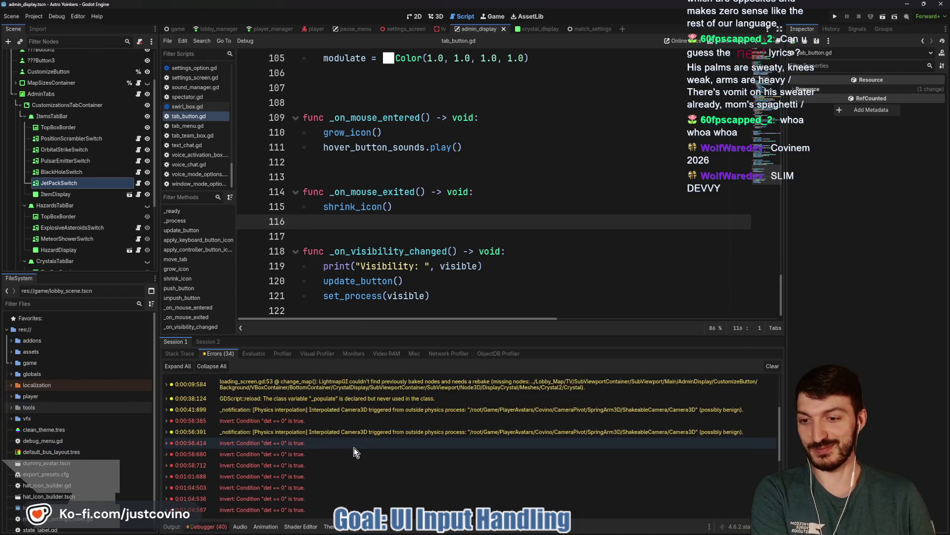
click(772, 367)
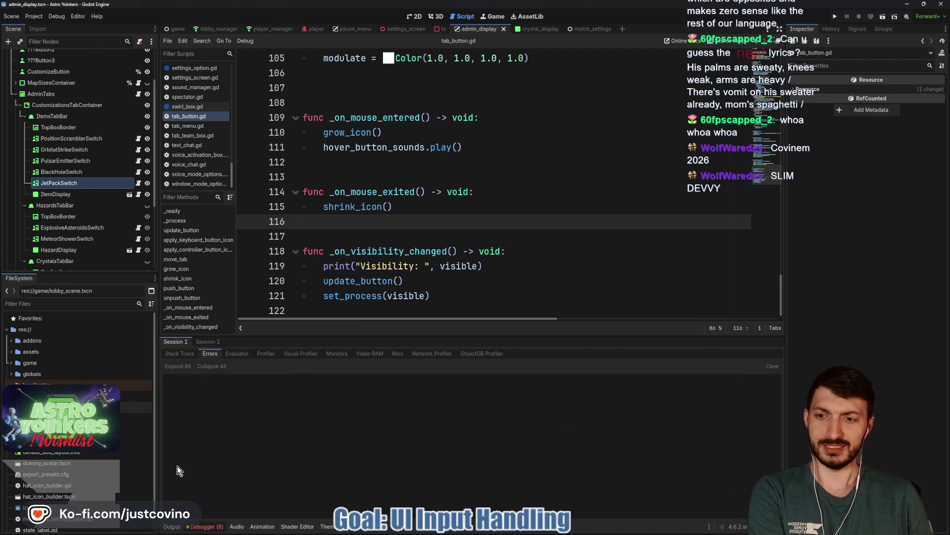
- Delete the extra blank line above _on_mouse_entered in tab_button.gd, save, and show admin_display in 2D
click(173, 527)
click(449, 342)
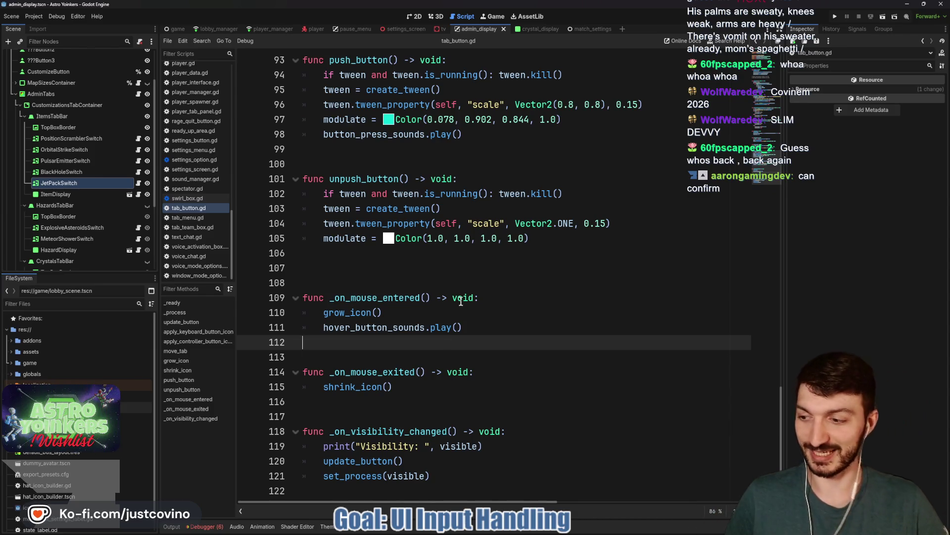
click(413, 282)
key(ctrl+s)
key(BackSpace)
key(ctrl+s)
scroll(425, 342, up, 4)
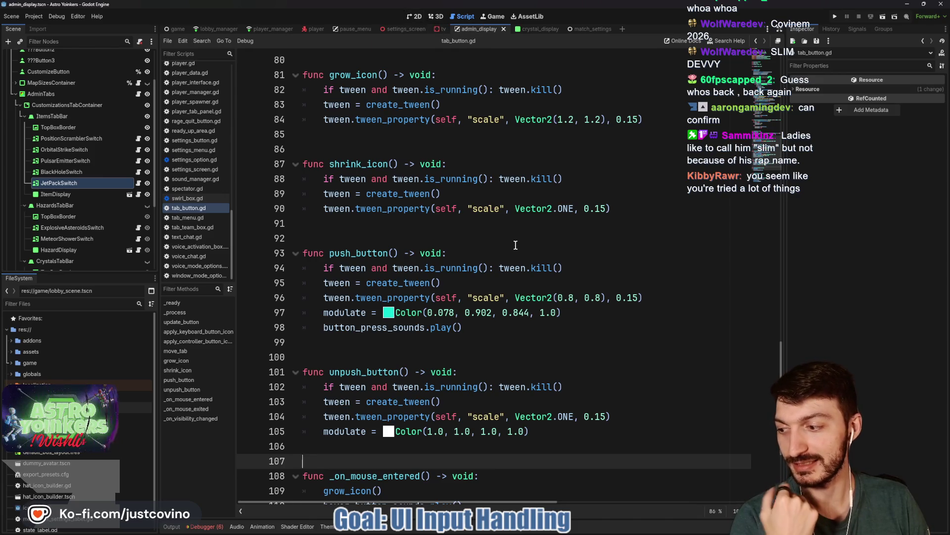
click(414, 17)
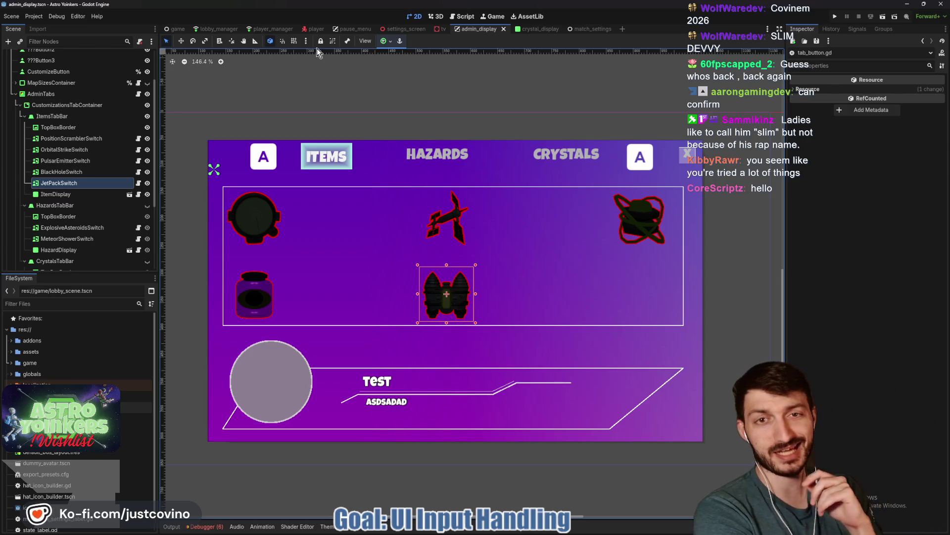
- Under AdminTabs, collapse ItemsTabBar and HazardsTabBar and make CrystalsTabBar visible
click(58, 94)
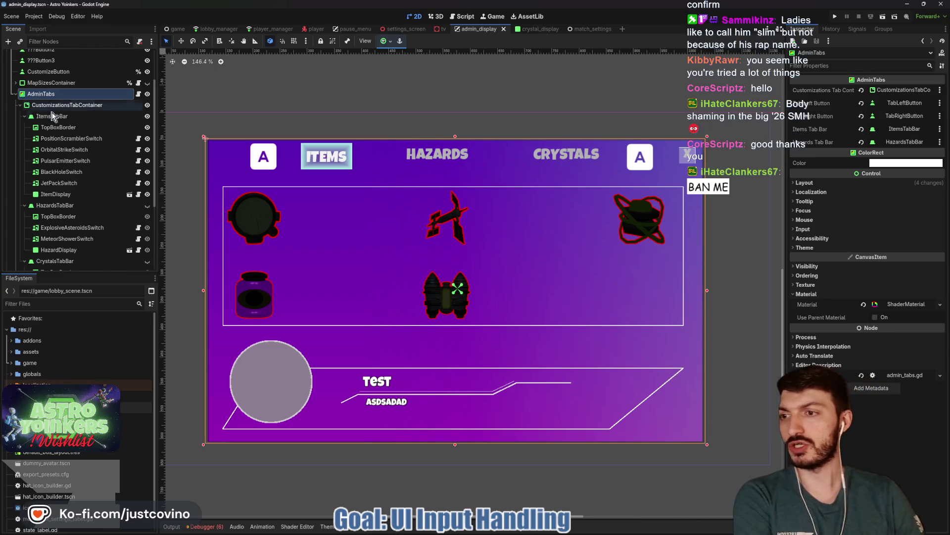
click(24, 205)
click(22, 117)
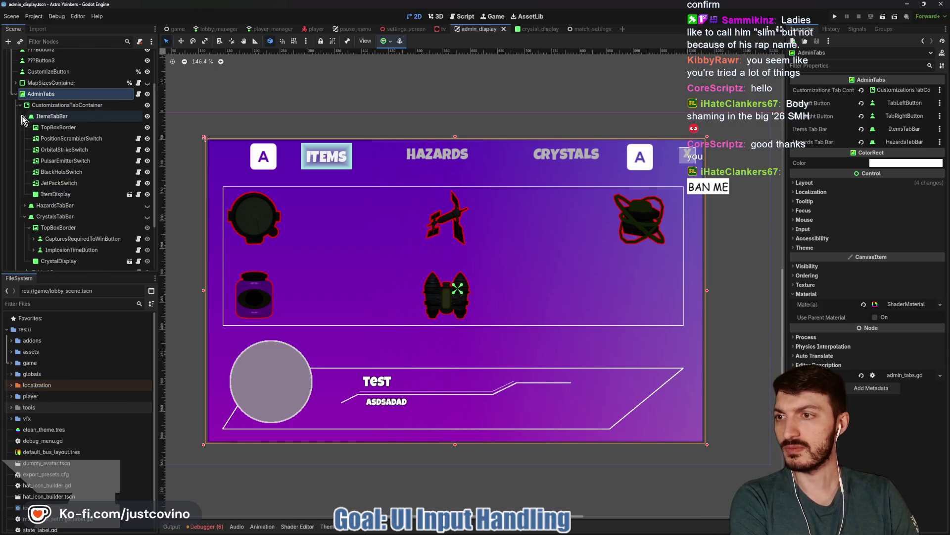
click(146, 152)
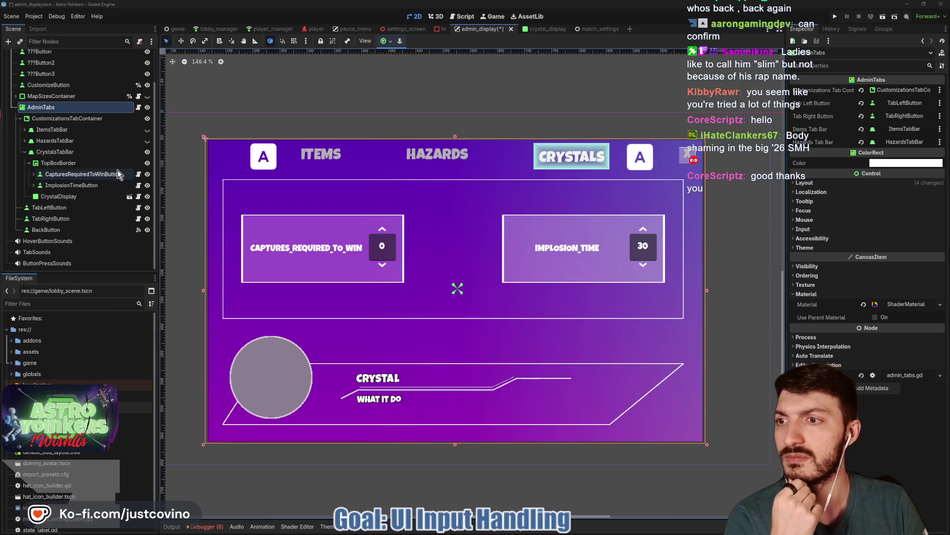
- Open captures_required_to_win_button.gd from the CapturesRequiredToWinButton node
click(104, 176)
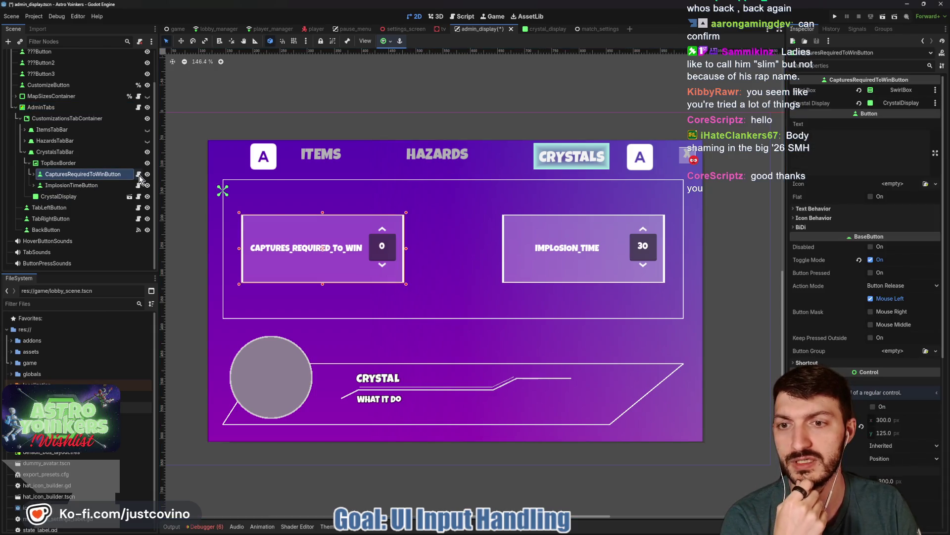
click(139, 175)
scroll(412, 206, down, 2)
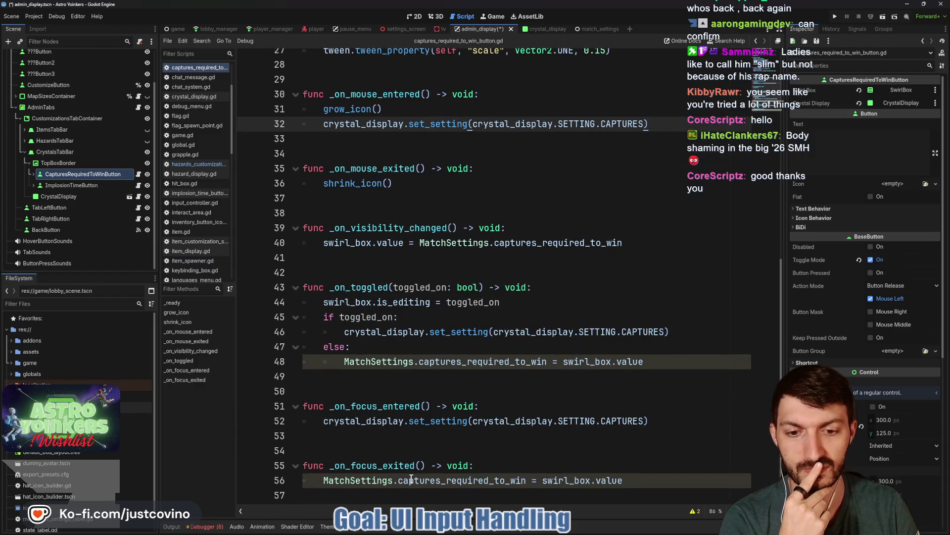
- Open the AdminDisplay node's admin_display.gd script and save the scene
mouse_move(458, 481)
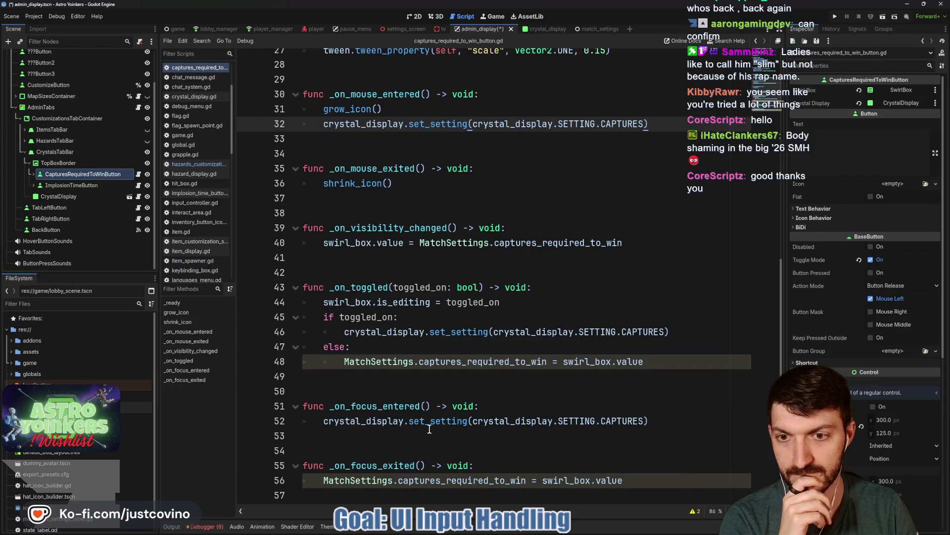
scroll(116, 219, up, 3)
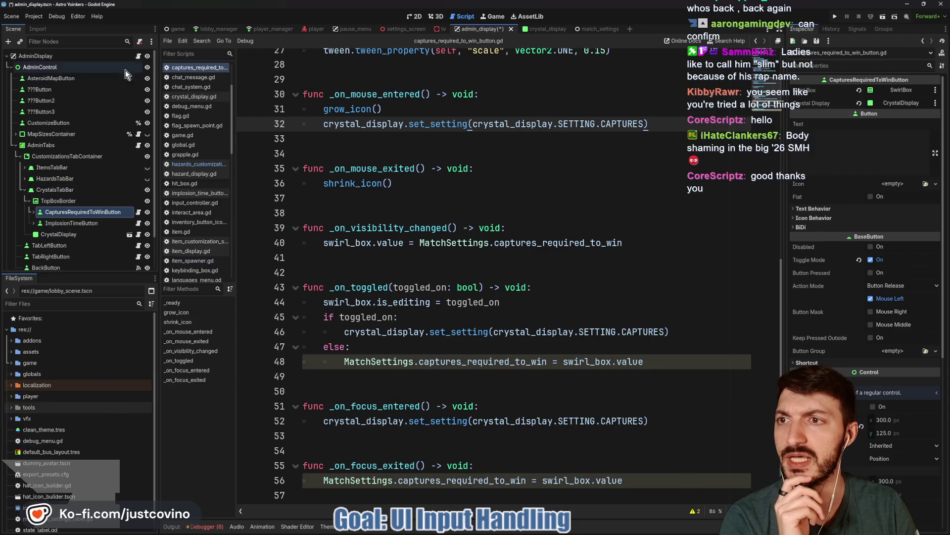
click(139, 54)
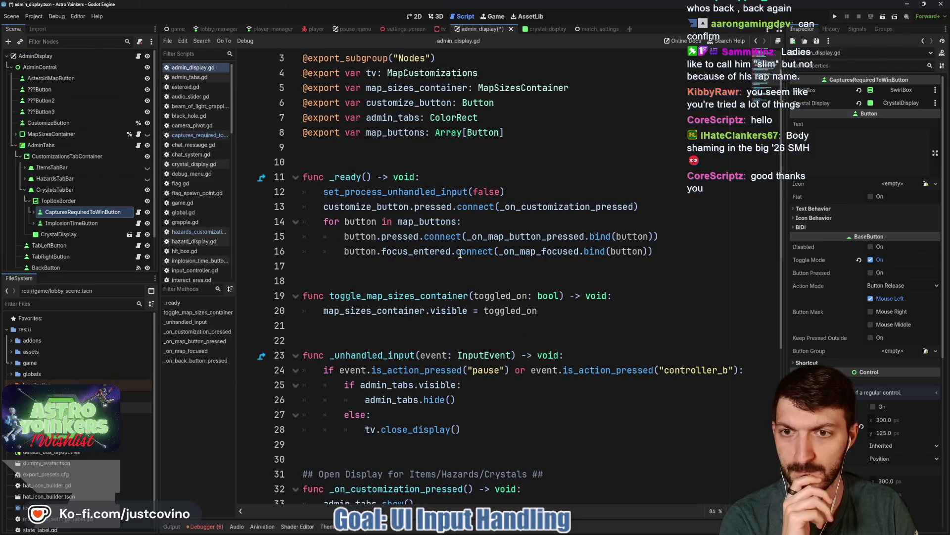
scroll(460, 253, down, 5)
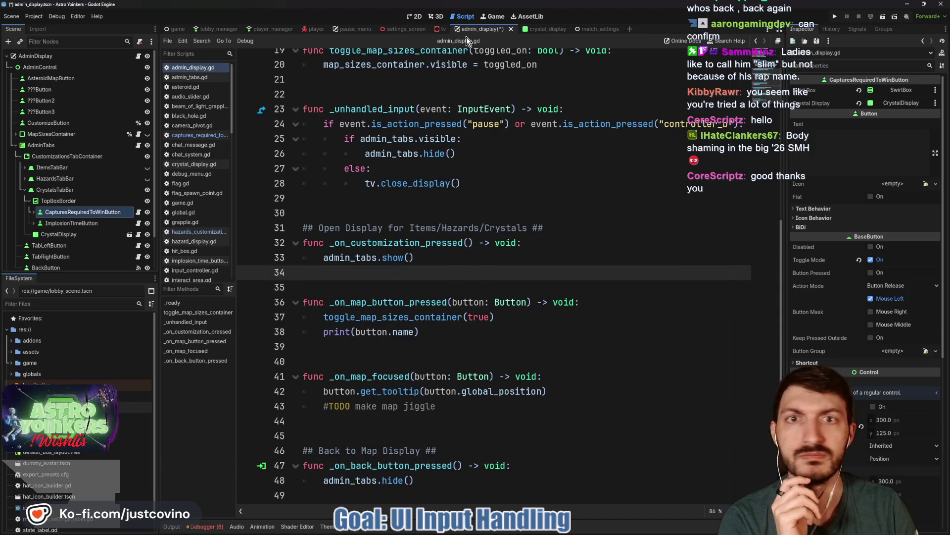
key(ctrl+s)
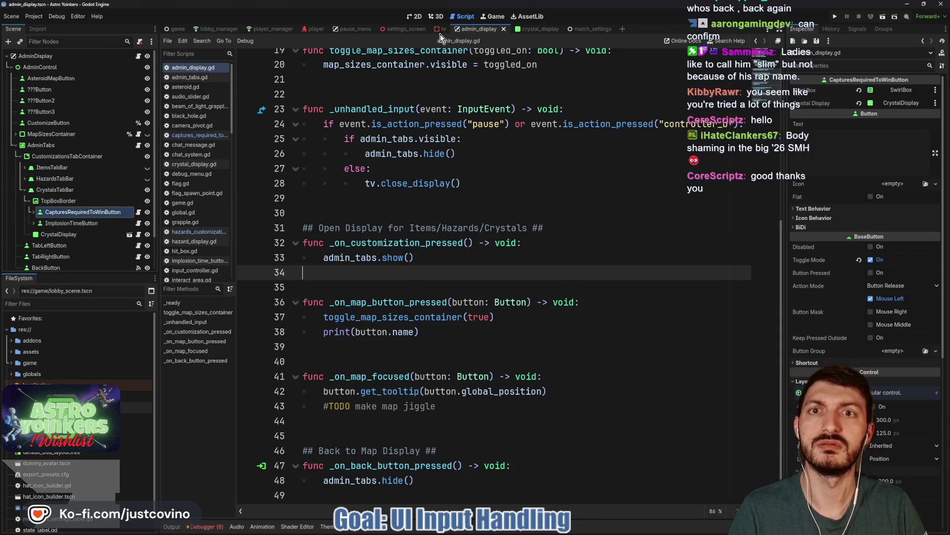
- In map_customization_tv.gd, add Global.save_game() after update_main_display() and jump to its definition
click(441, 28)
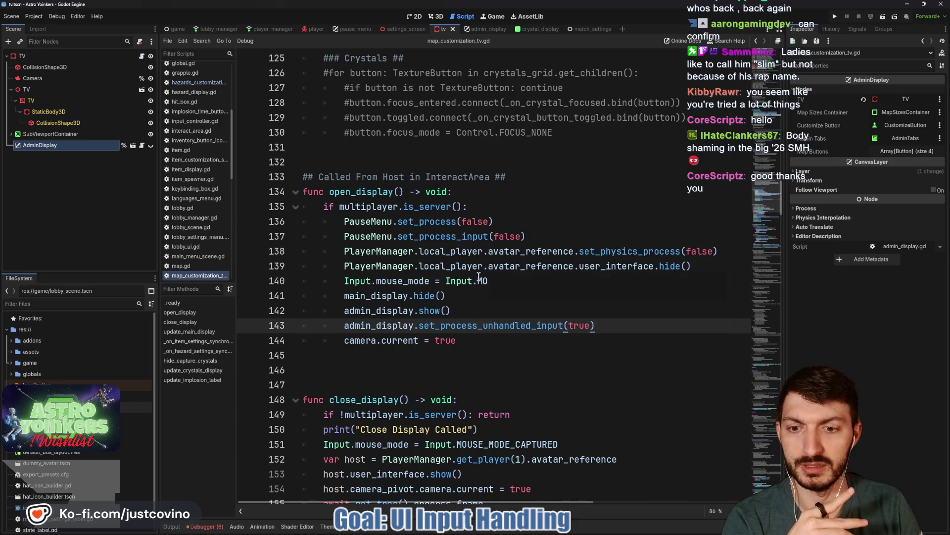
scroll(451, 311, down, 5)
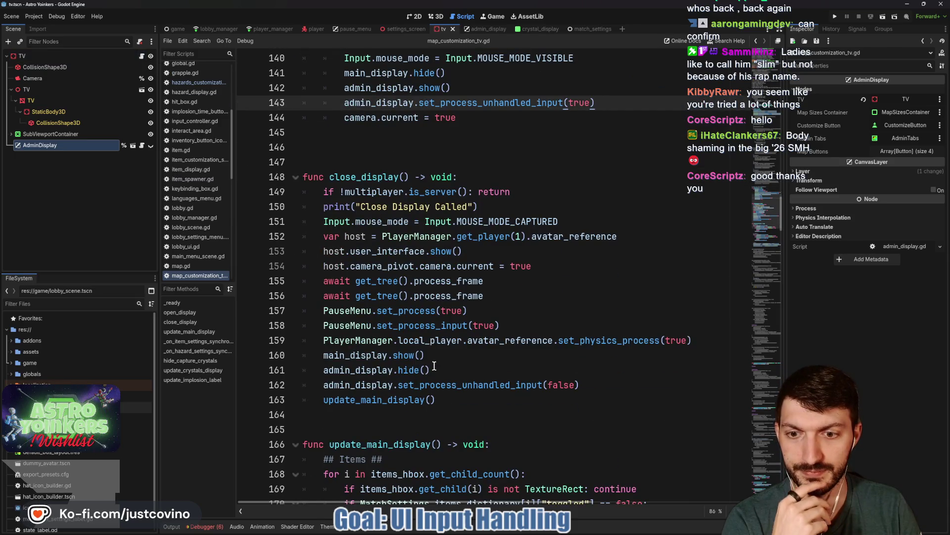
click(448, 403)
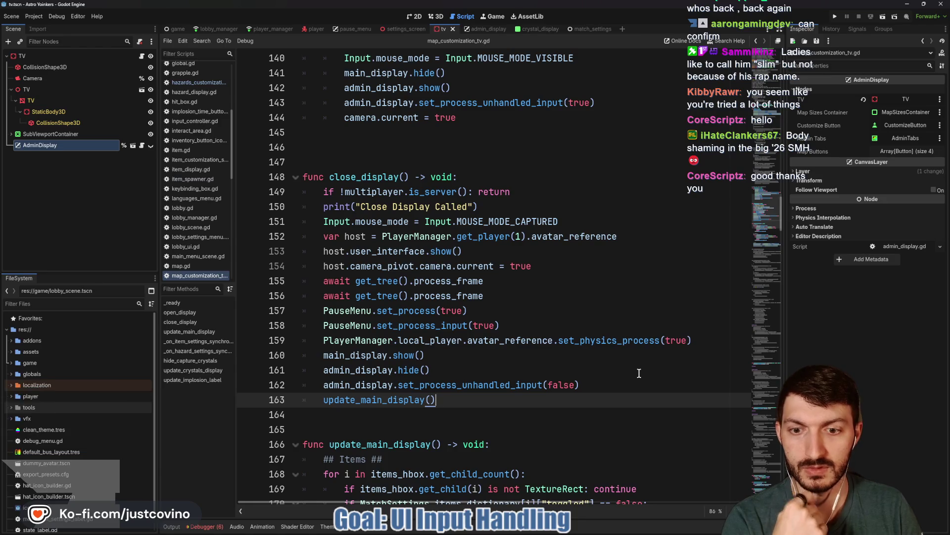
key(Return)
text(Global.save)
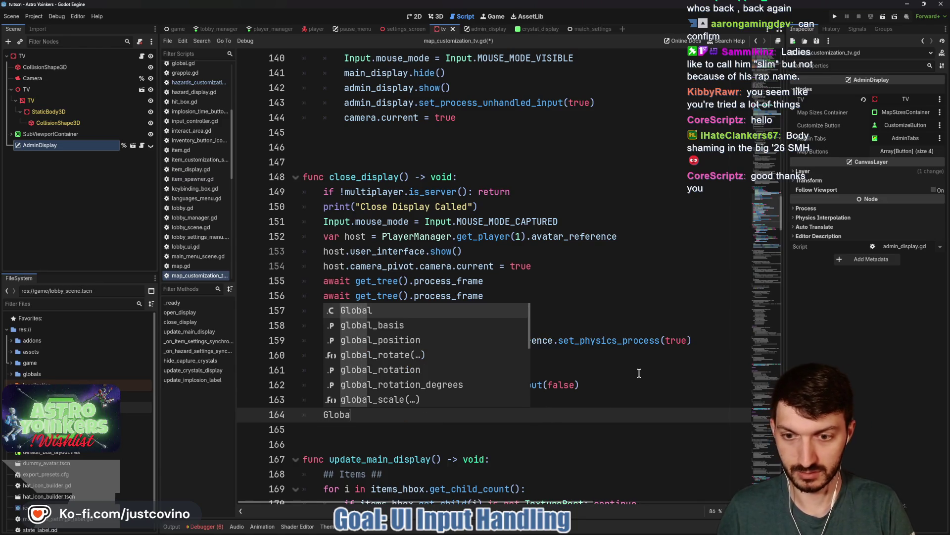
key(Down)
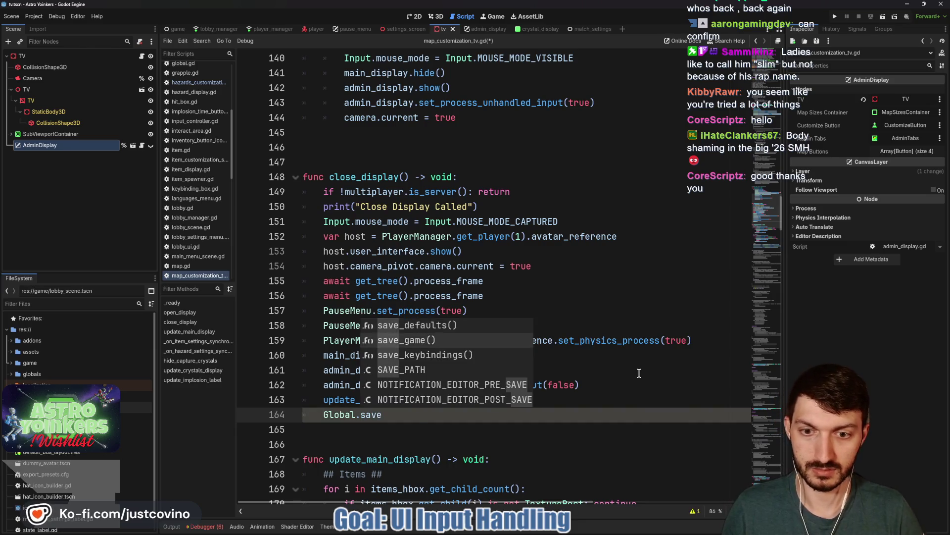
key(Return)
ctrl+click(385, 415)
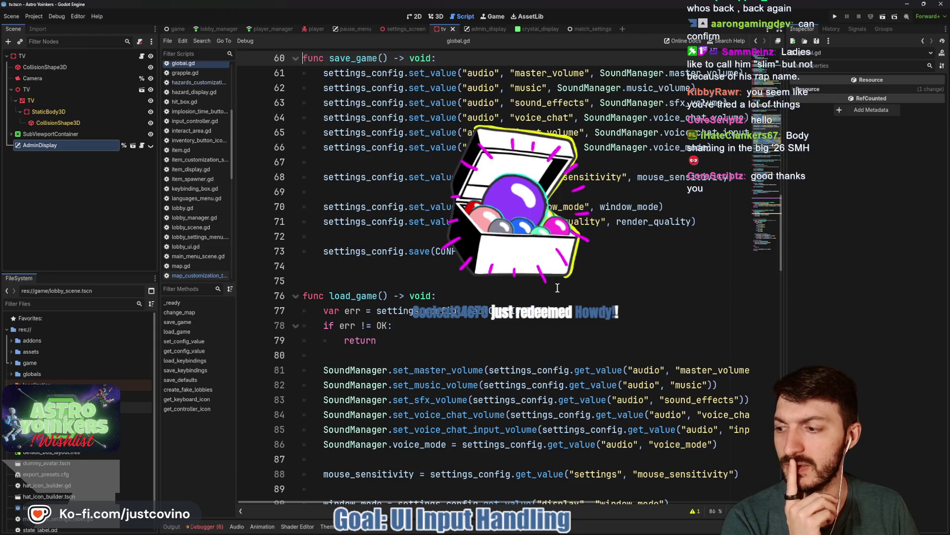
- Read through the save_game function in global.gd
scroll(557, 287, up, 4)
scroll(558, 288, up, 4)
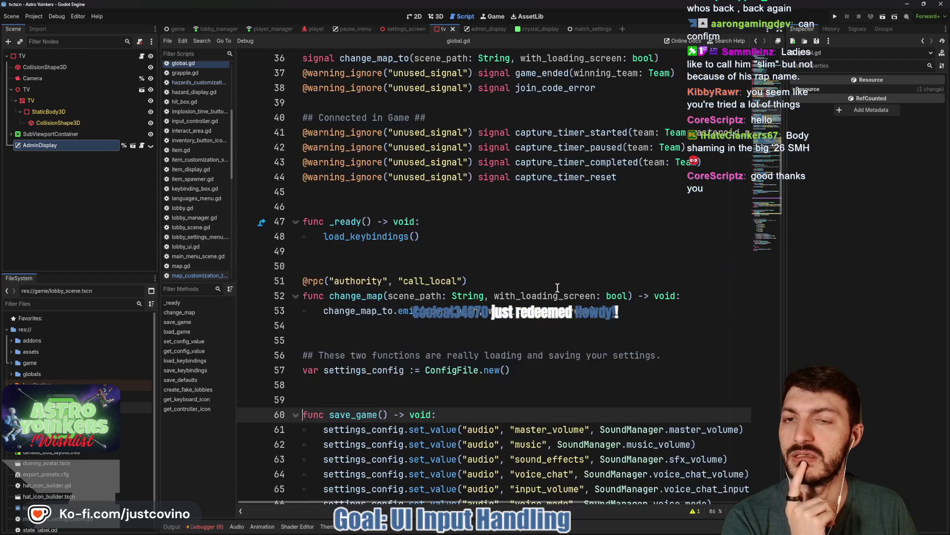
scroll(557, 288, down, 6)
scroll(558, 287, down, 9)
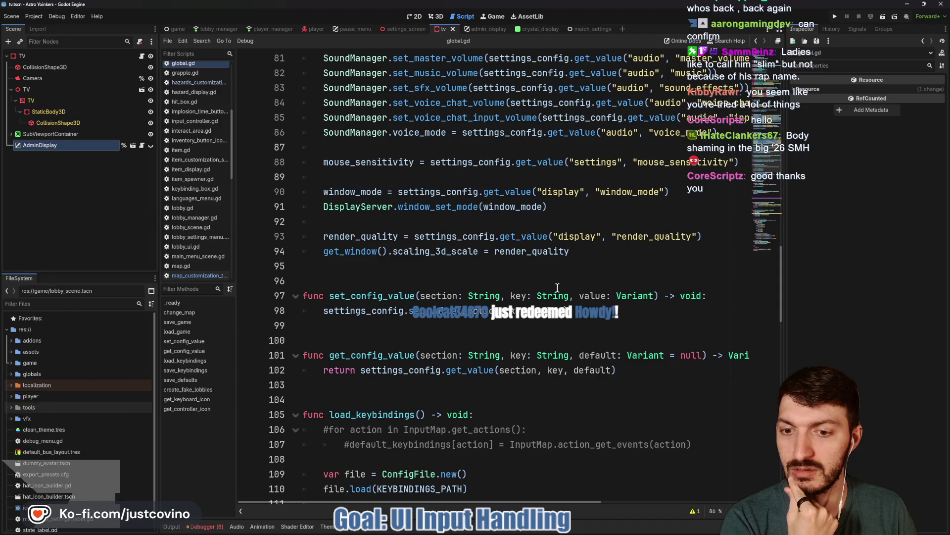
scroll(557, 287, down, 3)
scroll(557, 288, down, 1)
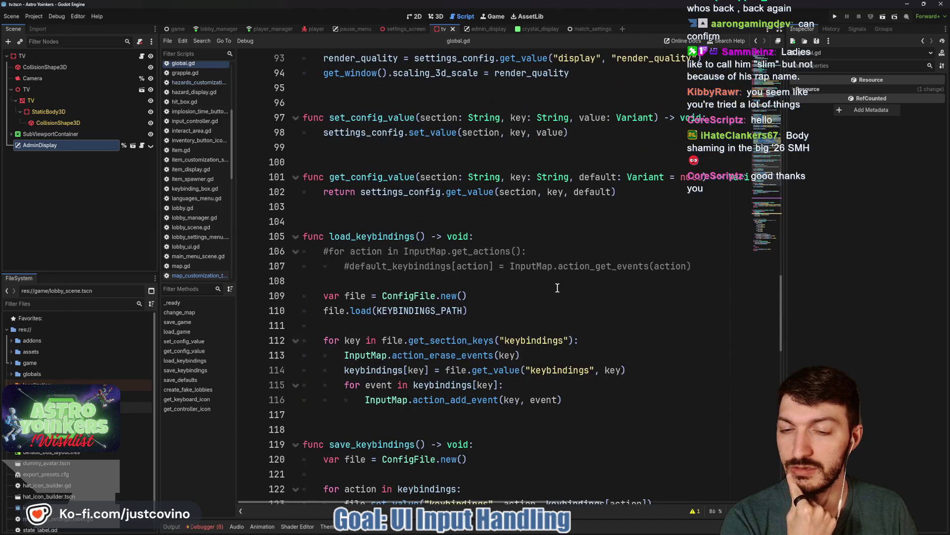
scroll(558, 288, down, 3)
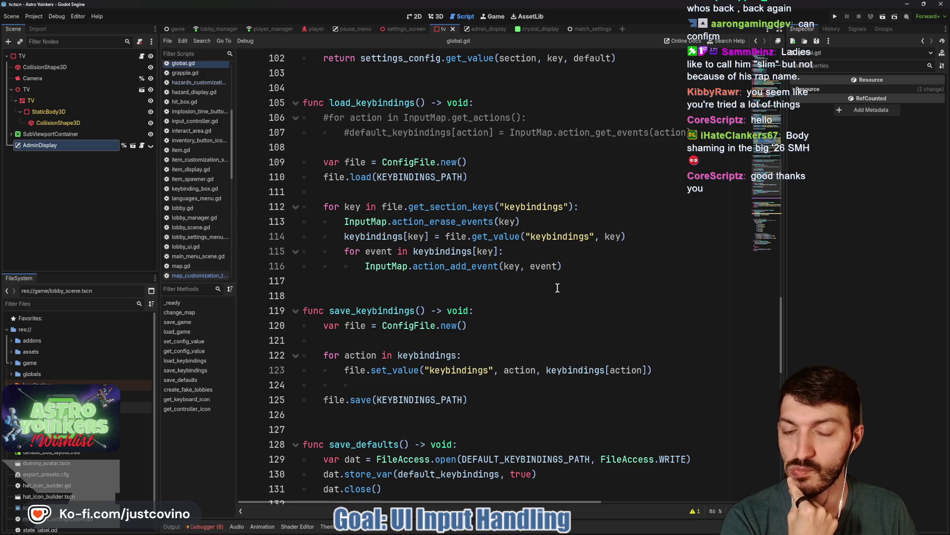
scroll(557, 287, down, 2)
scroll(558, 287, up, 8)
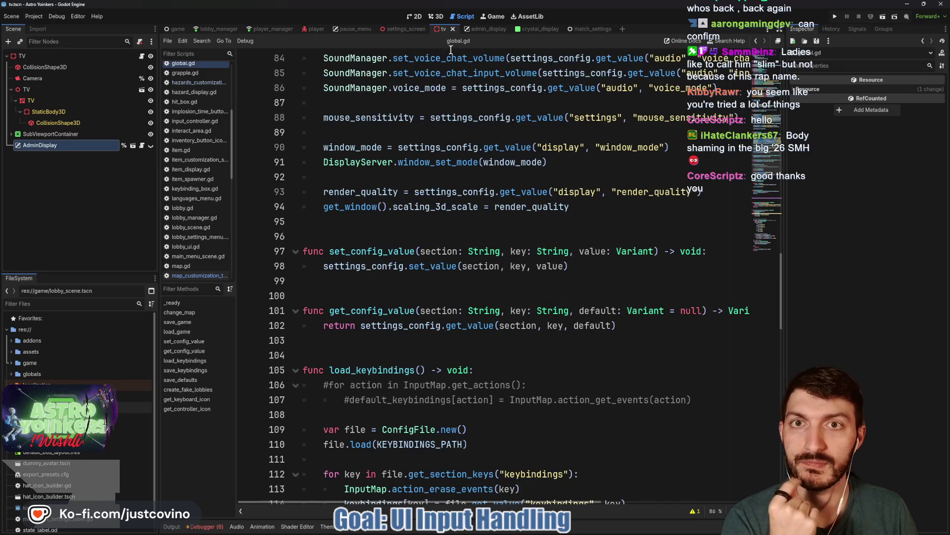
click(414, 17)
click(466, 16)
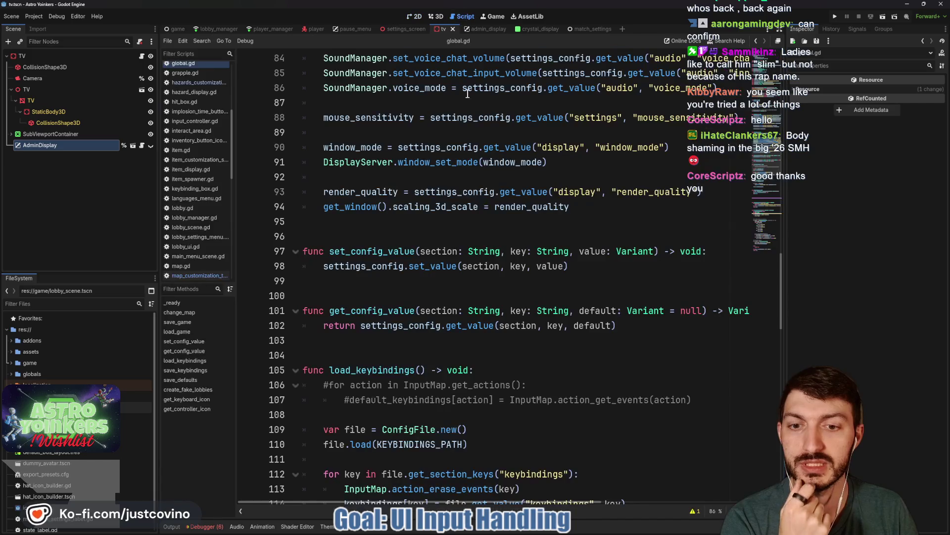
scroll(458, 265, down, 6)
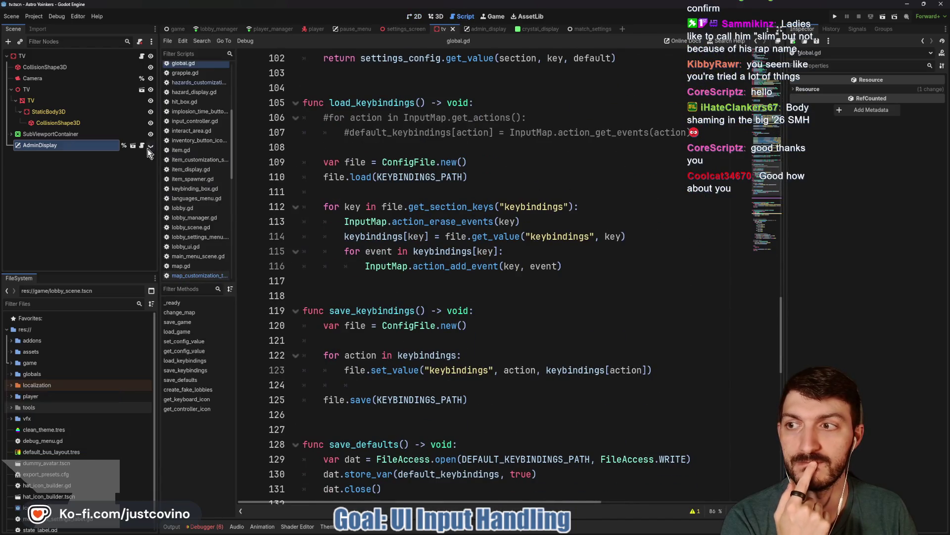
- Delete the Global.save_game() call on line 164 of map_customization_tv.gd
click(141, 57)
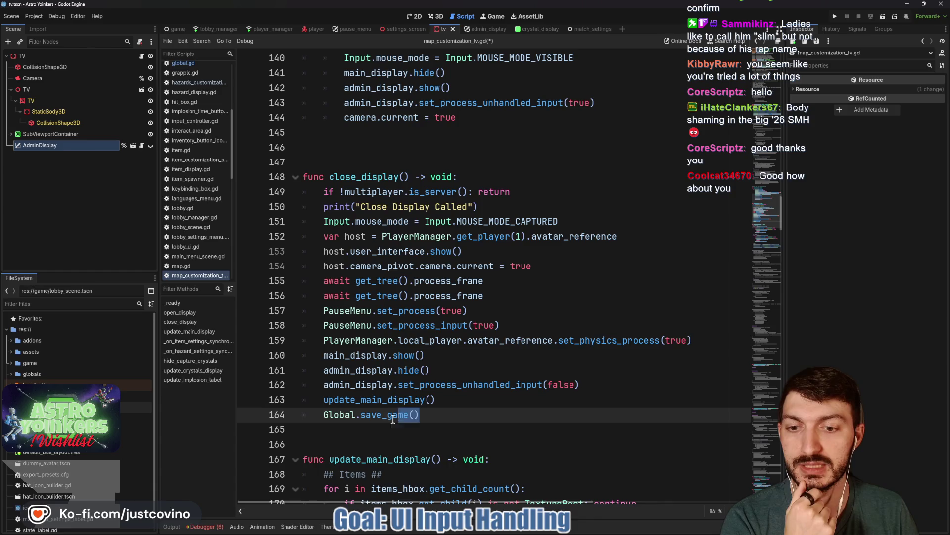
drag(398, 418, 324, 419)
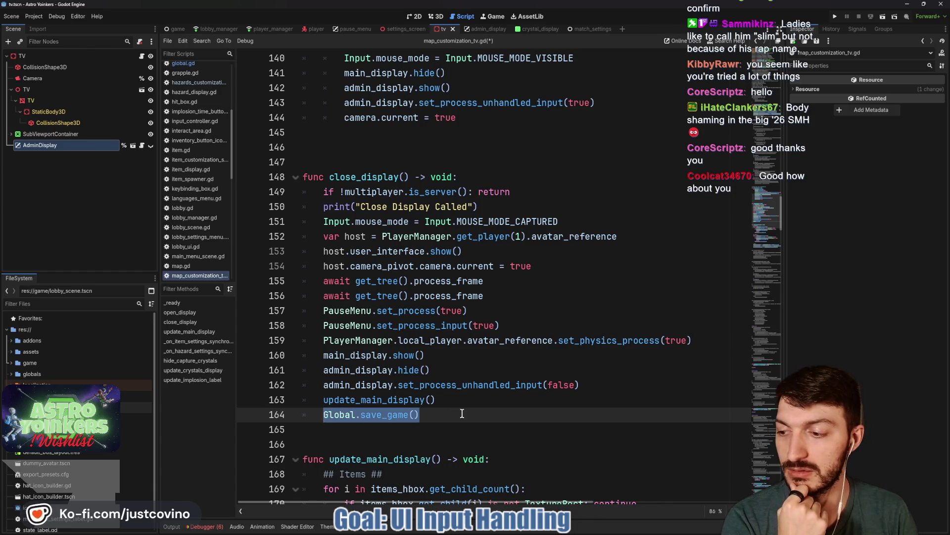
key(BackSpace)
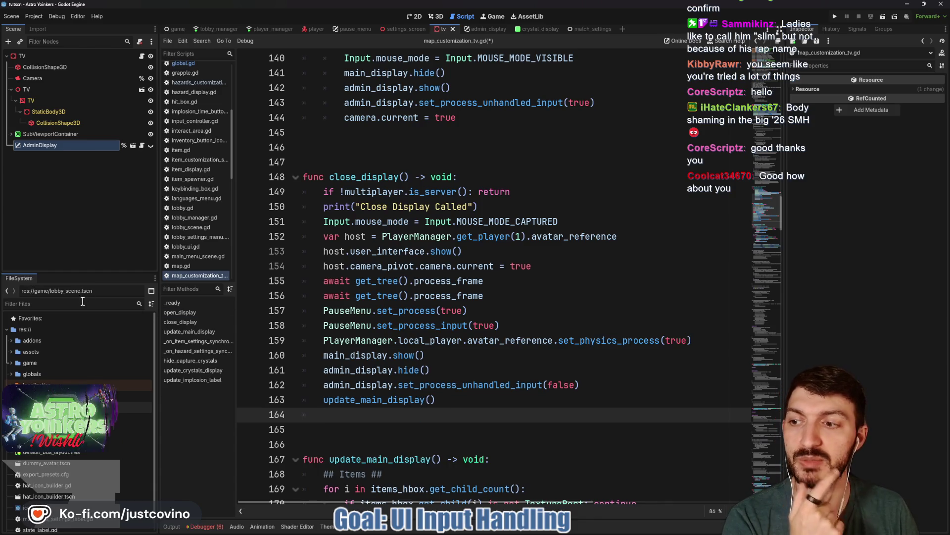
- Filter the FileSystem for 'matc', open match_settings.tscn and scroll down its script
click(84, 302)
text(match)
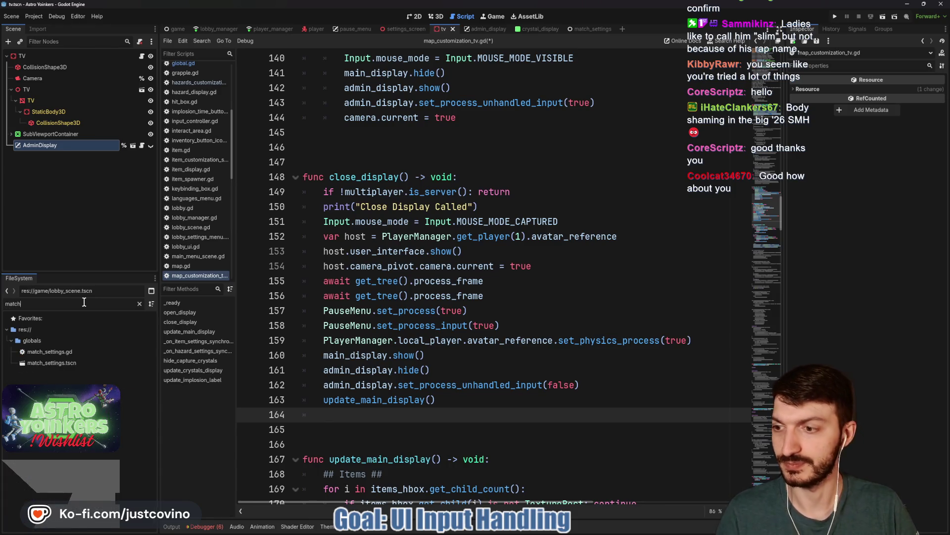
double_click(83, 366)
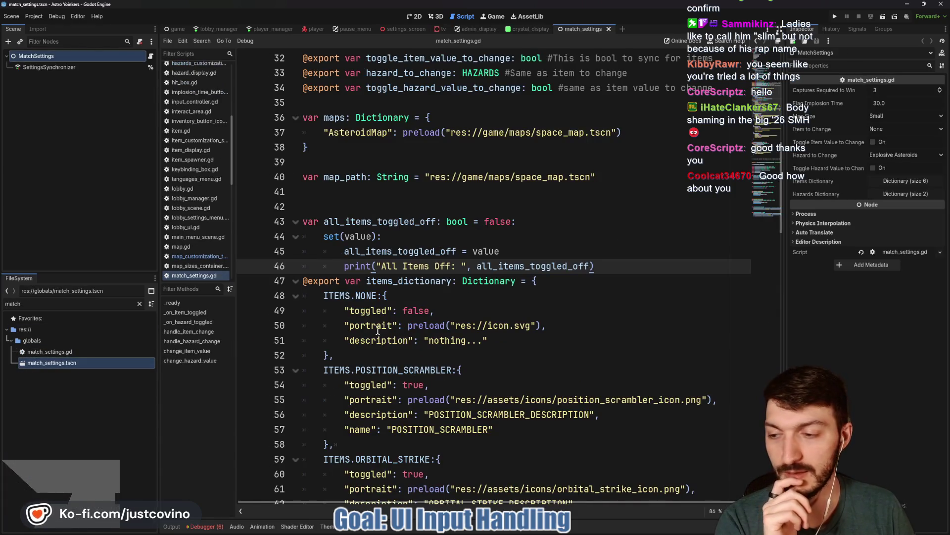
scroll(466, 234, down, 5)
scroll(466, 234, down, 7)
scroll(463, 234, down, 3)
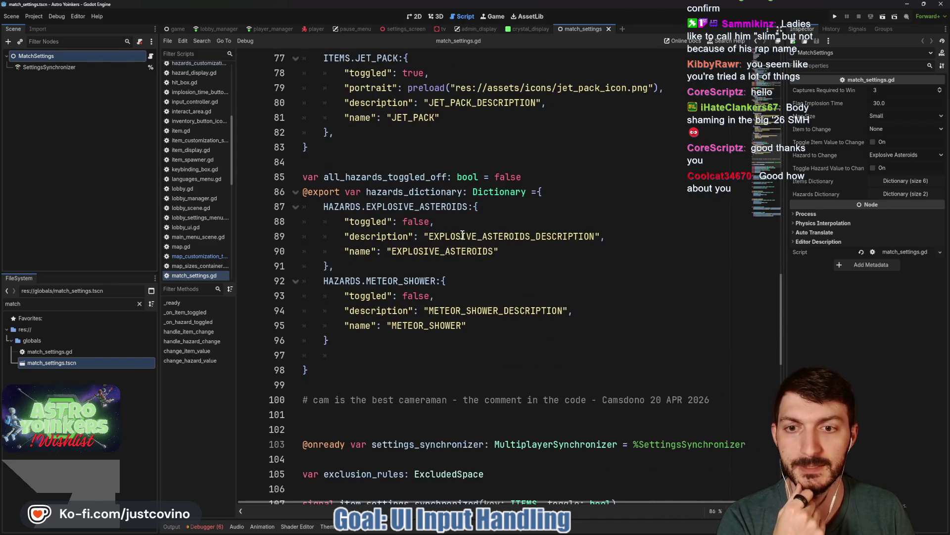
scroll(462, 234, down, 3)
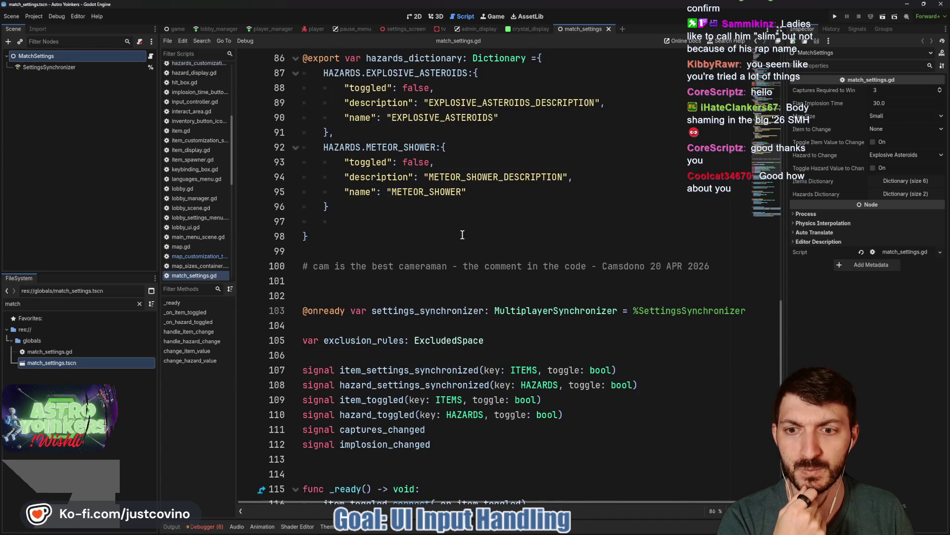
scroll(463, 234, down, 2)
scroll(462, 234, down, 4)
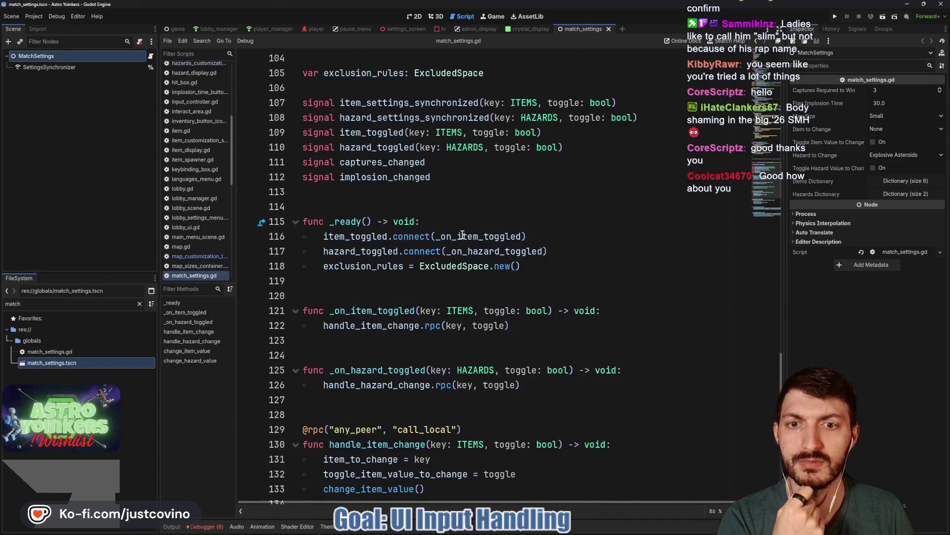
scroll(463, 235, down, 6)
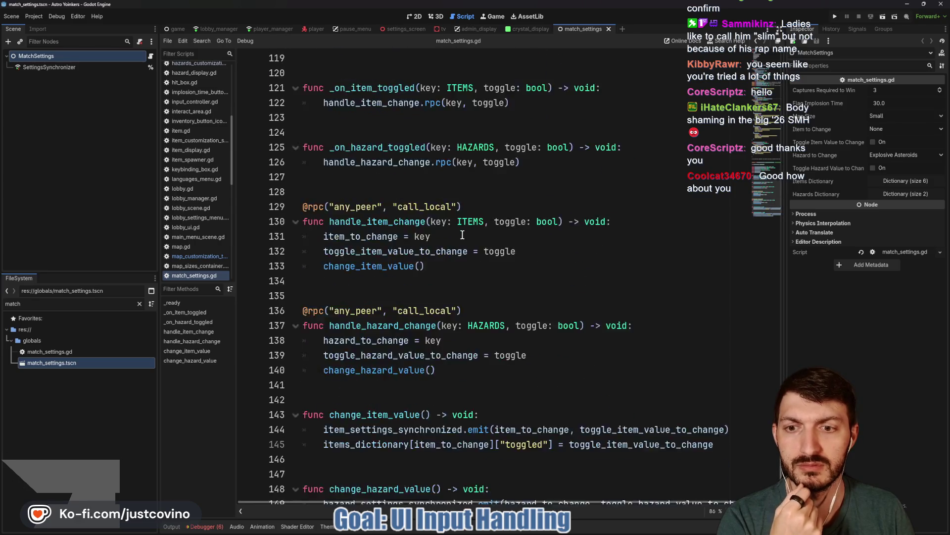
- Scroll back up match_settings.gd to the ITEMS, HAZARDS and MAP_SIZE enums at the top
scroll(462, 235, up, 15)
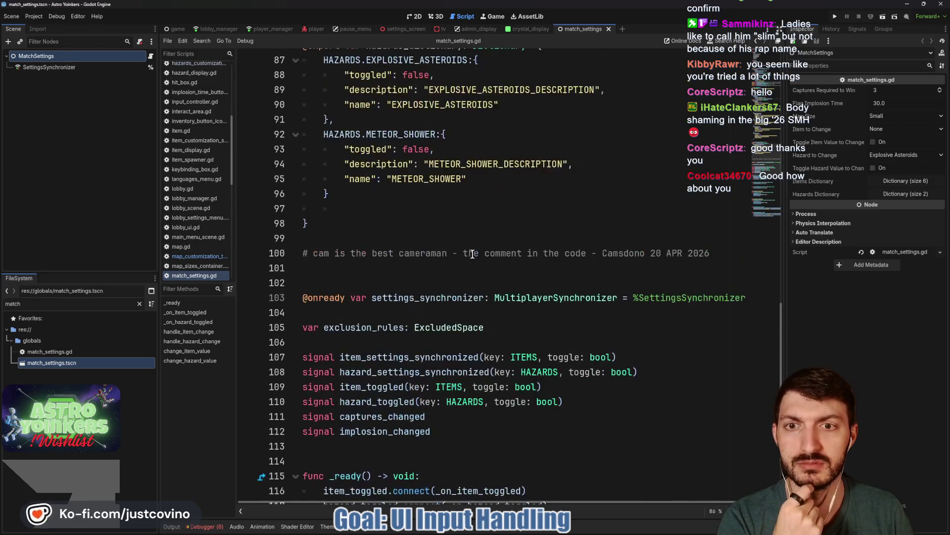
scroll(472, 254, up, 12)
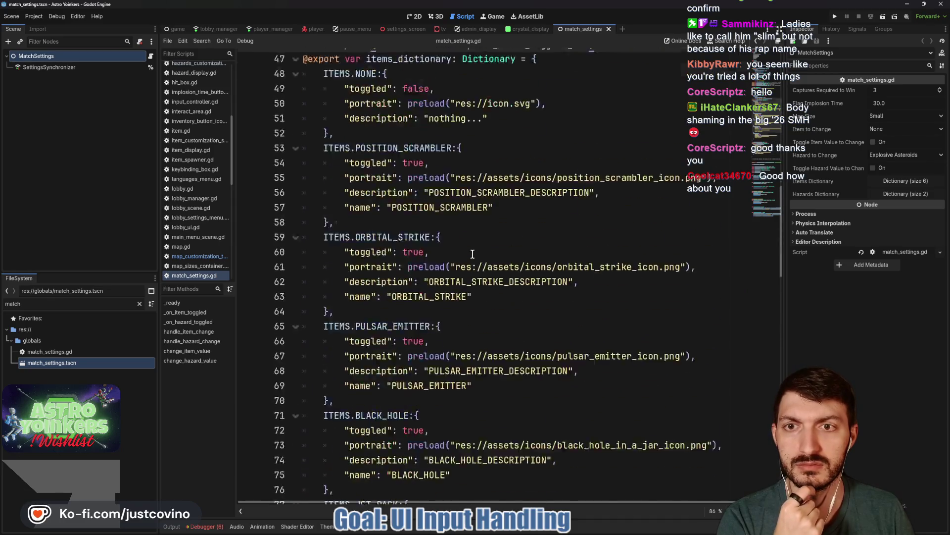
scroll(472, 254, up, 8)
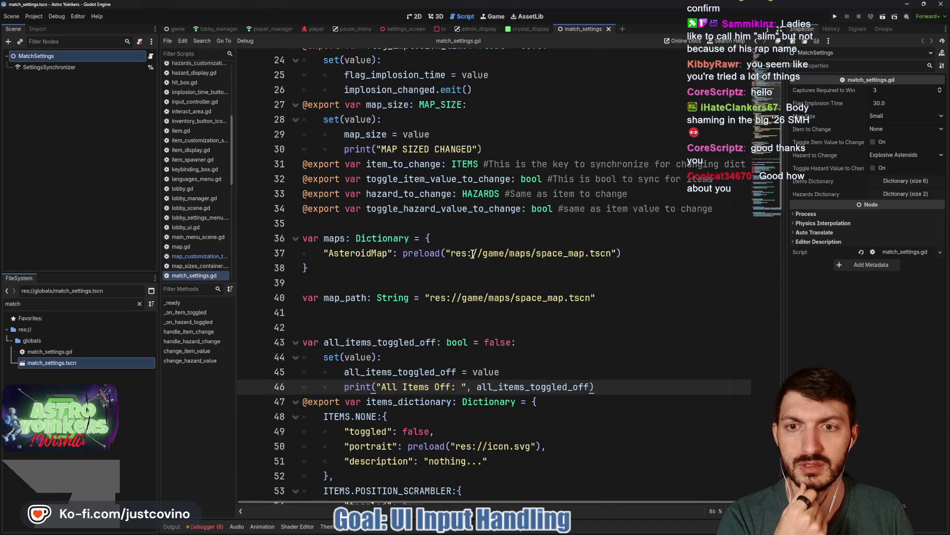
scroll(472, 254, up, 3)
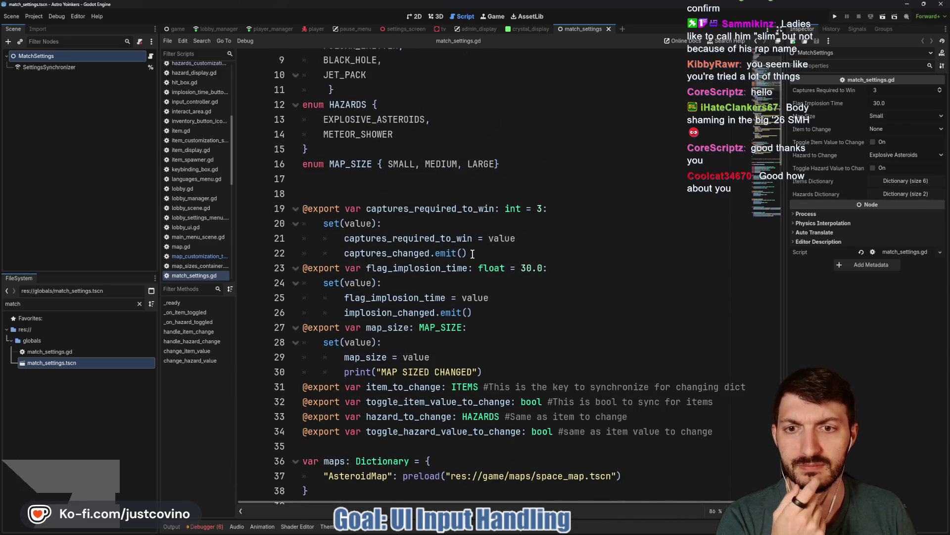
scroll(472, 254, down, 5)
scroll(473, 254, down, 4)
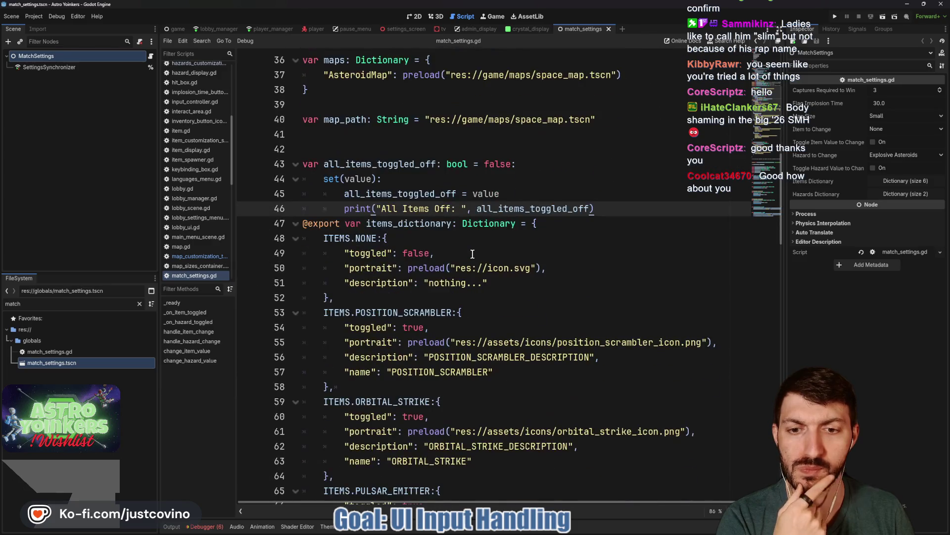
scroll(472, 254, down, 2)
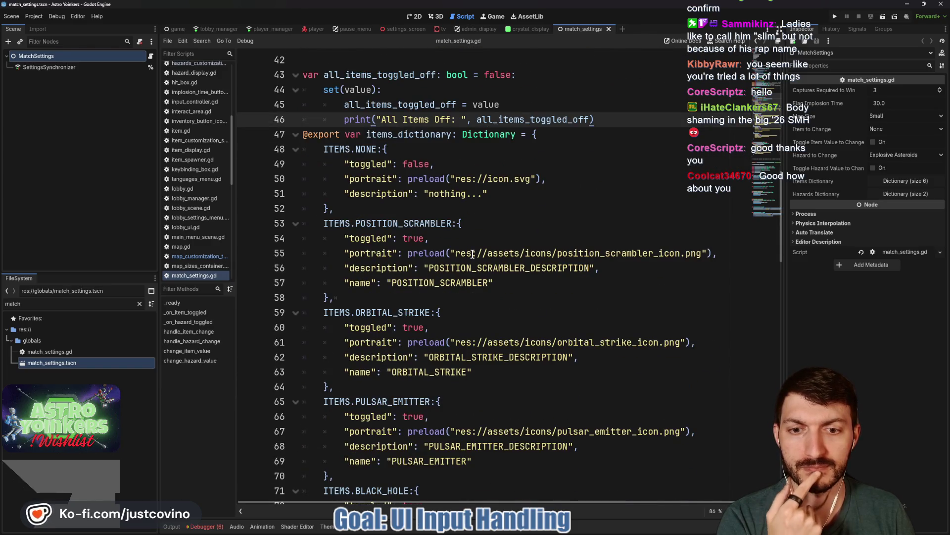
scroll(472, 254, up, 5)
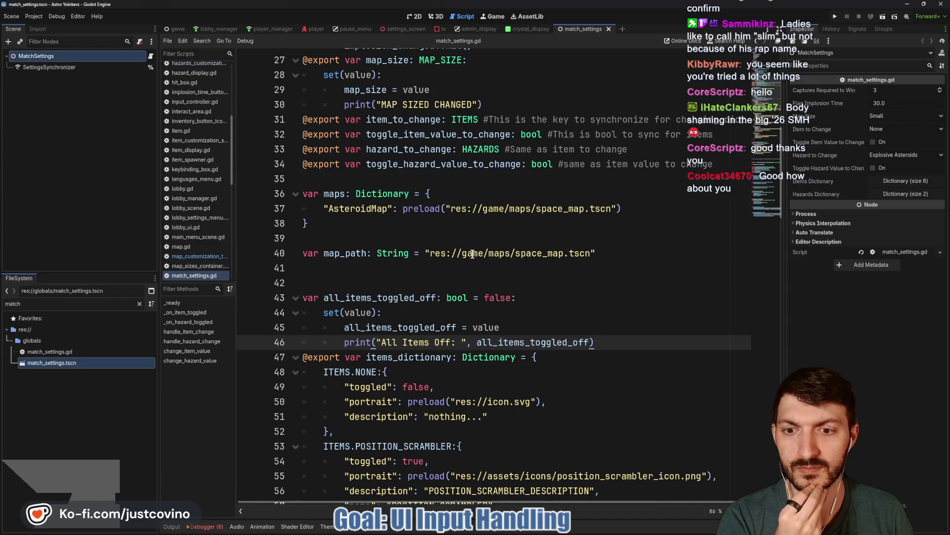
scroll(472, 254, up, 4)
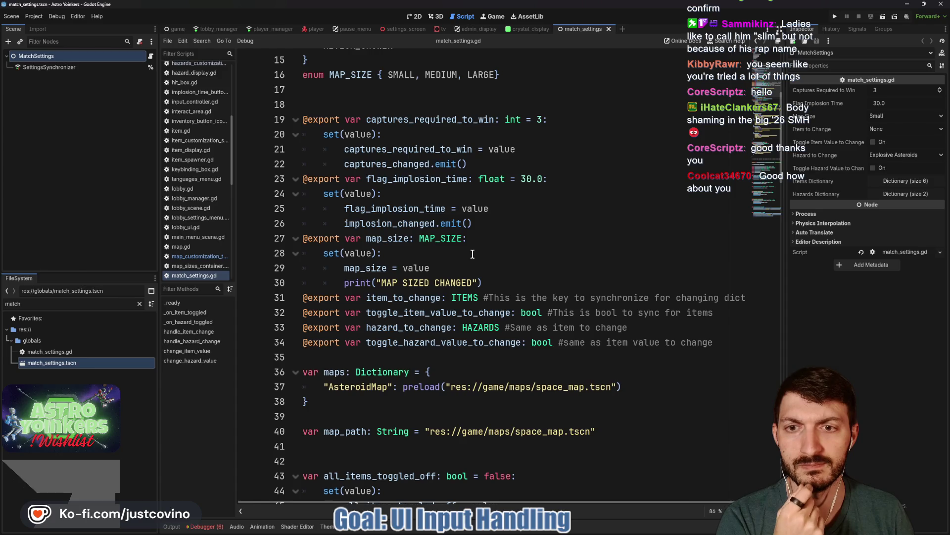
scroll(472, 254, up, 5)
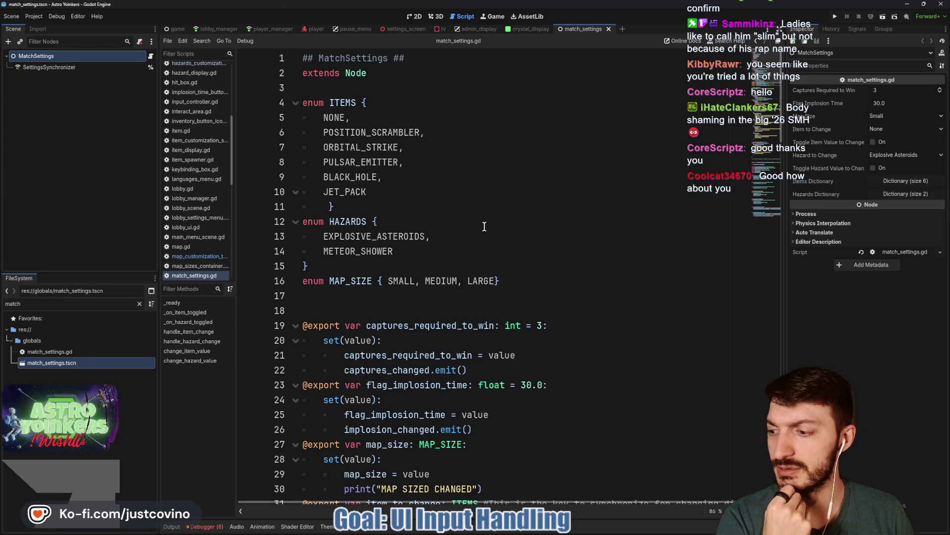
- In admin_display's 2D view, expand CapturesRequiredToWinButton and open its SwirlBox child scene
click(475, 27)
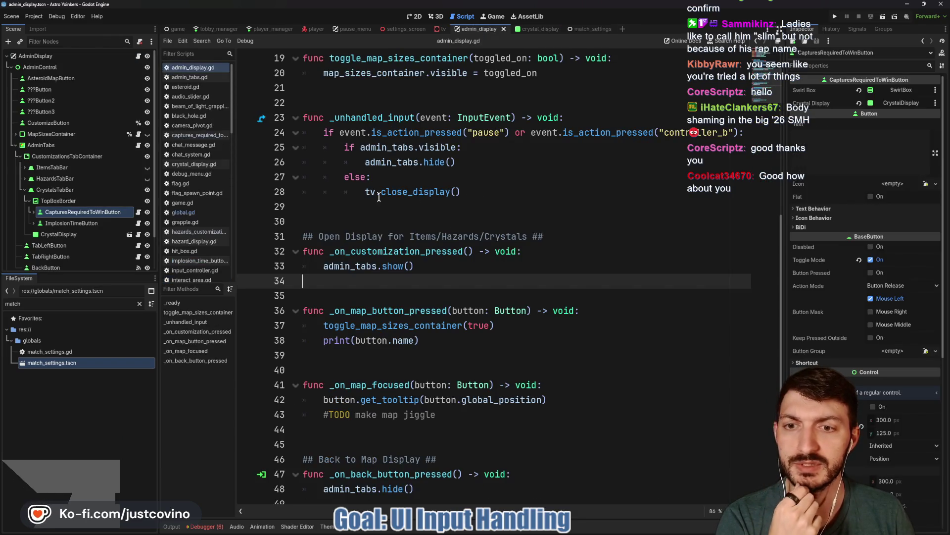
click(414, 16)
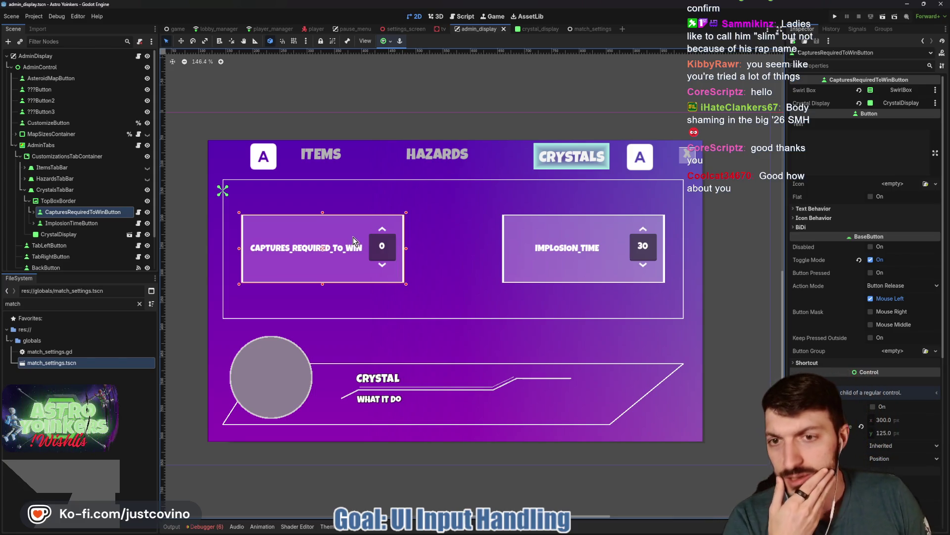
click(34, 212)
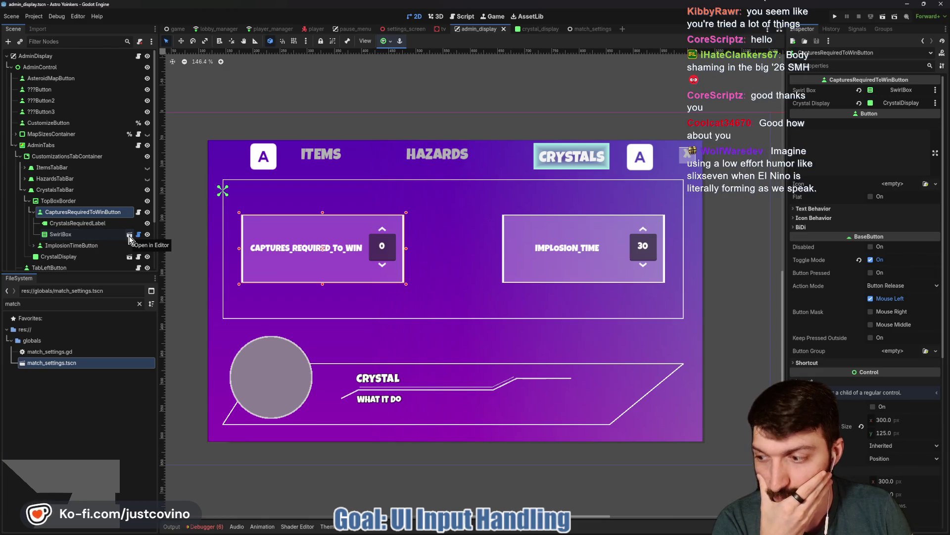
click(111, 234)
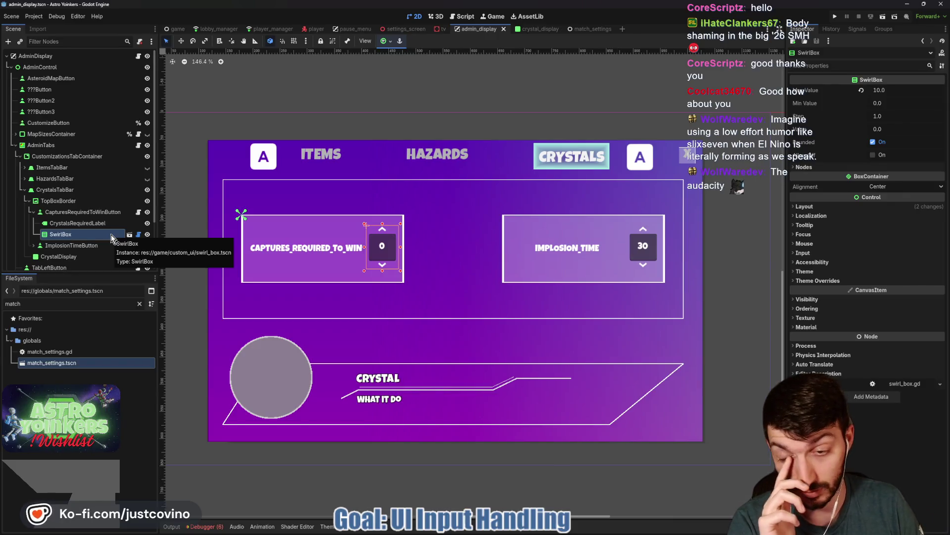
click(129, 235)
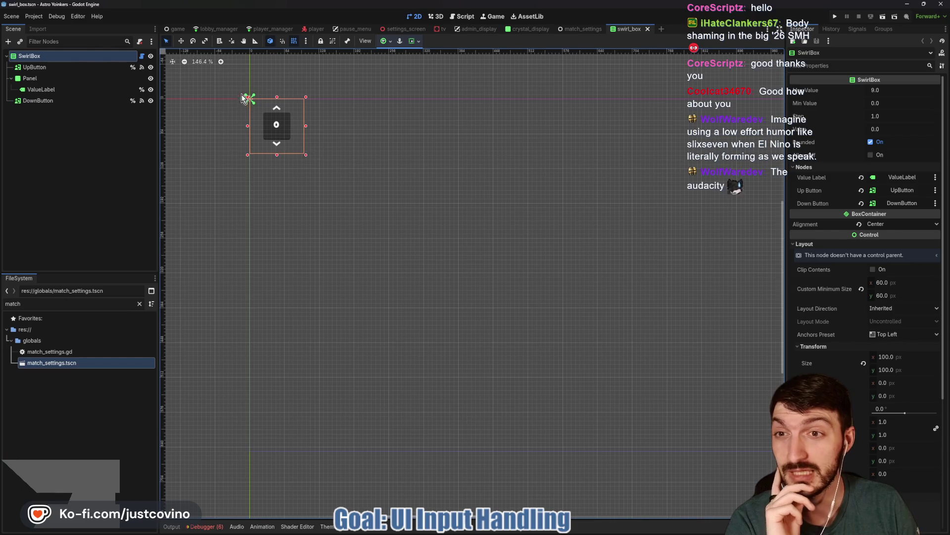
- Set UpButton's Custom Minimum Size width to 30
click(71, 68)
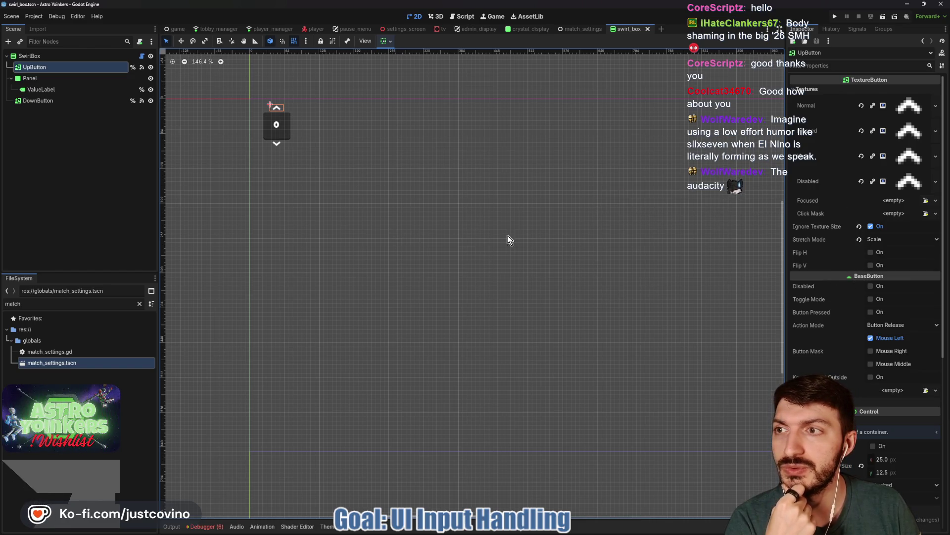
scroll(819, 337, down, 5)
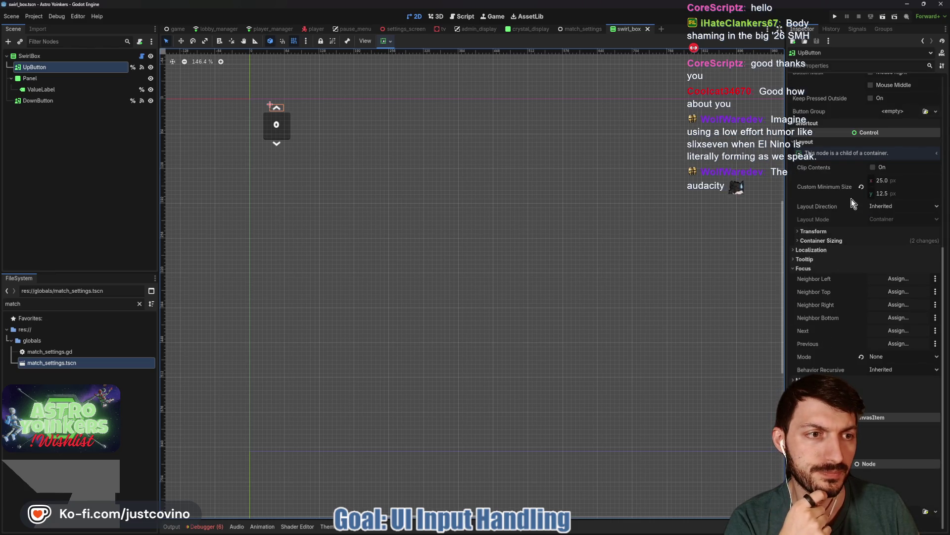
click(815, 232)
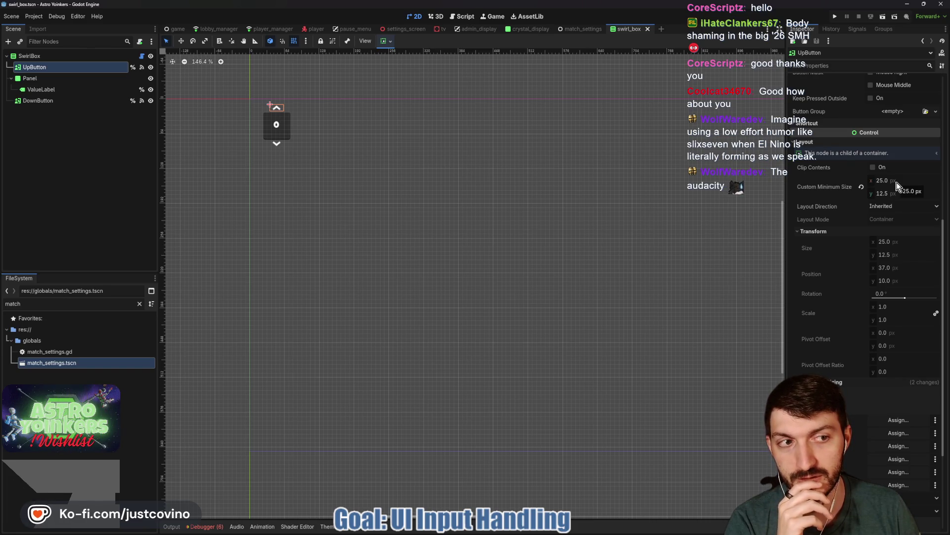
click(896, 182)
text(30)
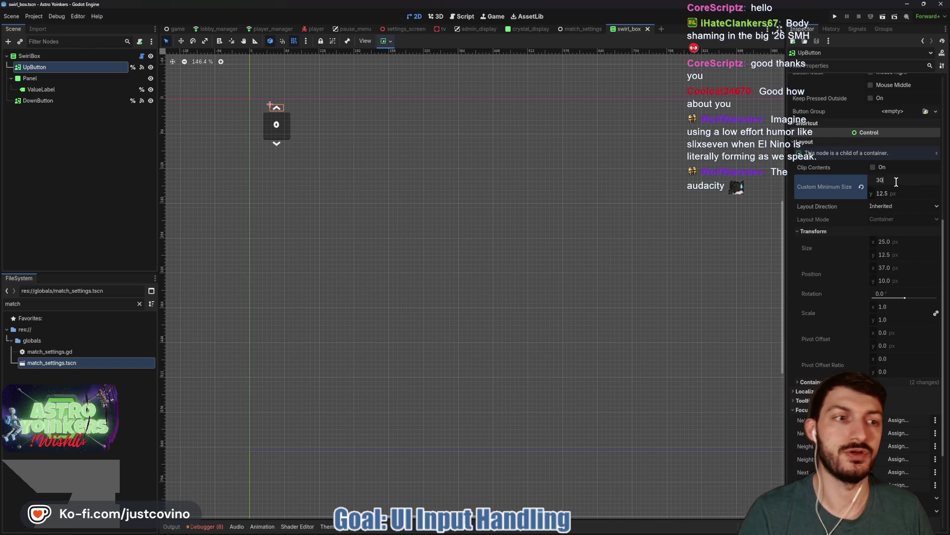
key(Tab)
text(15)
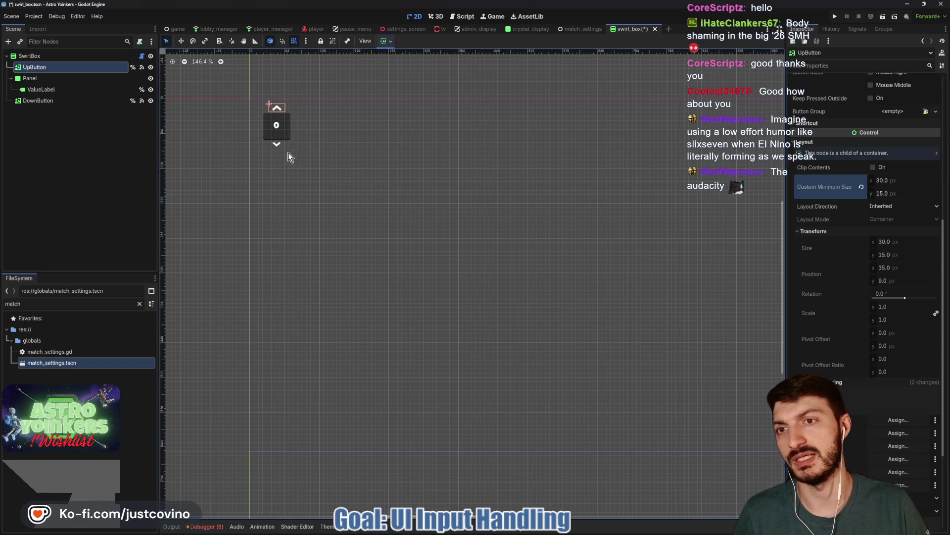
- Give DownButton a 30 × 15 minimum size and save the swirl_box scene
click(50, 101)
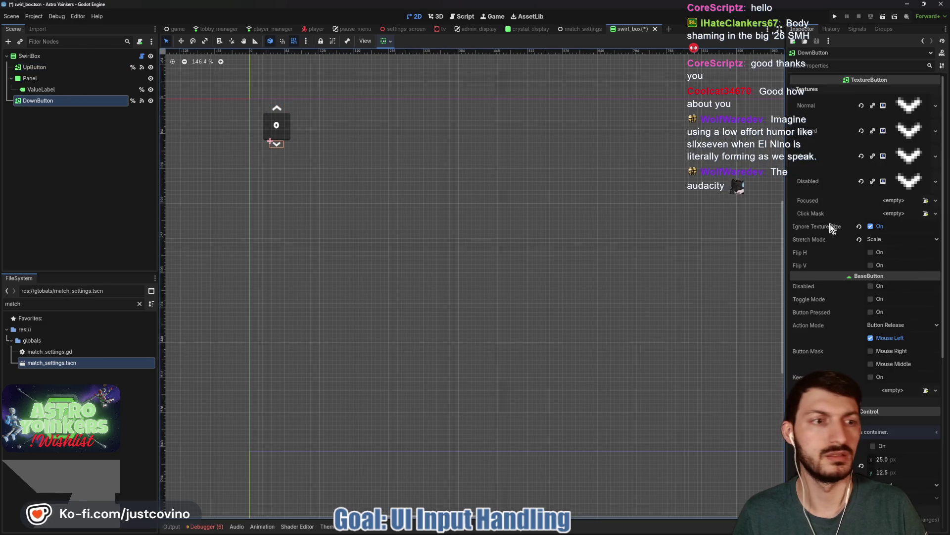
scroll(898, 300, down, 5)
click(898, 288)
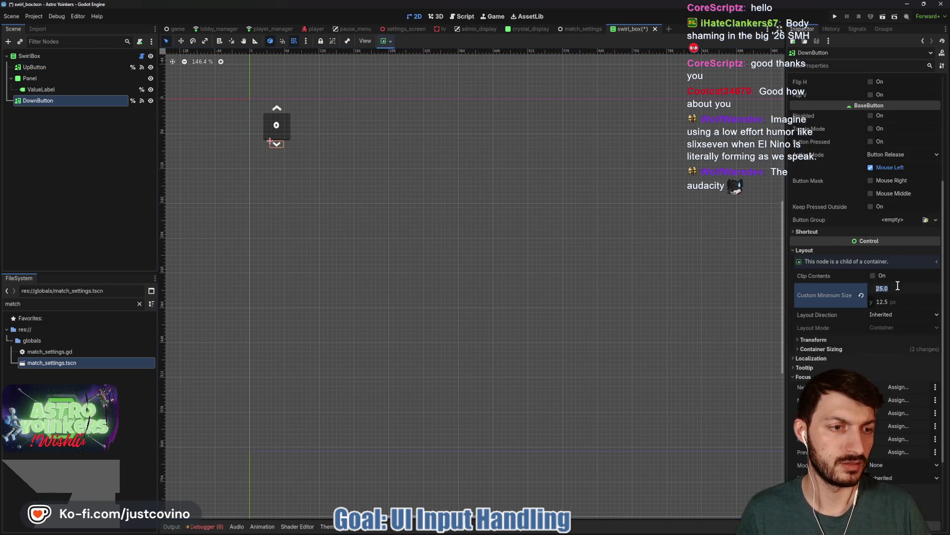
text(30)
key(Tab)
text(15)
key(Return)
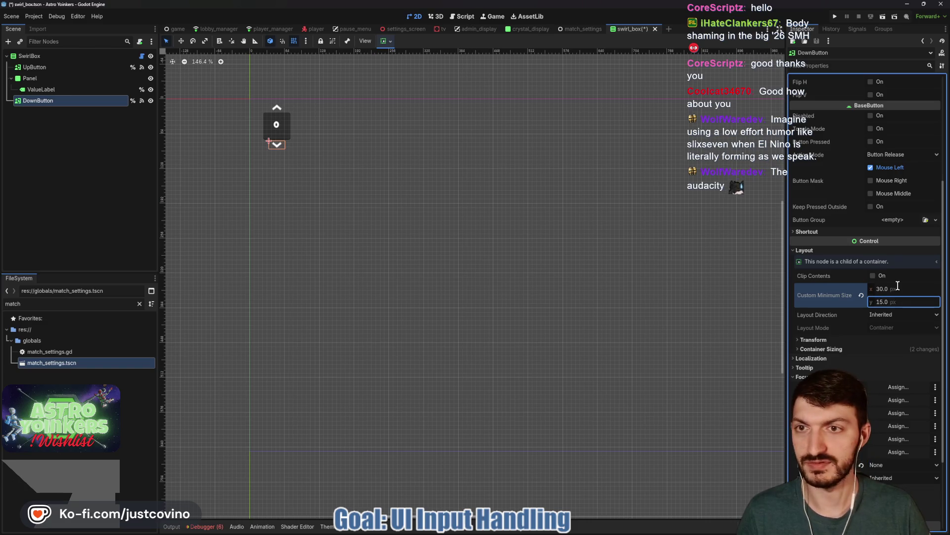
key(ctrl+s)
click(47, 56)
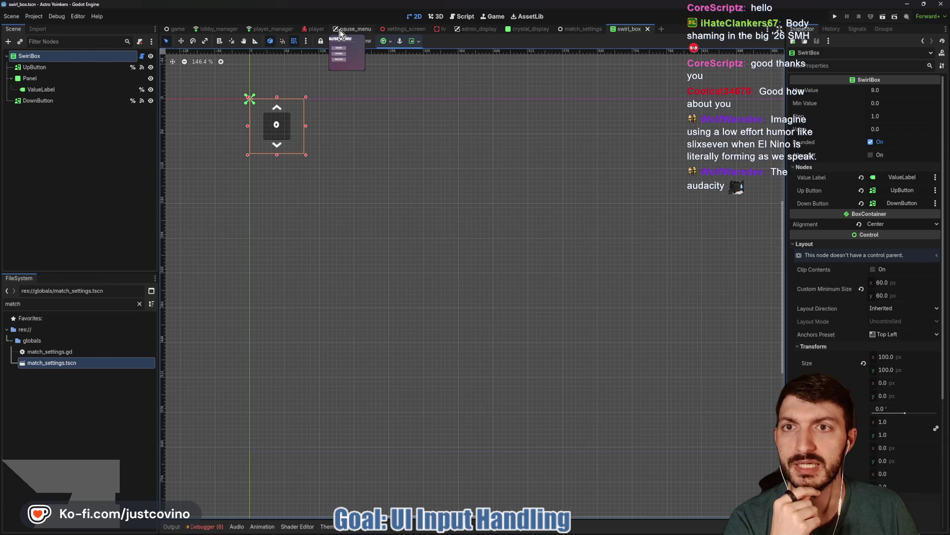
- Return to the admin_display scene and select CapturesRequiredToWinButton
click(476, 30)
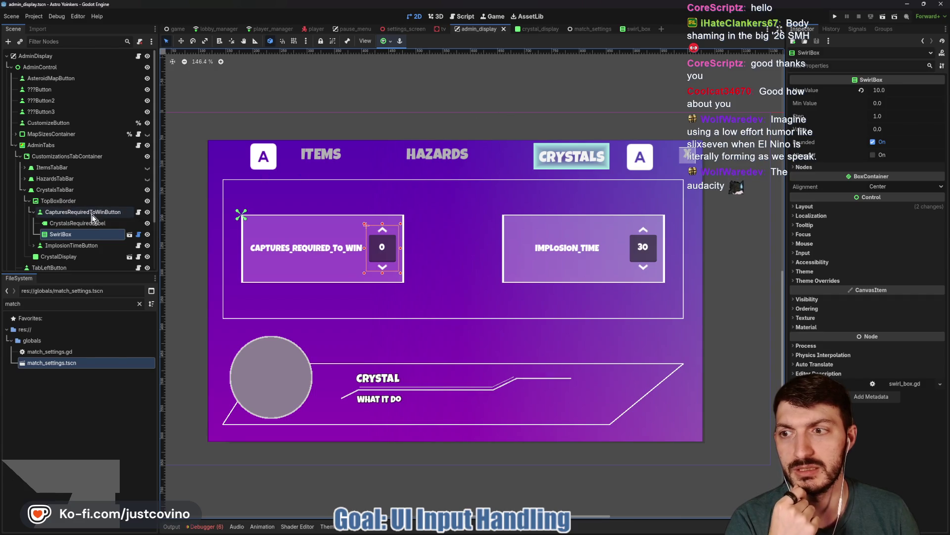
click(91, 215)
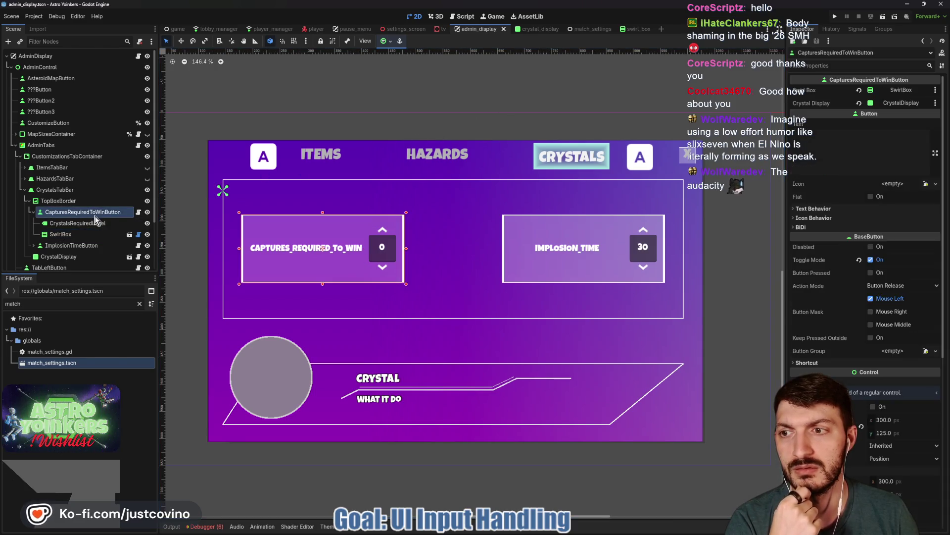
click(139, 212)
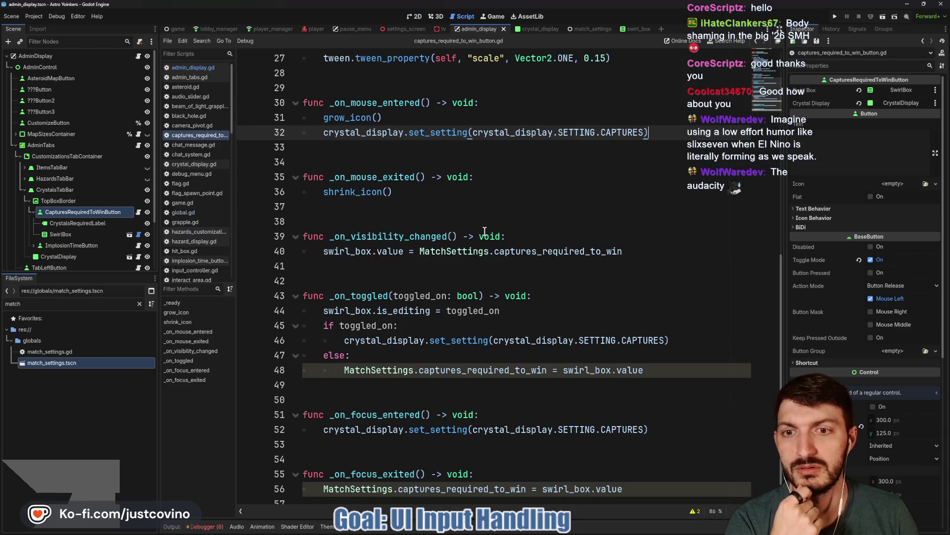
double_click(360, 296)
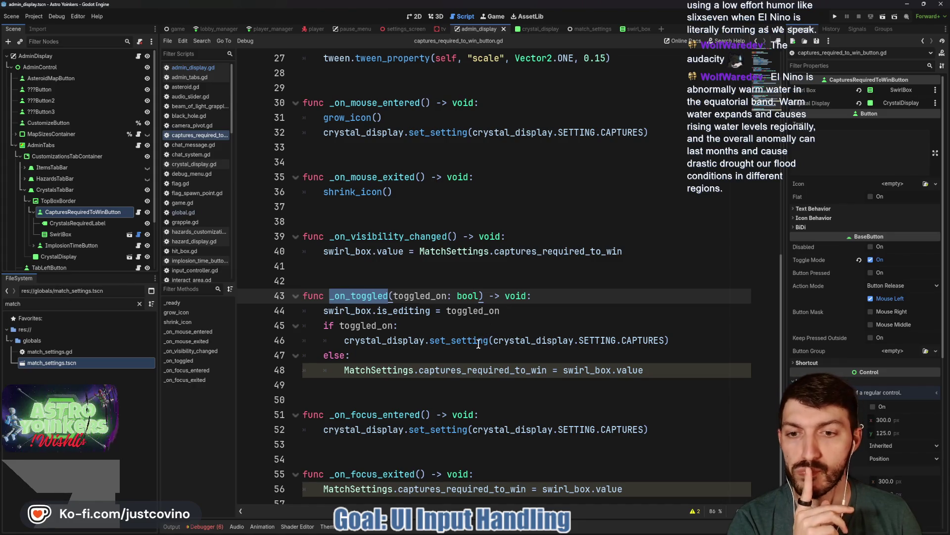
mouse_move(471, 342)
scroll(463, 357, down, 1)
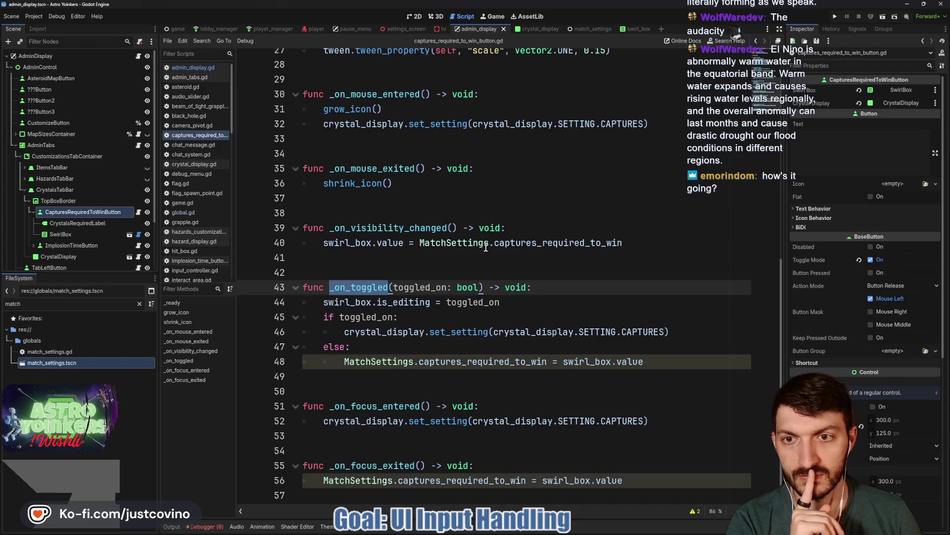
click(500, 92)
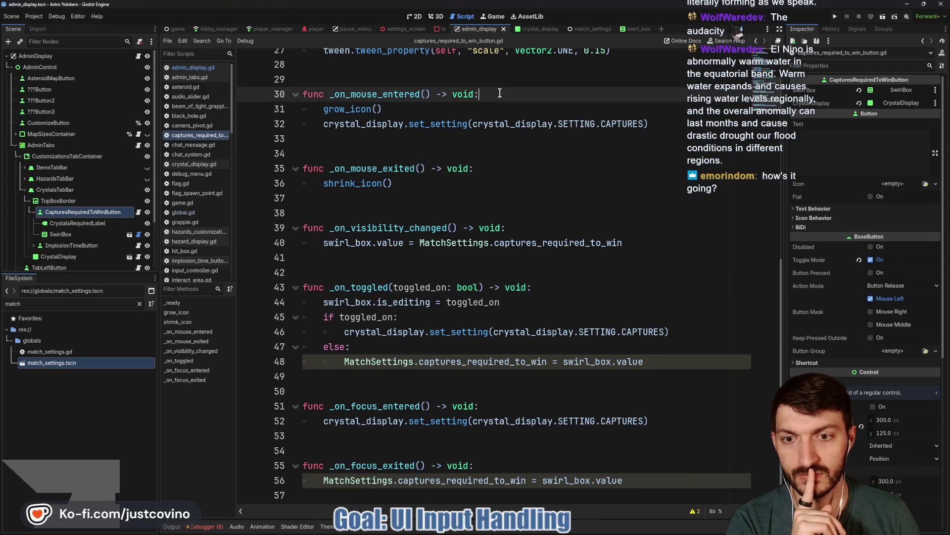
- Add 'if swirl_box.is_editing: return' to the top of _on_mouse_entered and _on_mouse_exited, then save
key(Return)
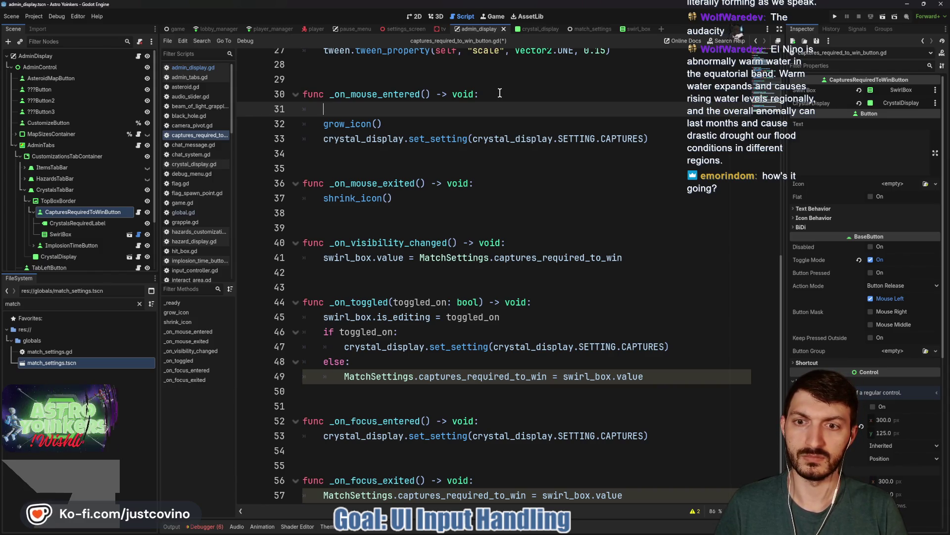
text(if swirl_box.is)
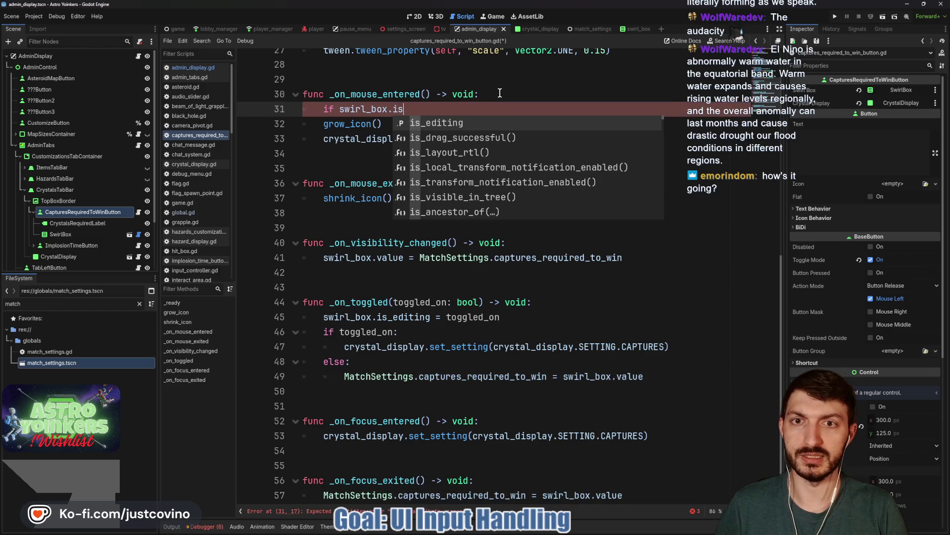
text(_editing: return)
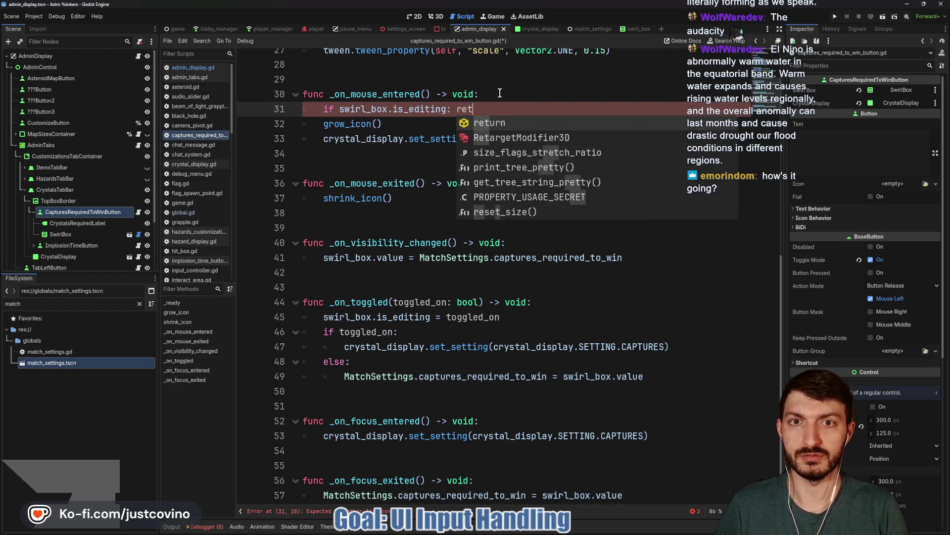
click(504, 183)
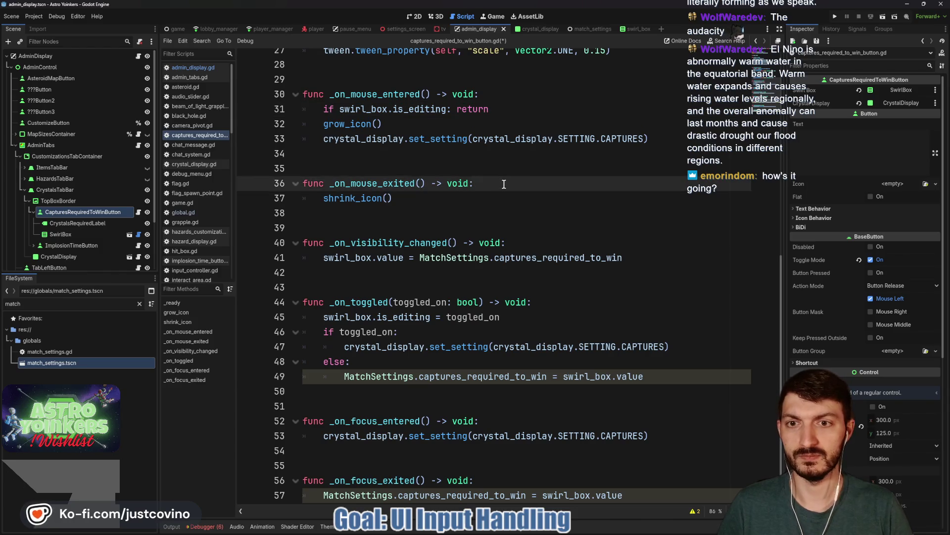
key(Return)
text(if swir)
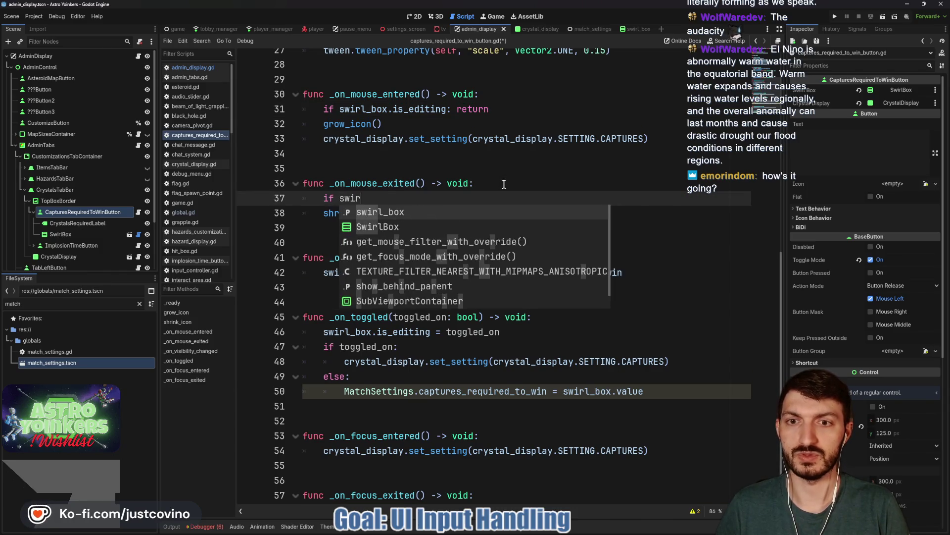
text(l_box.is_editing)
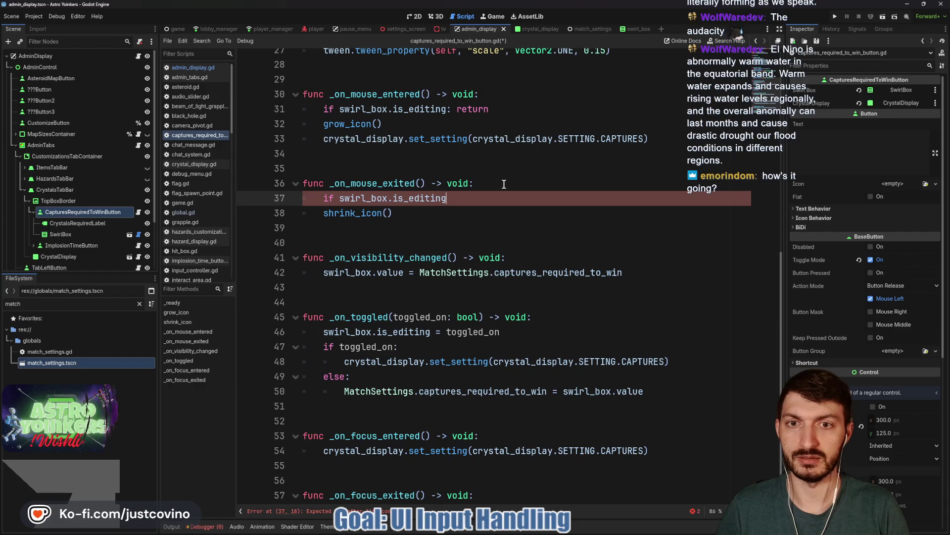
text(: retrurn)
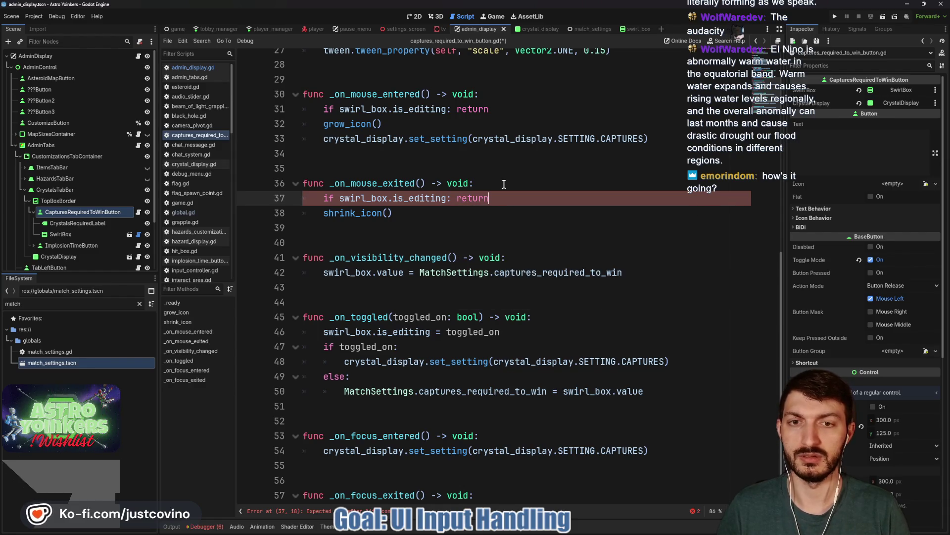
key(ctrl+s)
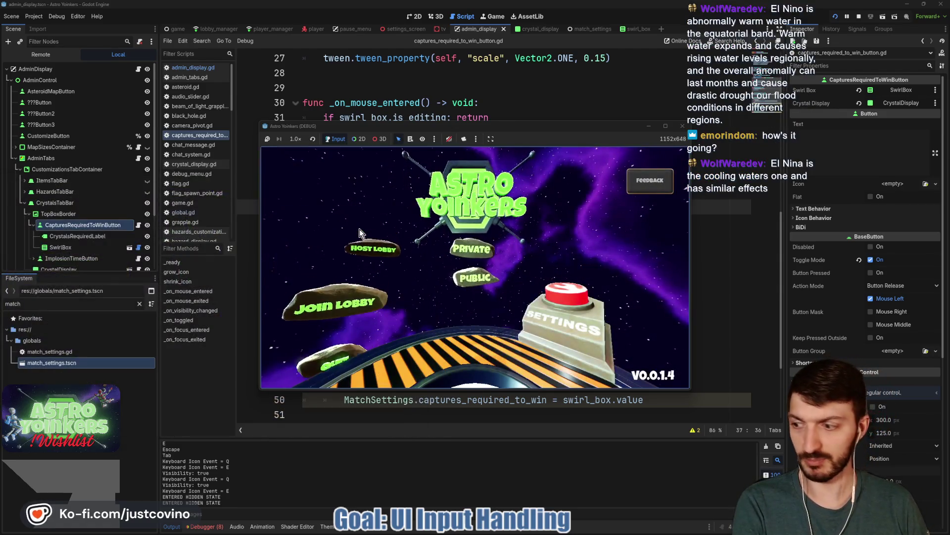
- Host a lobby, walk to the customization machines and open the Crystals settings
click(359, 229)
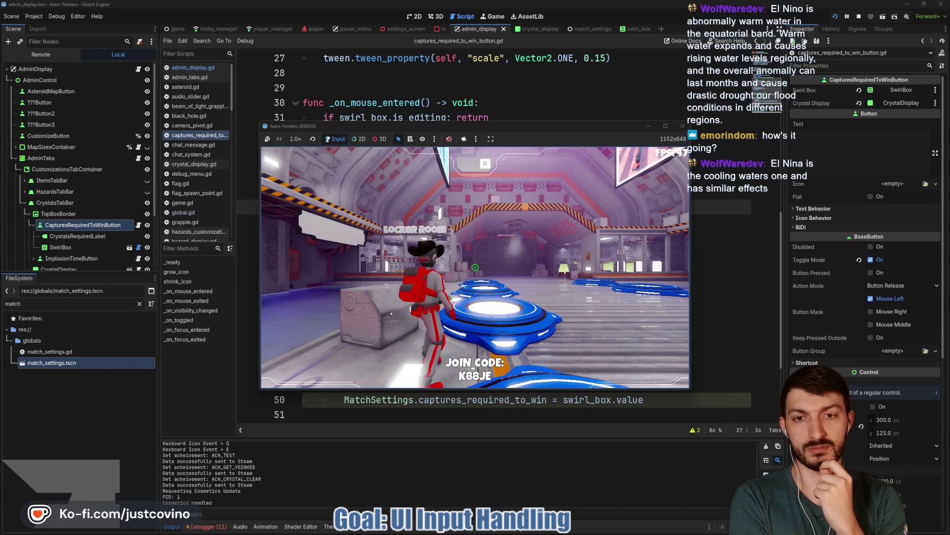
key(w)
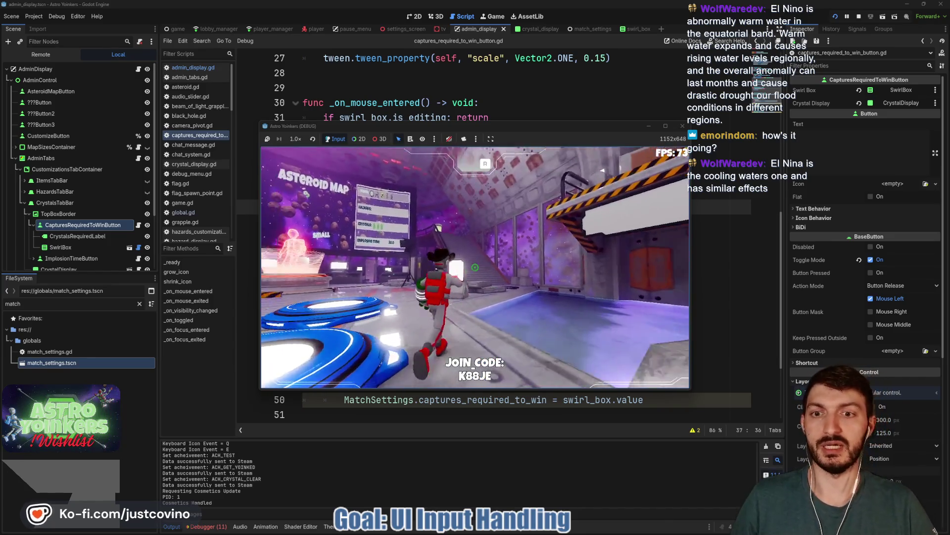
key(w)
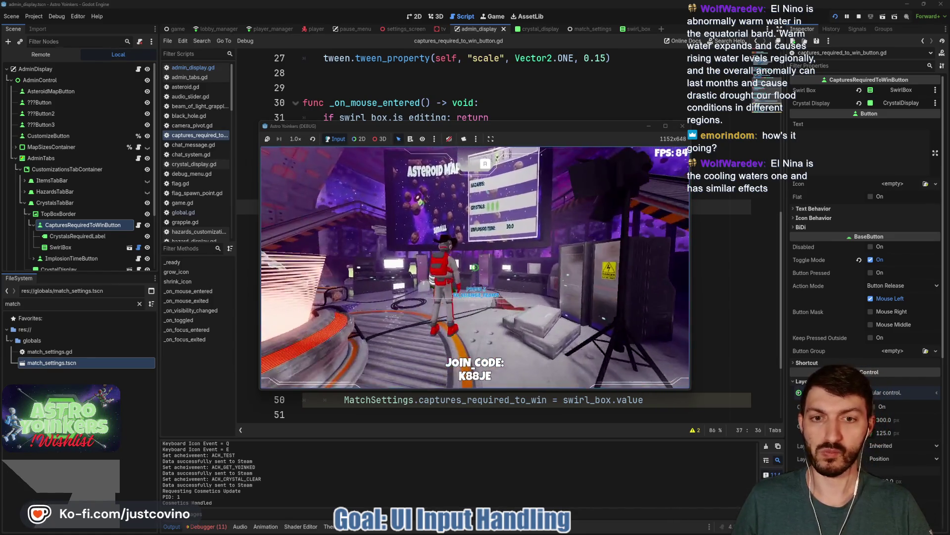
key(w)
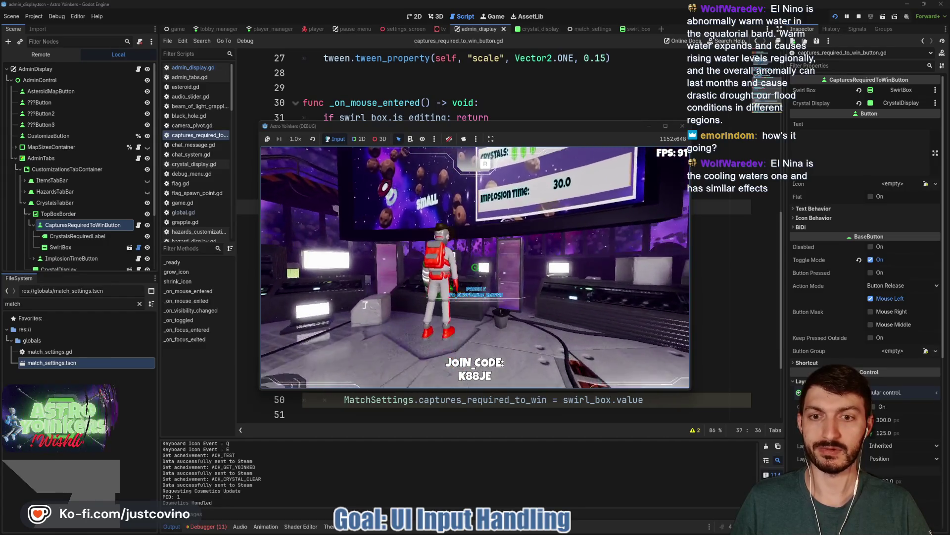
key(e)
key(e)
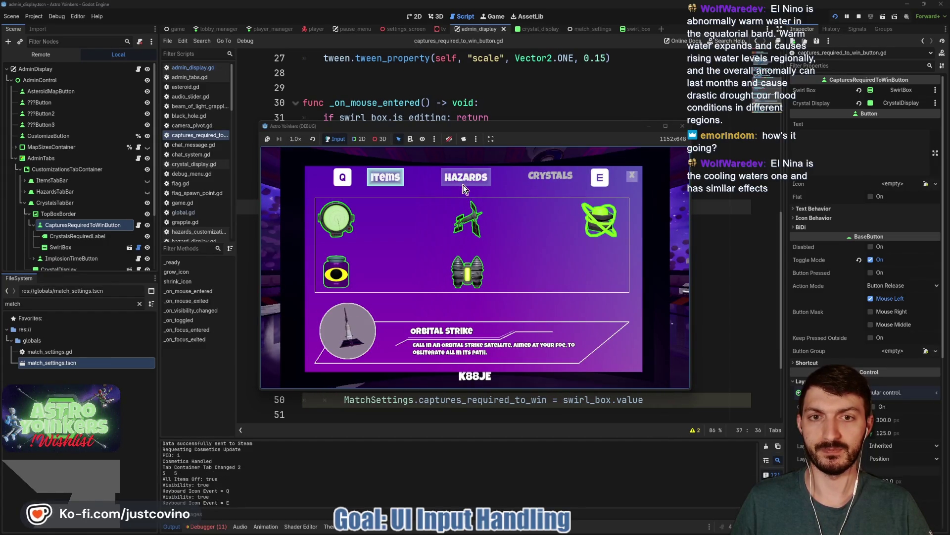
key(e)
- Toggle editing on Captures Required, lower it until it wraps to 9, then stop the game
click(406, 241)
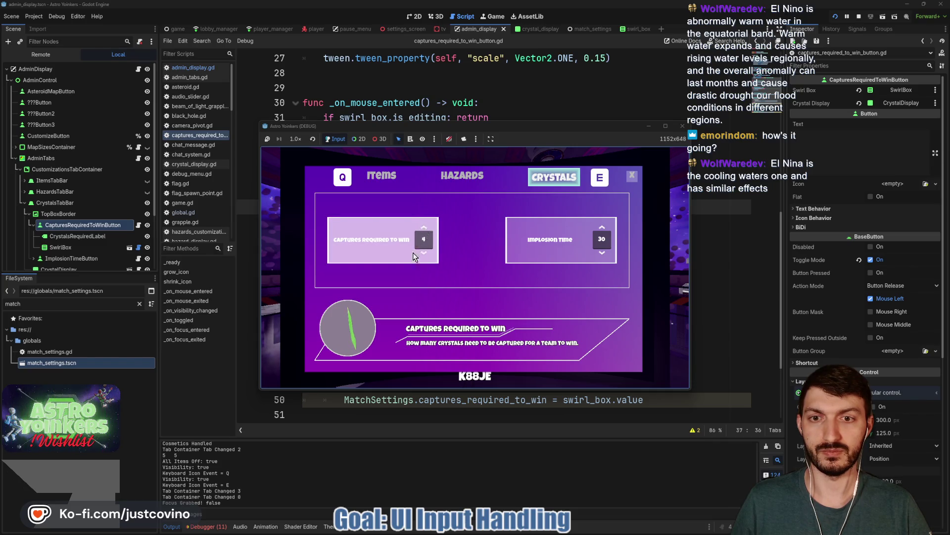
click(391, 237)
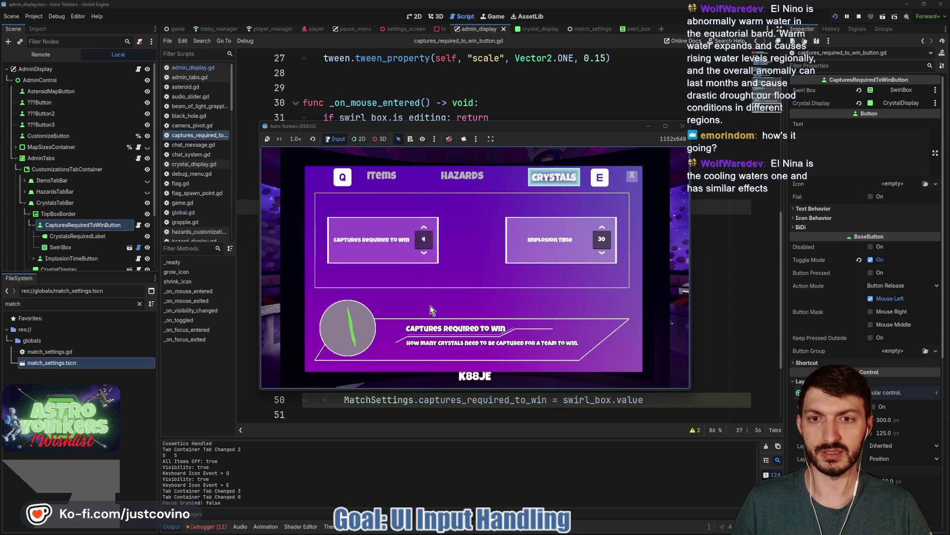
click(391, 247)
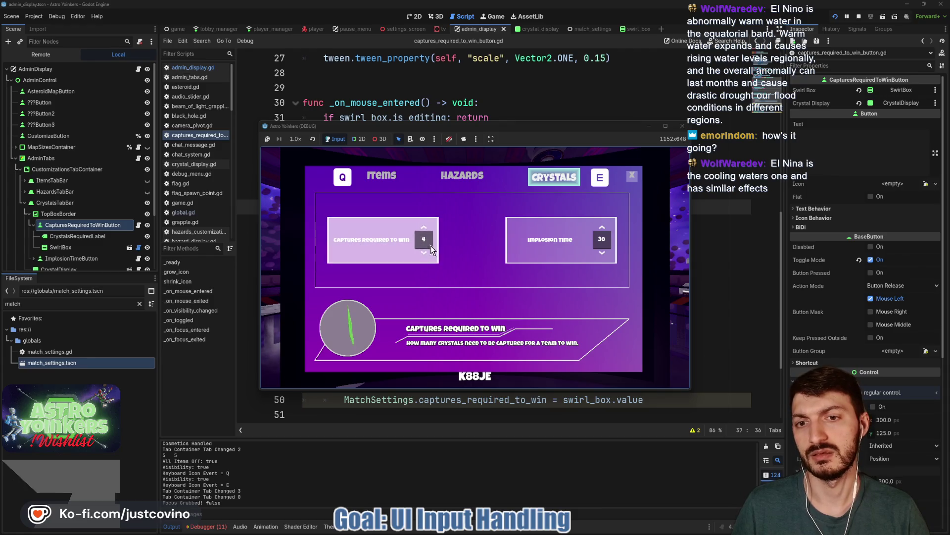
click(376, 235)
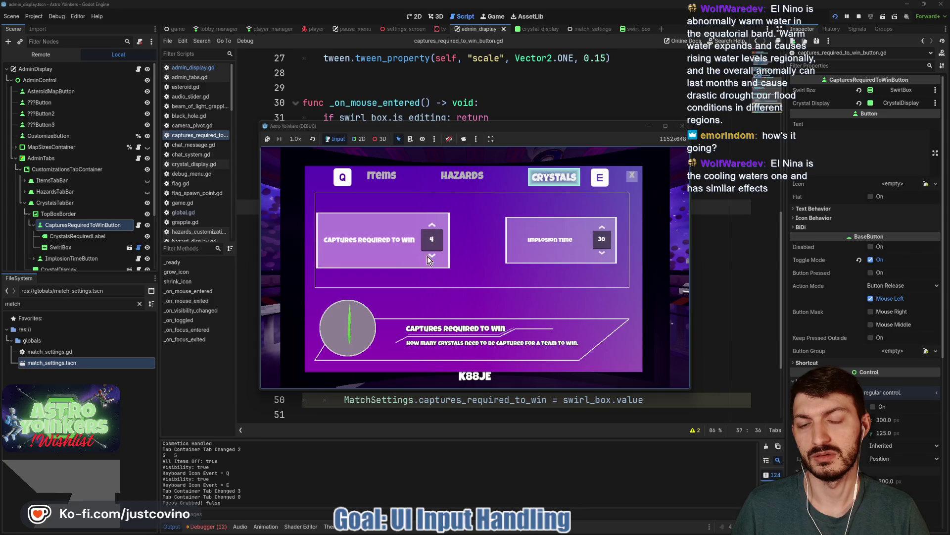
click(384, 230)
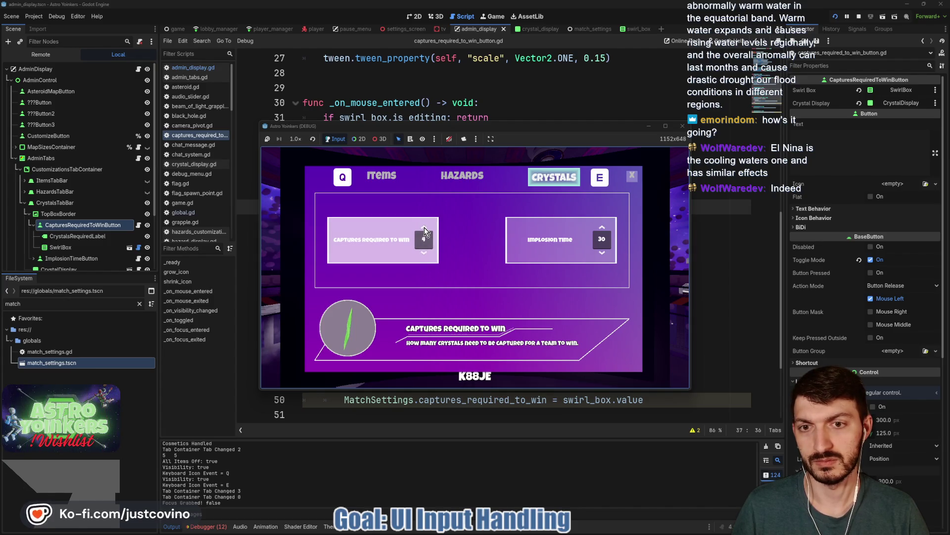
click(423, 251)
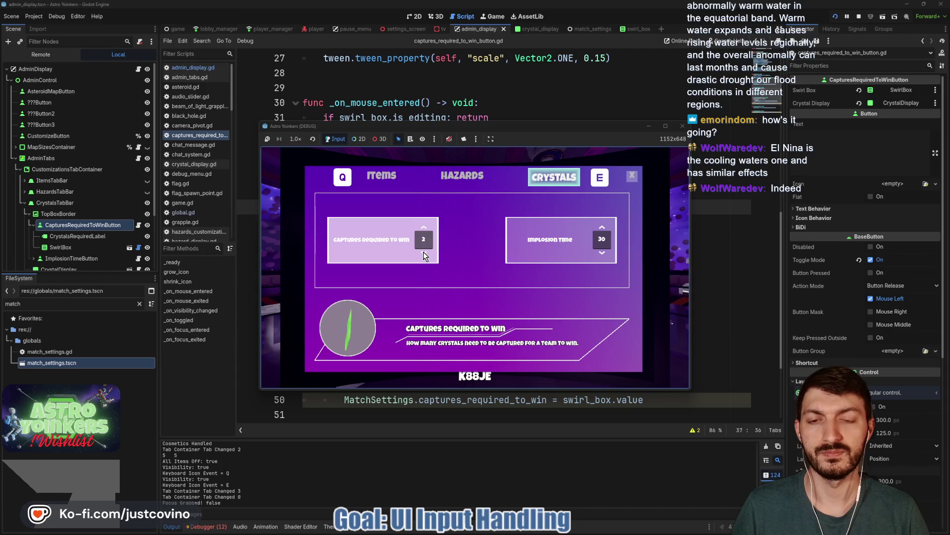
click(423, 252)
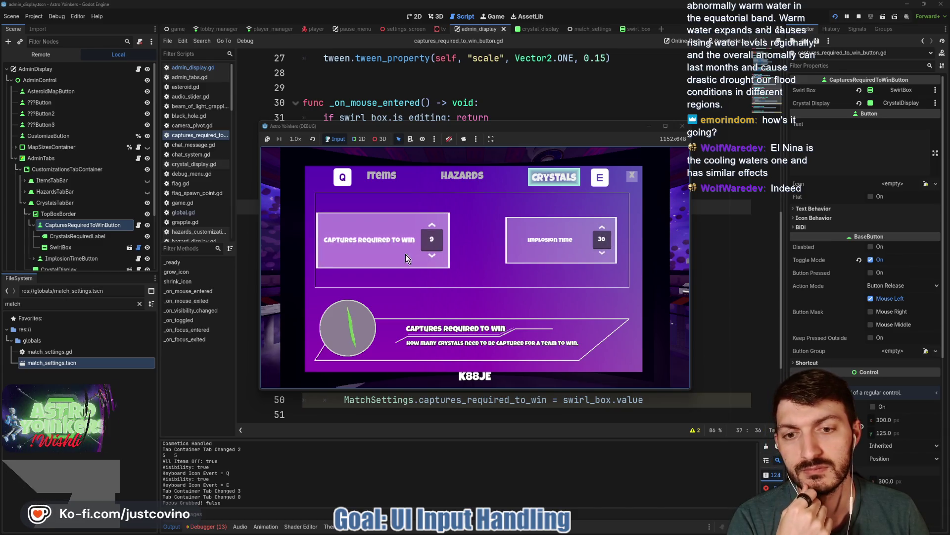
click(859, 17)
drag(511, 210, 302, 207)
- Delete the early-return lines from _on_mouse_entered and _on_mouse_exited
drag(506, 115, 304, 121)
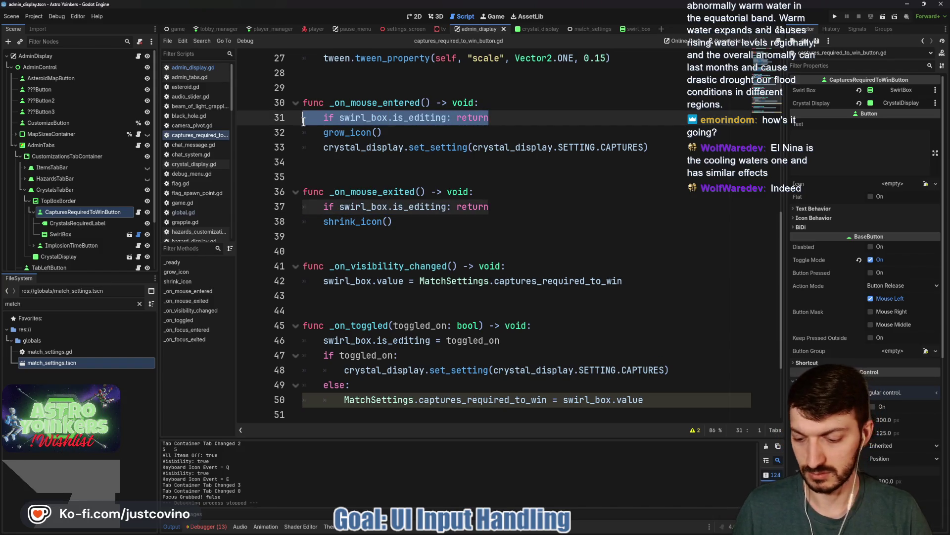
key(ctrl+d)
key(BackSpace)
key(BackSpace)
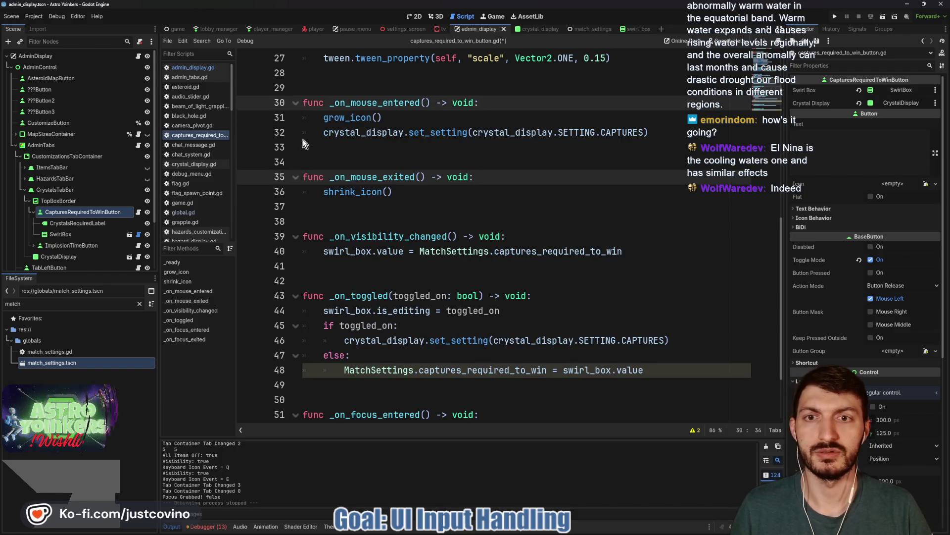
scroll(368, 174, up, 3)
- Add 'if swirl_box.is_editing: return' after the tween check in shrink_icon
click(475, 148)
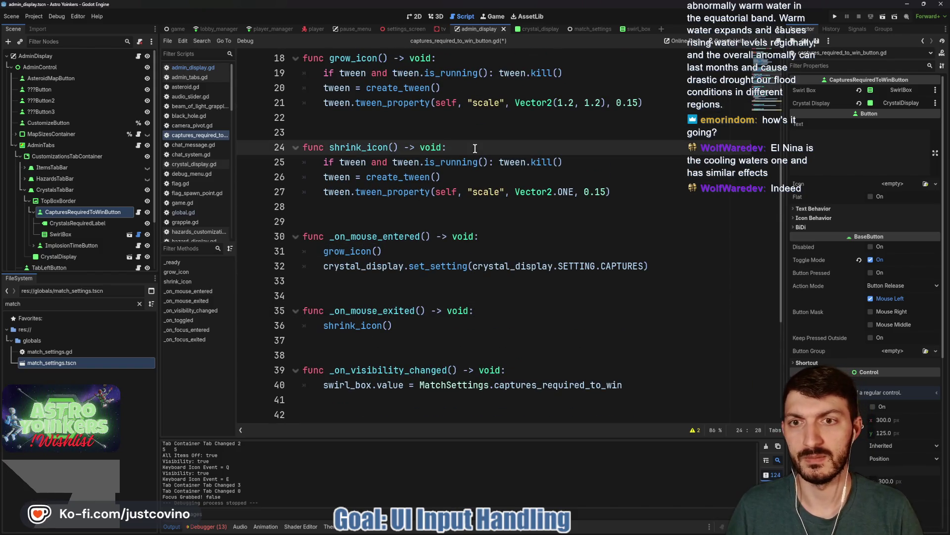
click(594, 162)
key(Return)
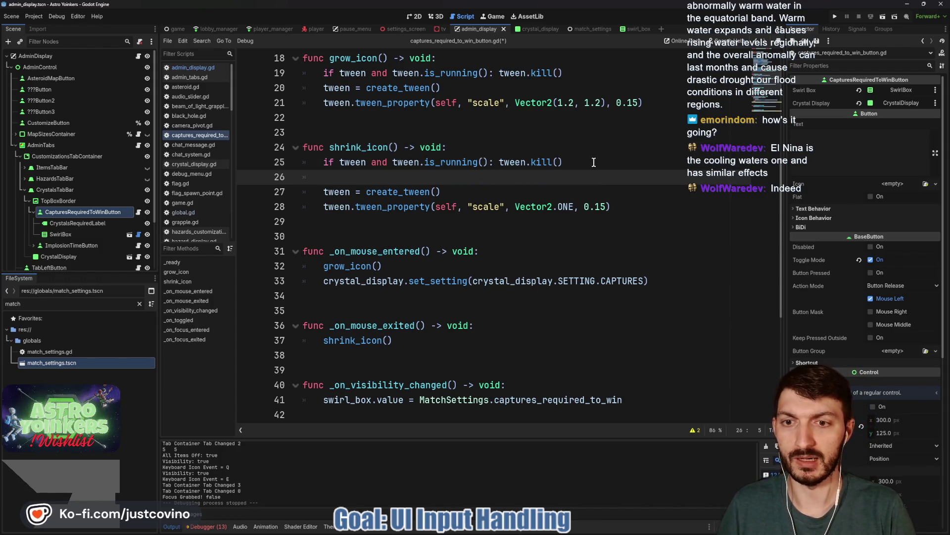
text(if swirl_box.is)
key(Return)
text(: )
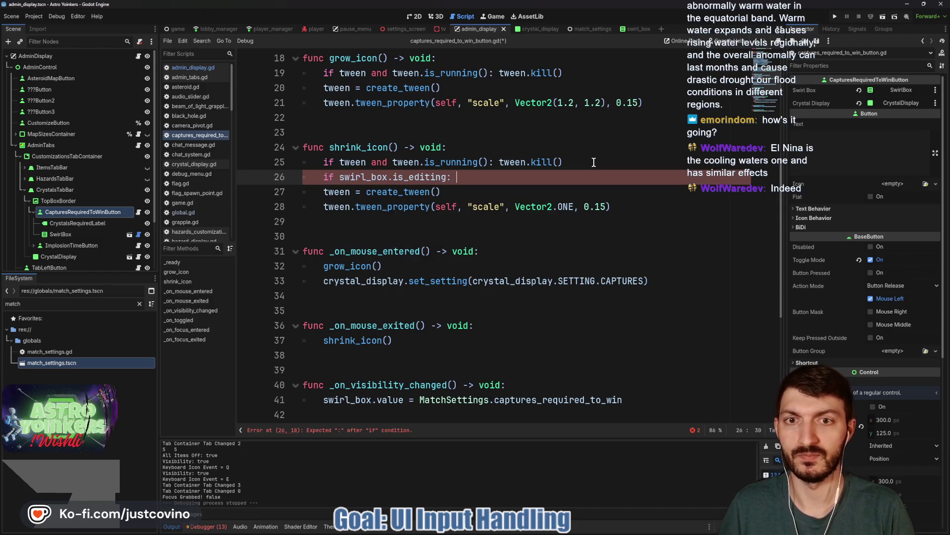
text(re)
key(Return)
drag(499, 180, 272, 185)
key(ctrl+c)
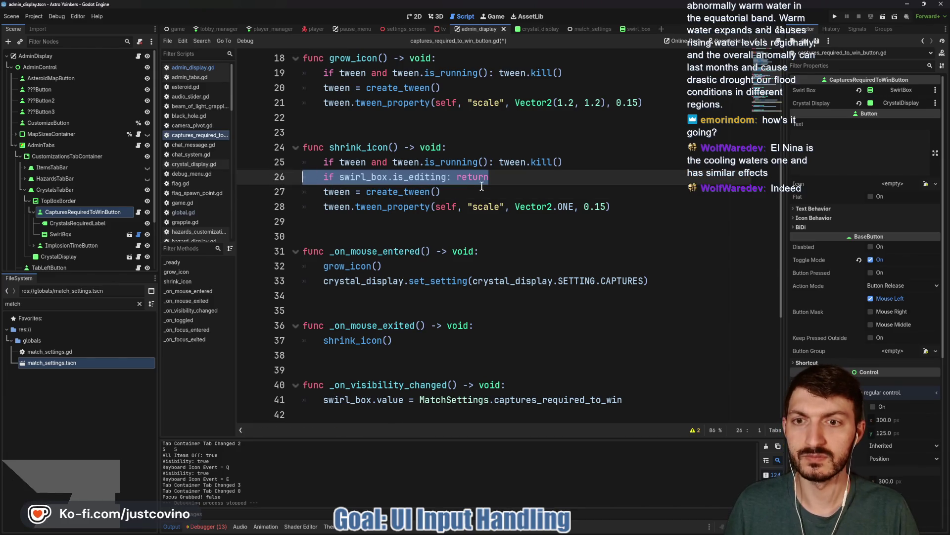
- Paste the same early-return check into grow_icon, fix its indentation, and save
scroll(480, 185, up, 2)
click(586, 162)
key(Return)
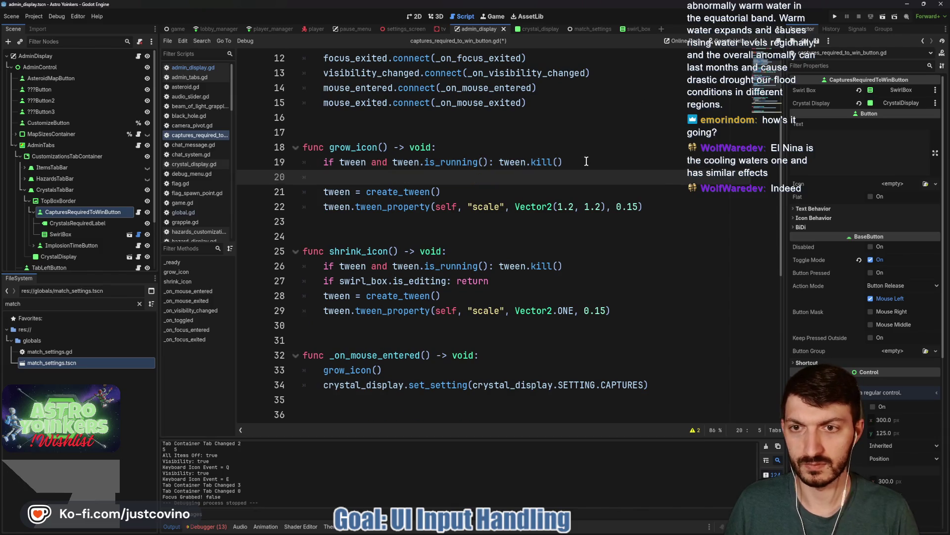
key(ctrl+v)
click(345, 177)
key(BackSpace)
click(402, 232)
key(ctrl+s)
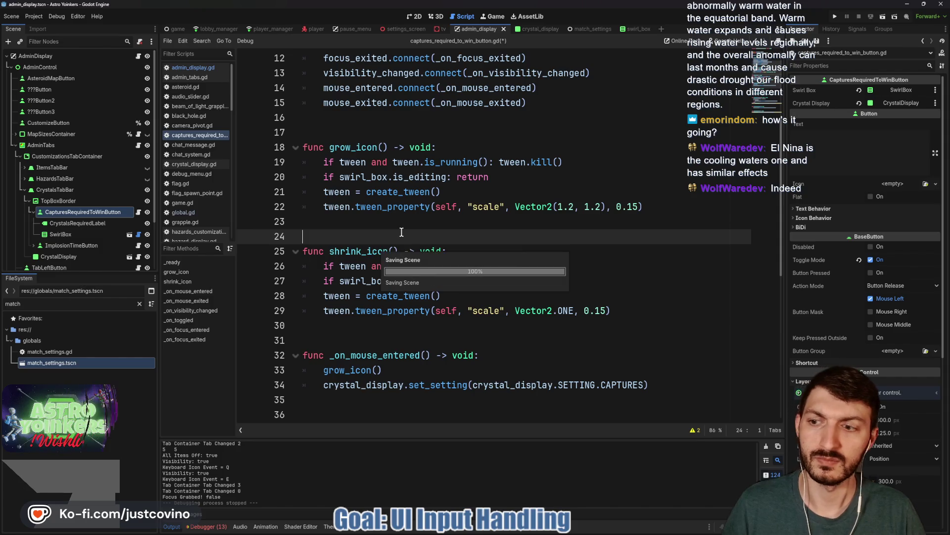
scroll(463, 225, down, 4)
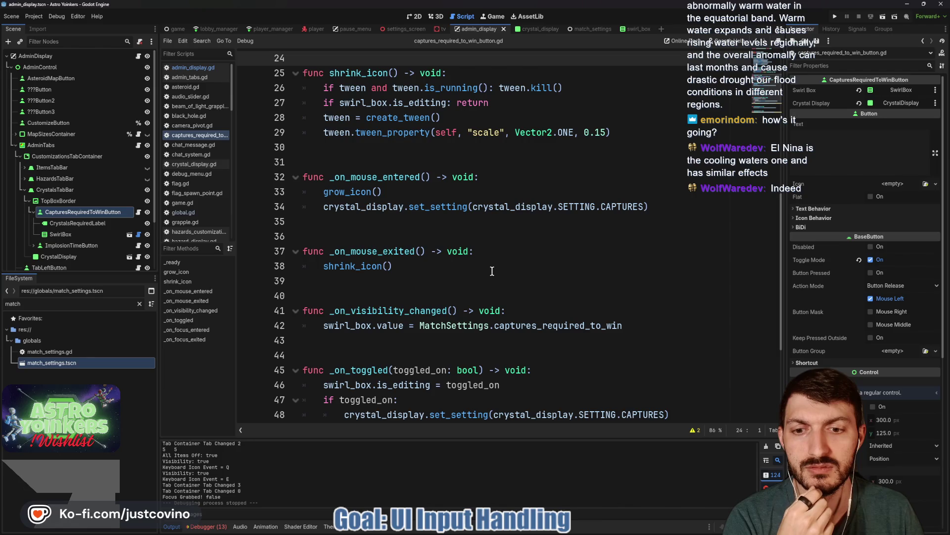
- Open swirl_box.gd, check the Panel node in 2D, and find where _on_mouse_entered sets is_editing
click(630, 29)
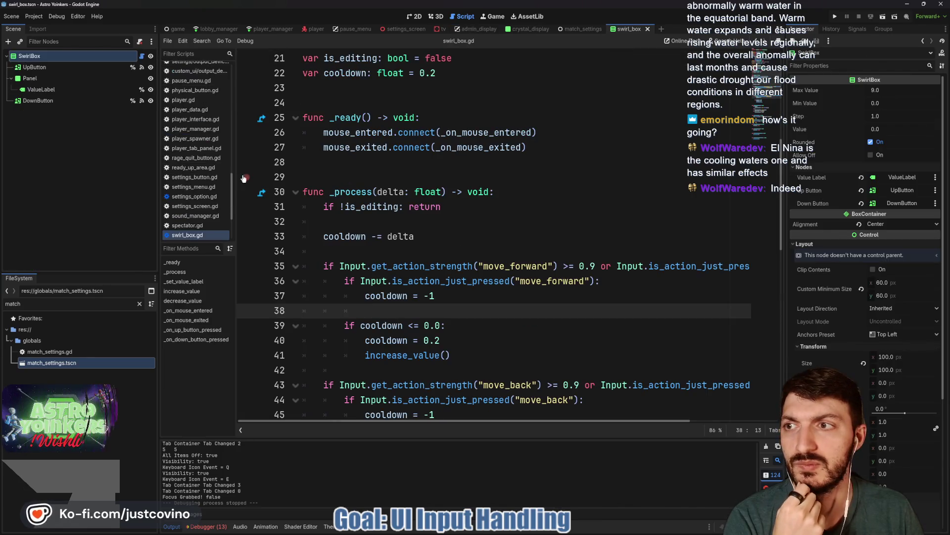
click(52, 82)
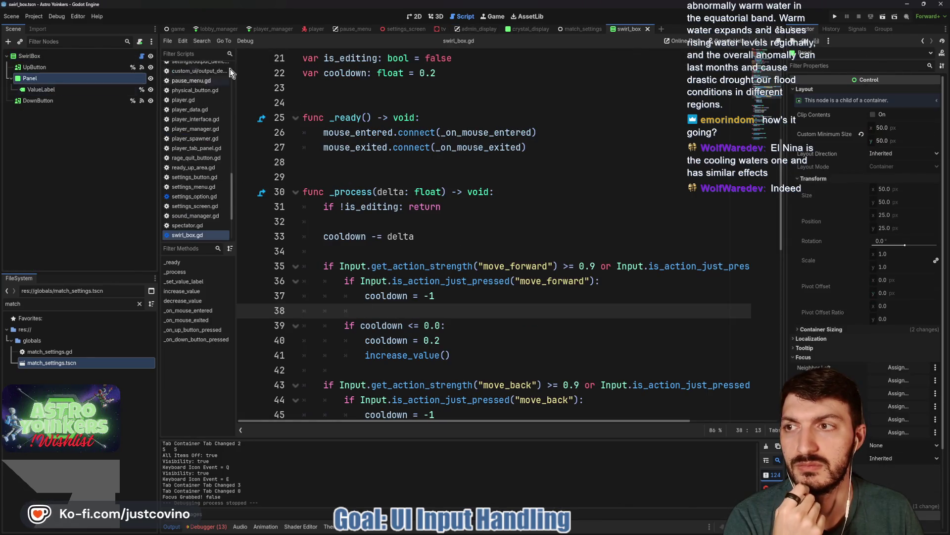
click(411, 16)
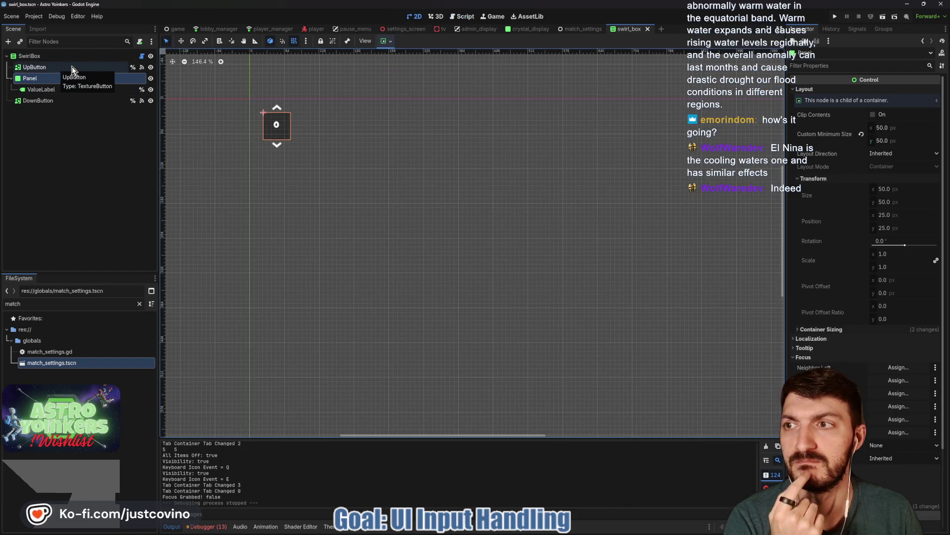
click(142, 56)
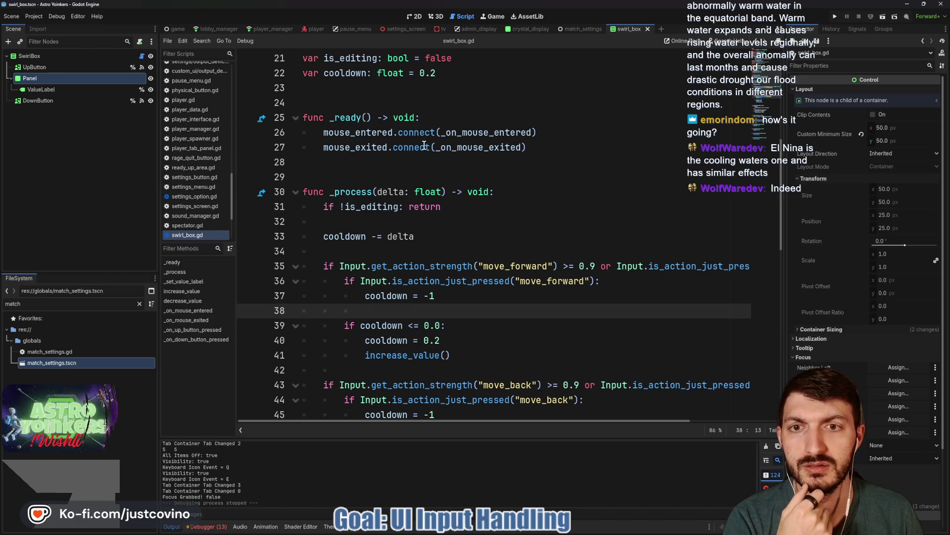
scroll(424, 145, down, 3)
scroll(424, 145, down, 10)
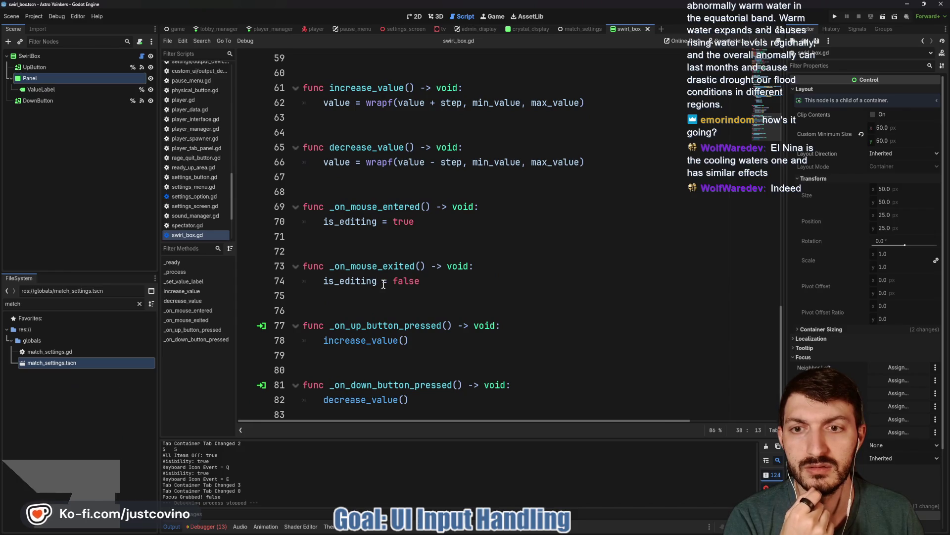
mouse_move(376, 283)
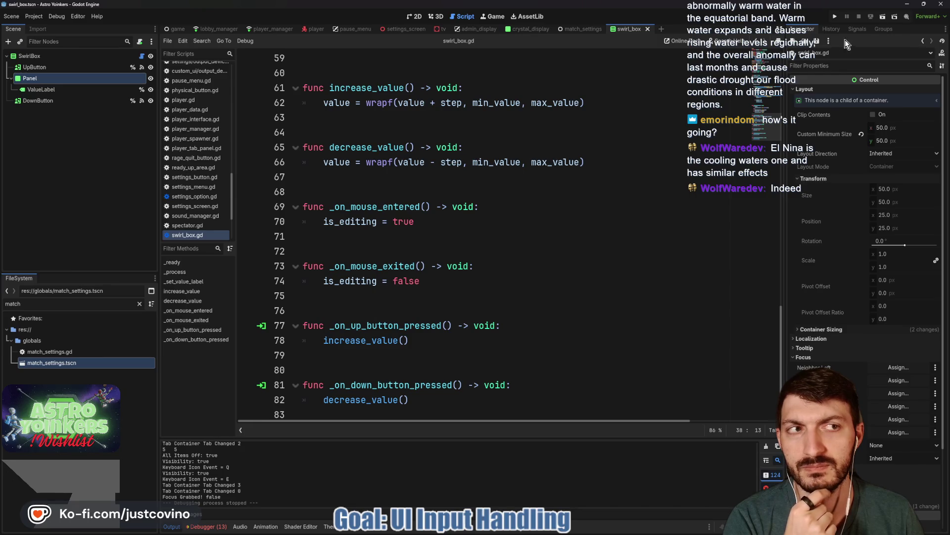
- Run the project, host a lobby, and walk to the Asteroid Map board to open match customization
click(837, 17)
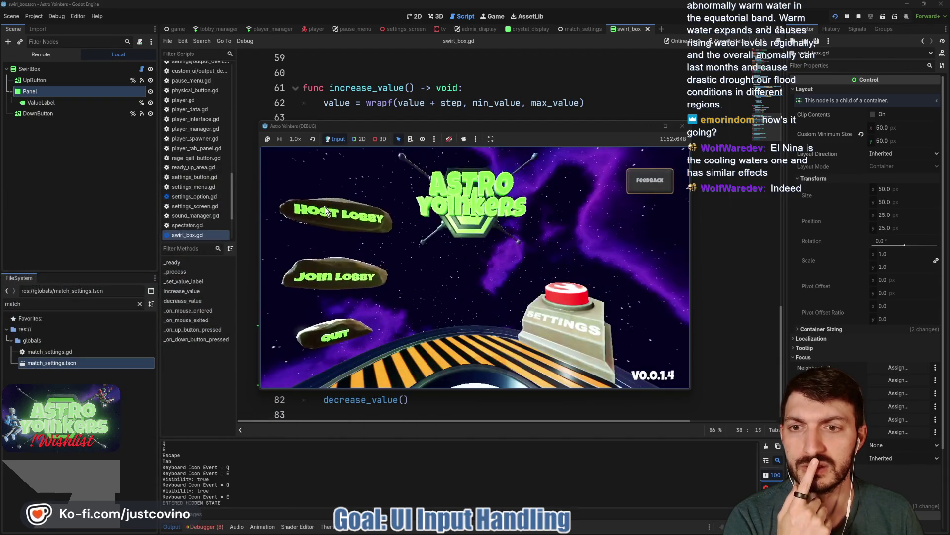
click(465, 236)
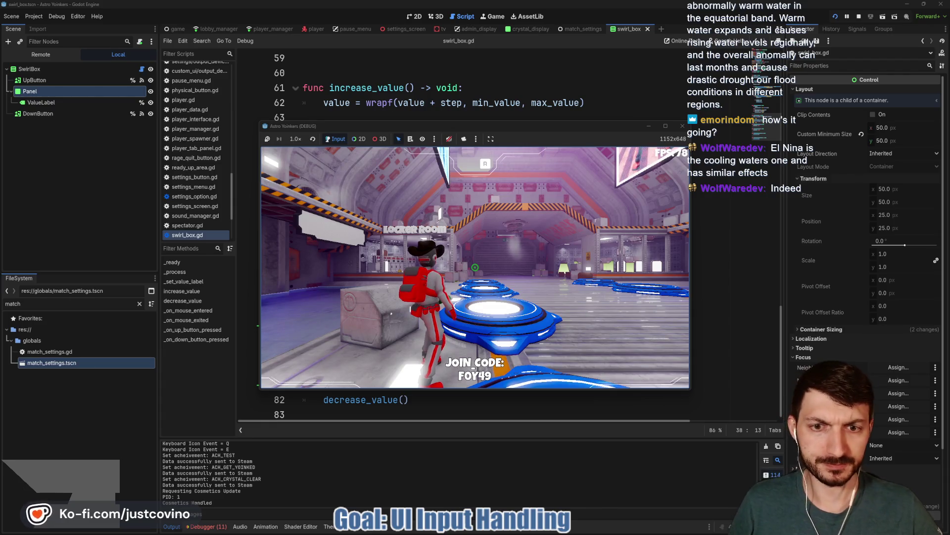
key(w)
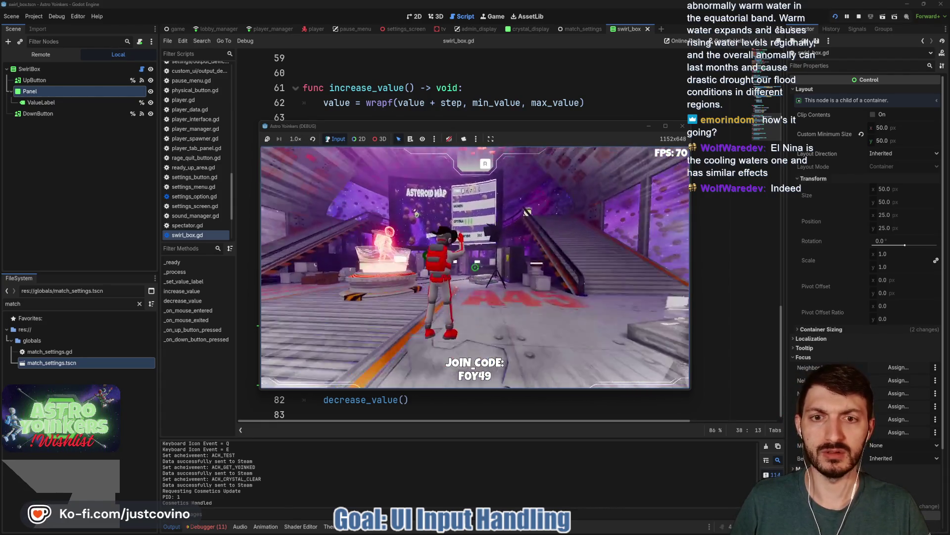
key(w)
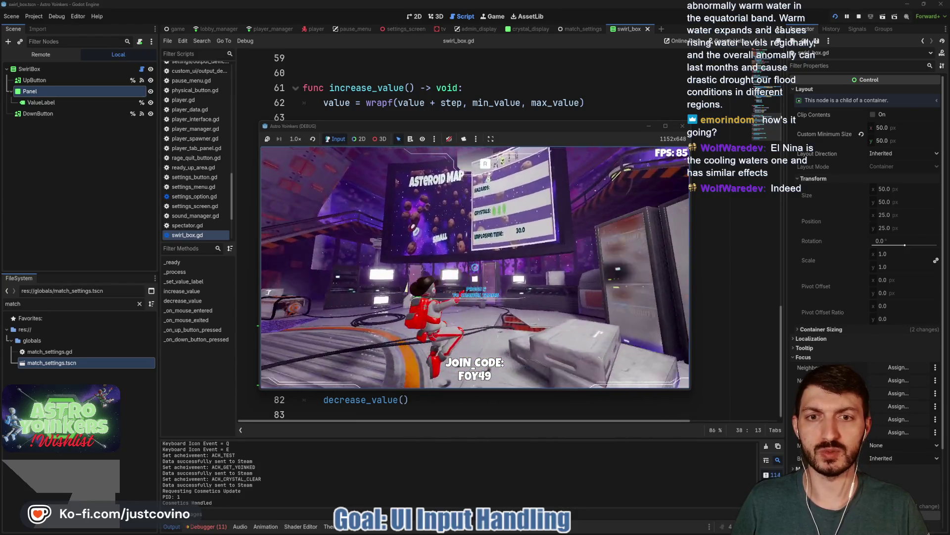
key(w)
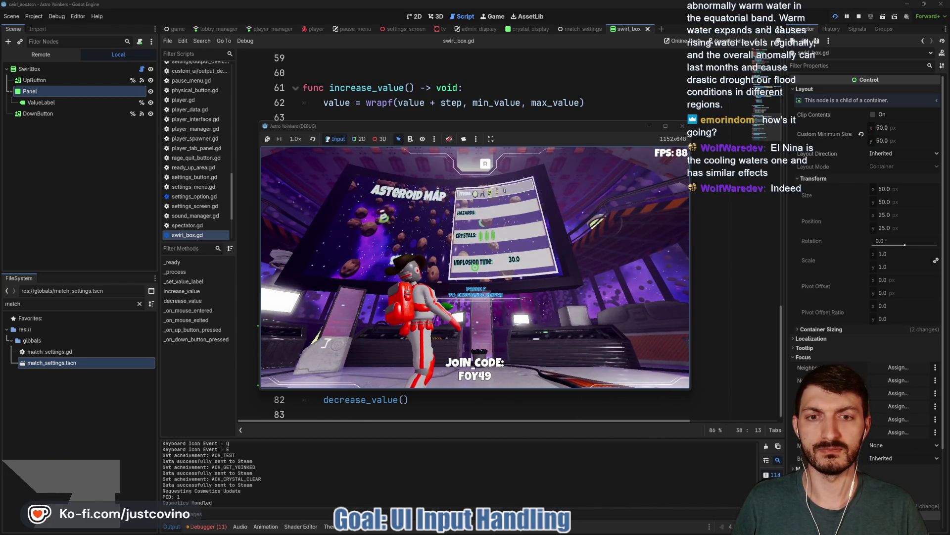
key(w)
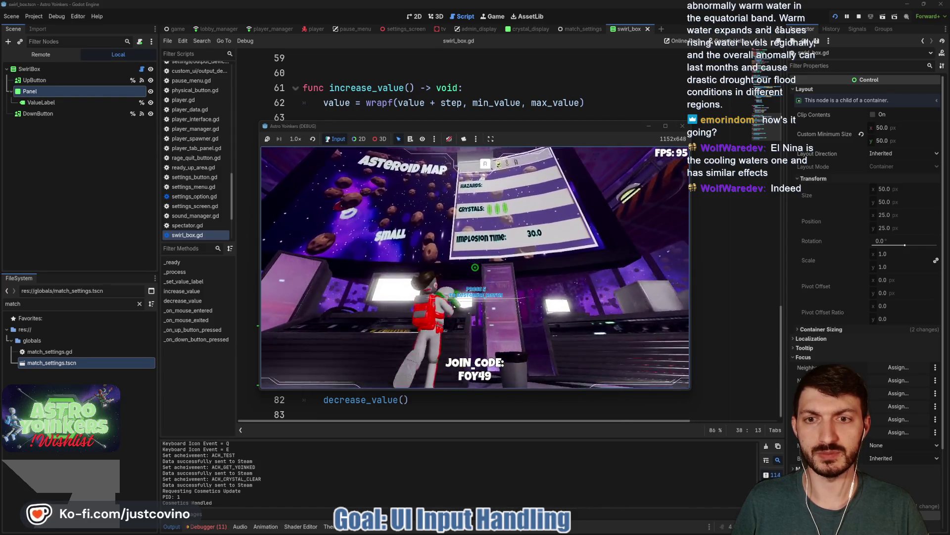
key(e)
key(e)
key(e)
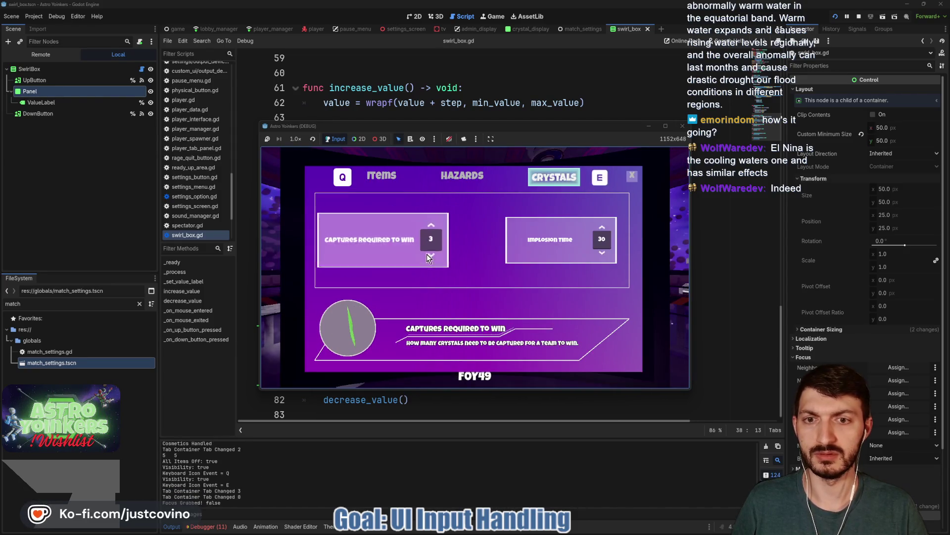
- Lower Captures Required To Win to 4, shift focus between the crystal settings, then stop the game
click(423, 254)
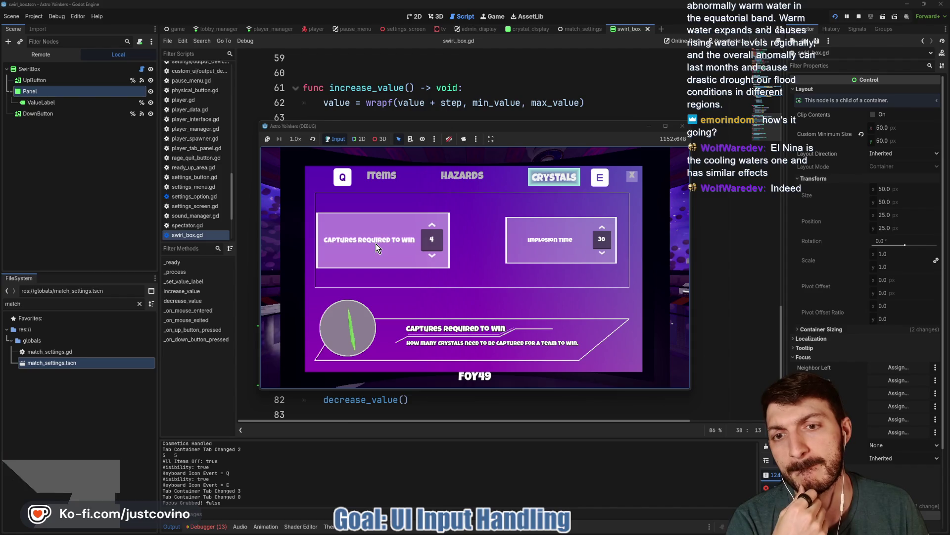
key(Right)
key(Left)
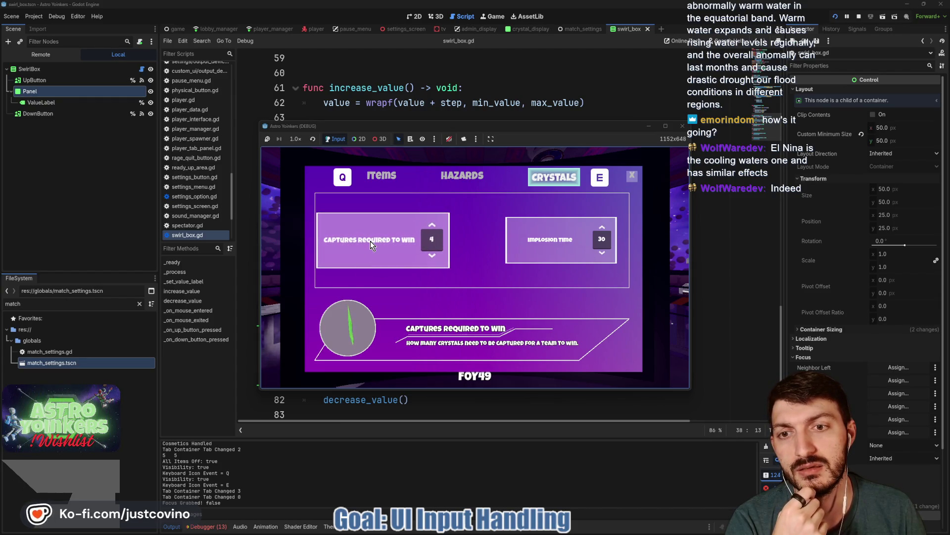
click(859, 19)
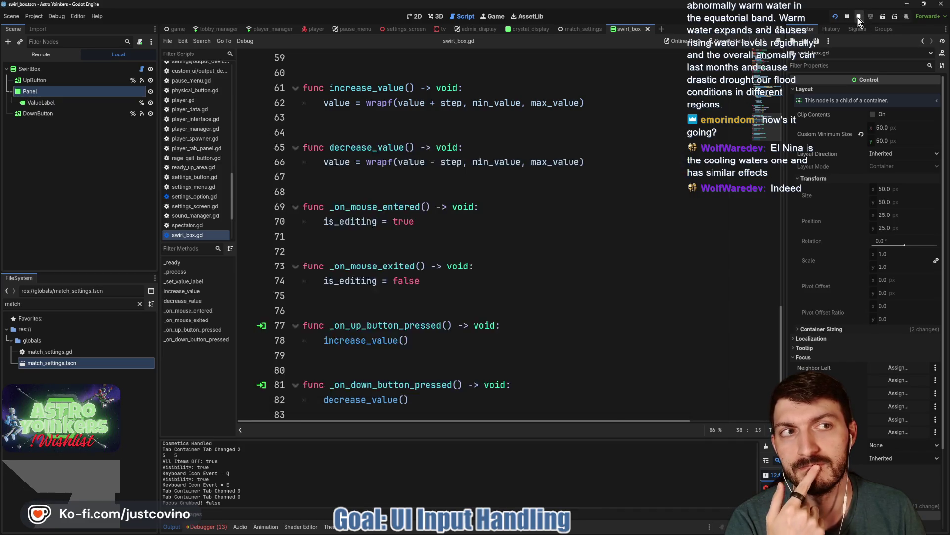
- Open the admin_display scene and the CapturesRequiredToWinButton script, scrolling through its code
click(483, 196)
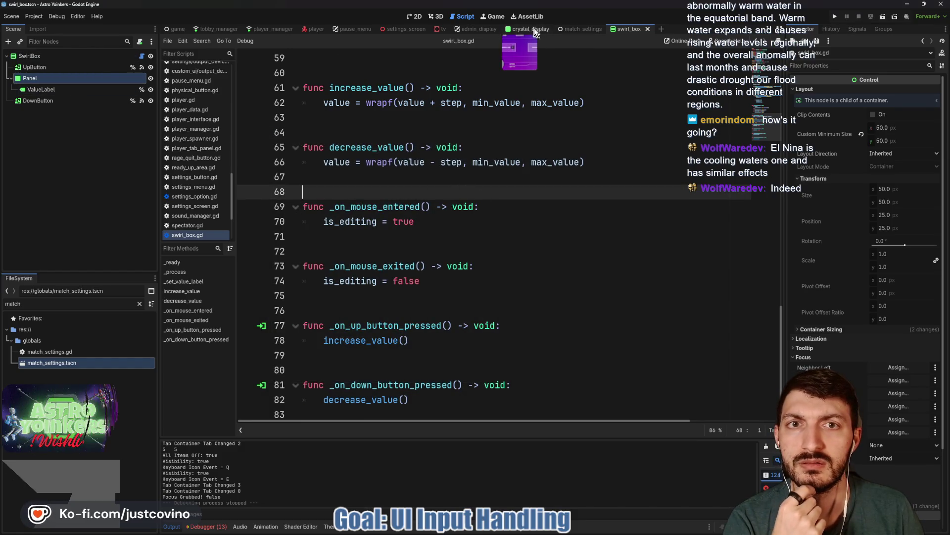
click(470, 29)
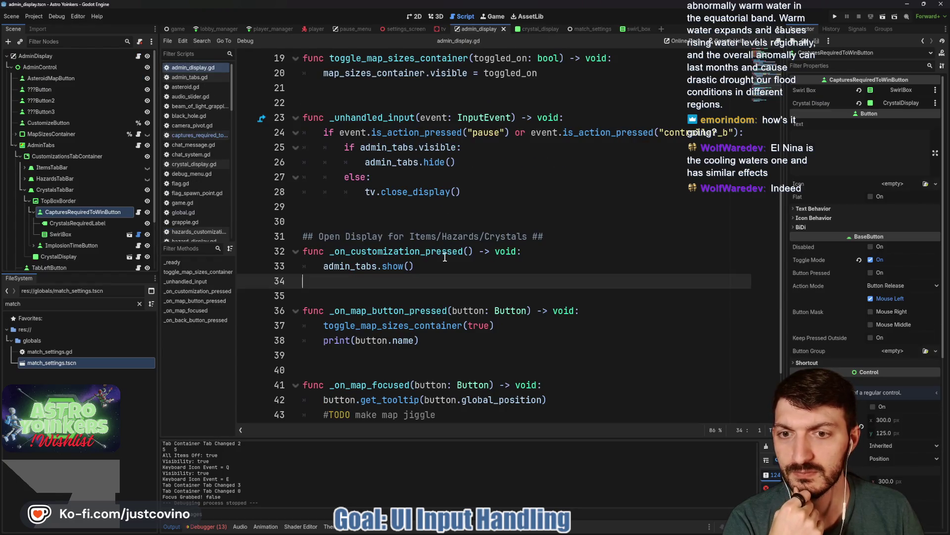
click(139, 212)
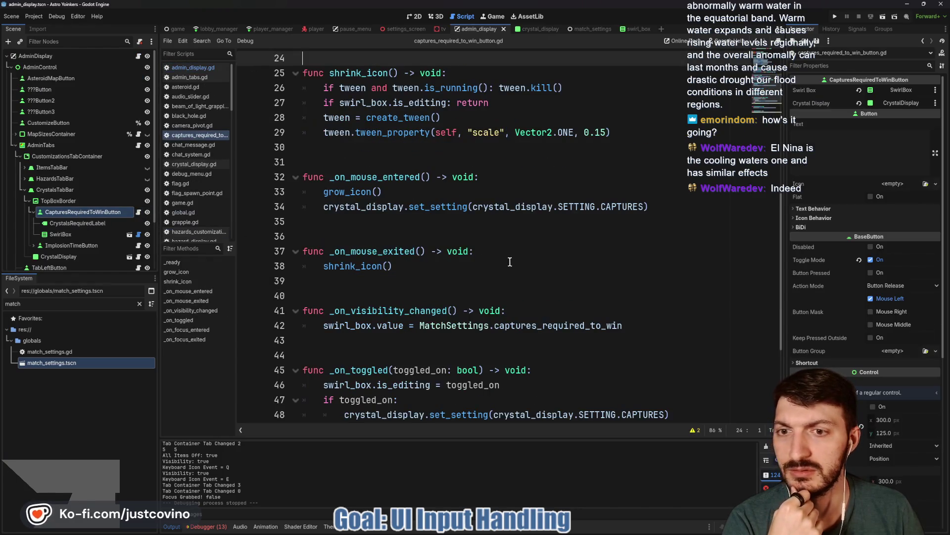
scroll(493, 258, down, 3)
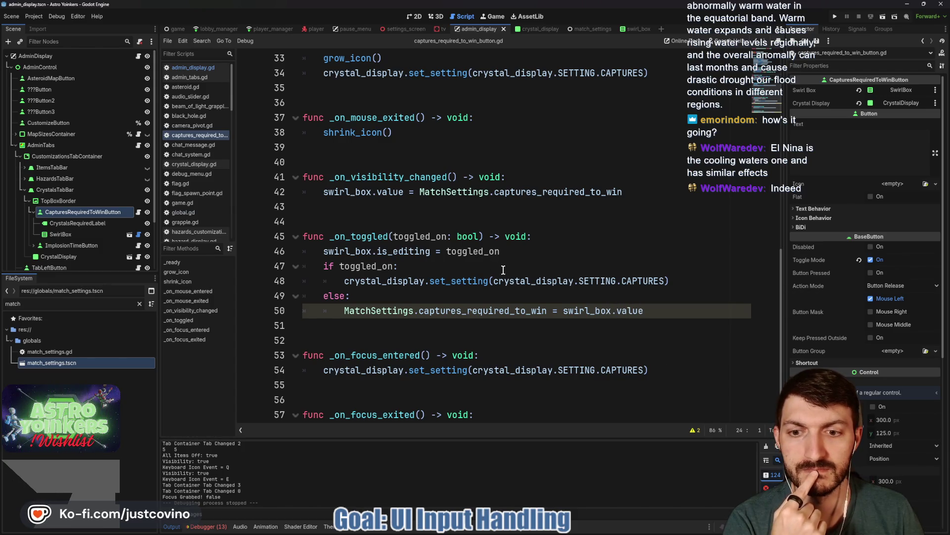
scroll(515, 265, up, 2)
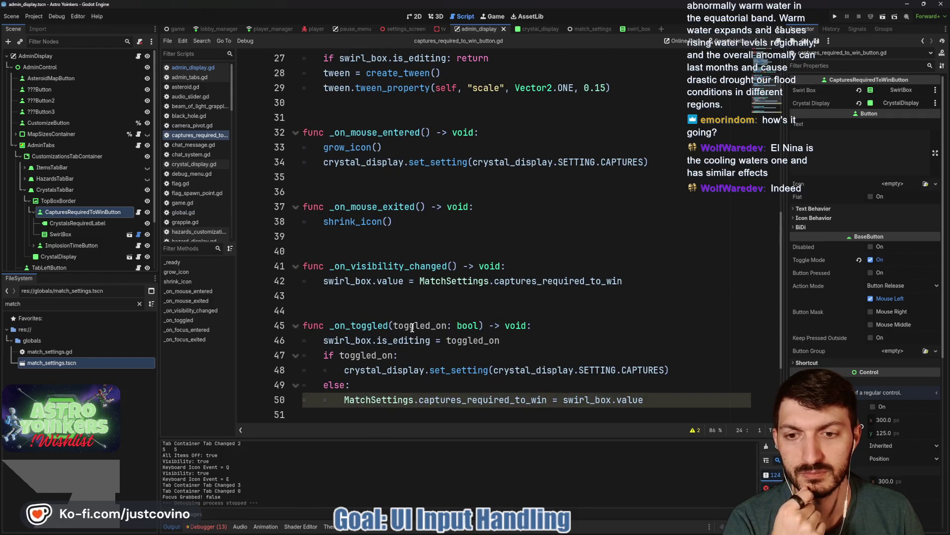
scroll(508, 271, up, 5)
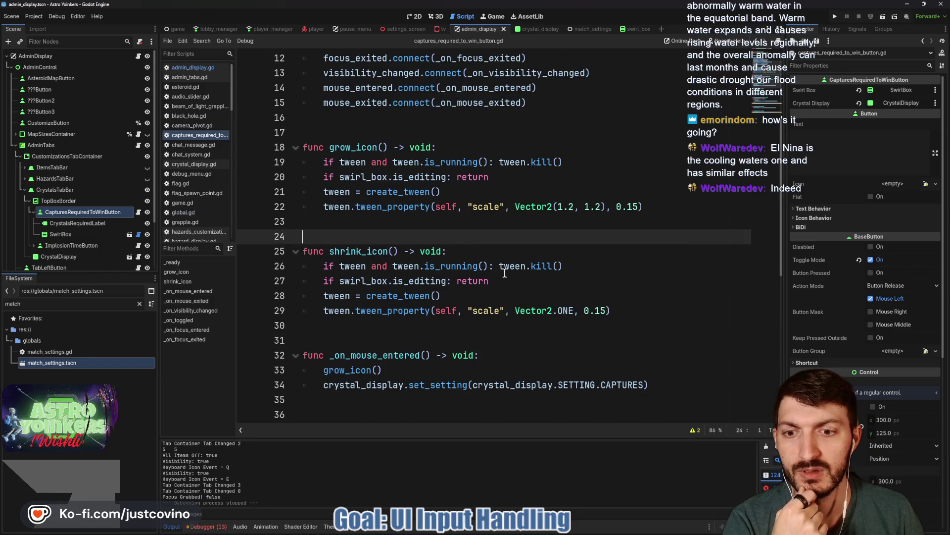
scroll(505, 273, down, 1)
scroll(505, 277, up, 2)
scroll(504, 287, down, 1)
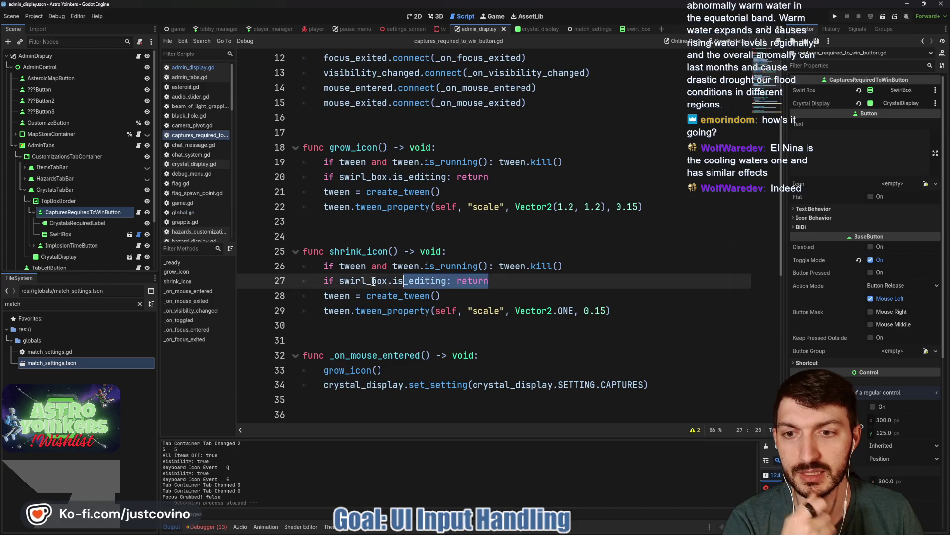
- Delete the 'if swirl_box.is_editing: return' line from shrink_icon and grow_icon
drag(491, 280, 256, 281)
key(BackSpace)
key(BackSpace)
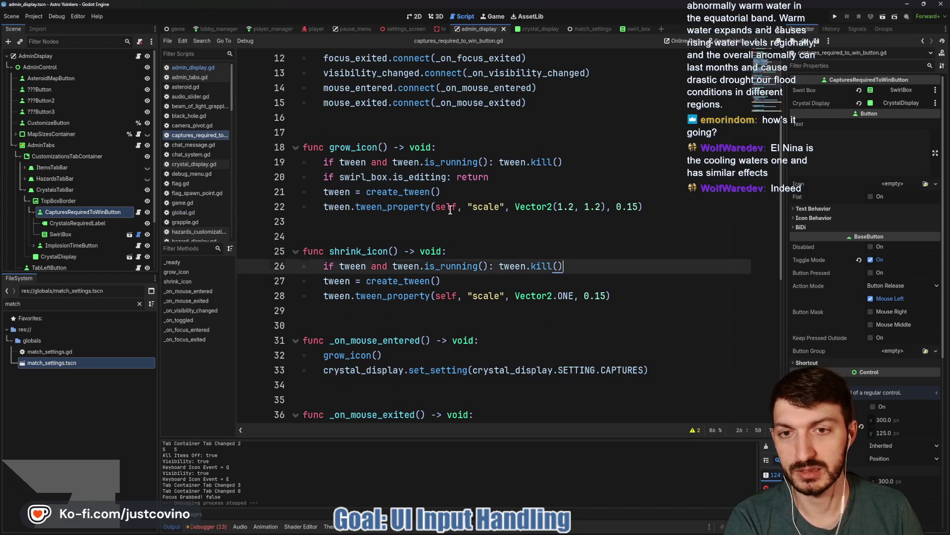
drag(491, 177, 303, 177)
key(Down)
drag(491, 177, 303, 177)
key(BackSpace)
key(BackSpace)
scroll(449, 198, up, 4)
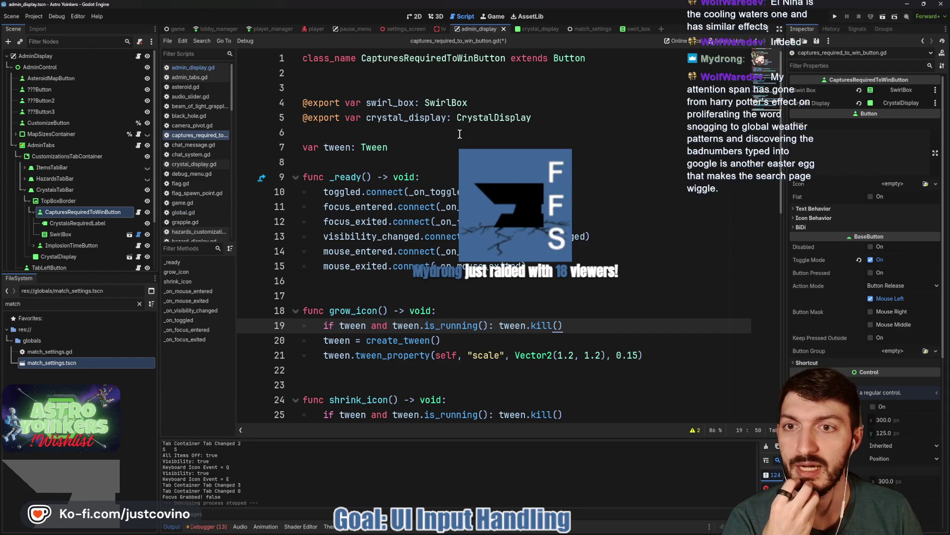
- Place the caret near the tween variable, then bring up the Astro Yoinkers Steam store page with F5
click(313, 147)
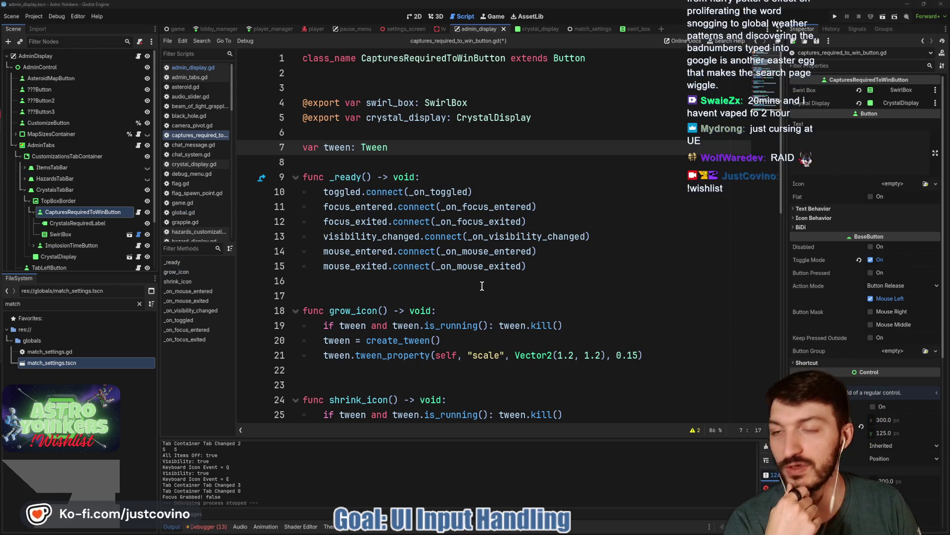
key(F5)
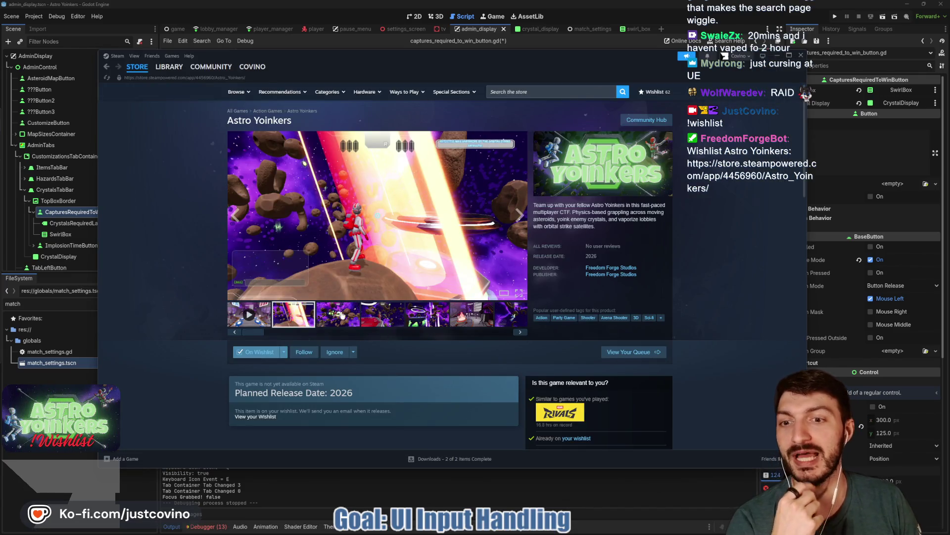
- Browse the third, fifth and sixth store screenshots, then scroll down the page and back up
click(341, 315)
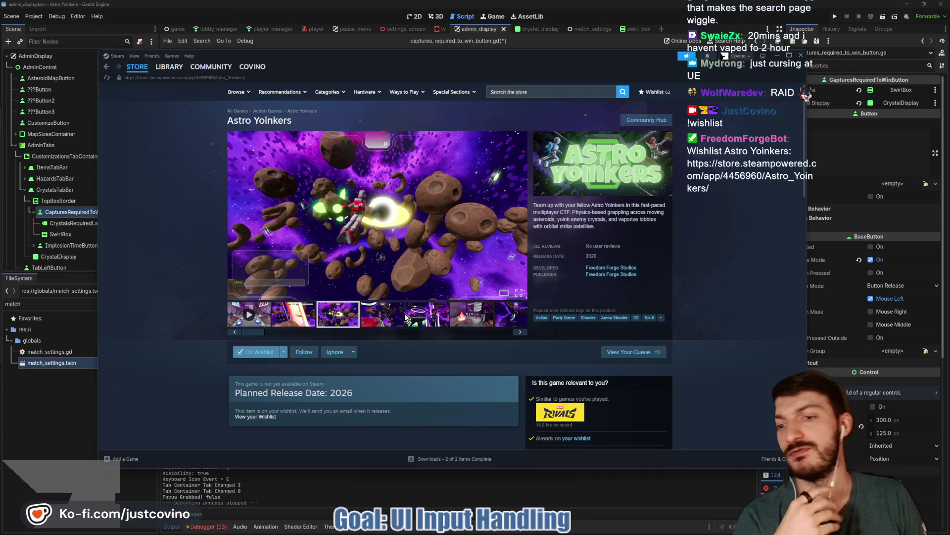
click(427, 322)
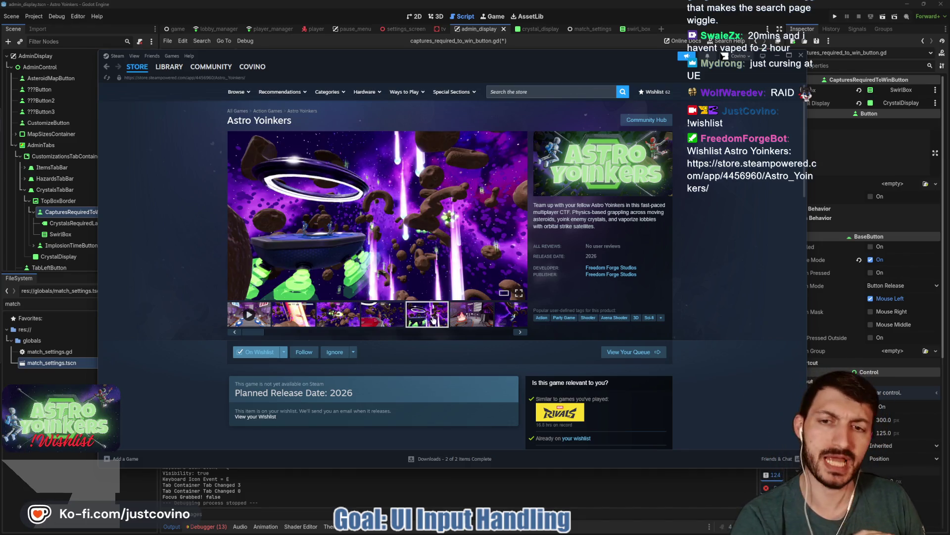
click(465, 317)
scroll(419, 320, down, 5)
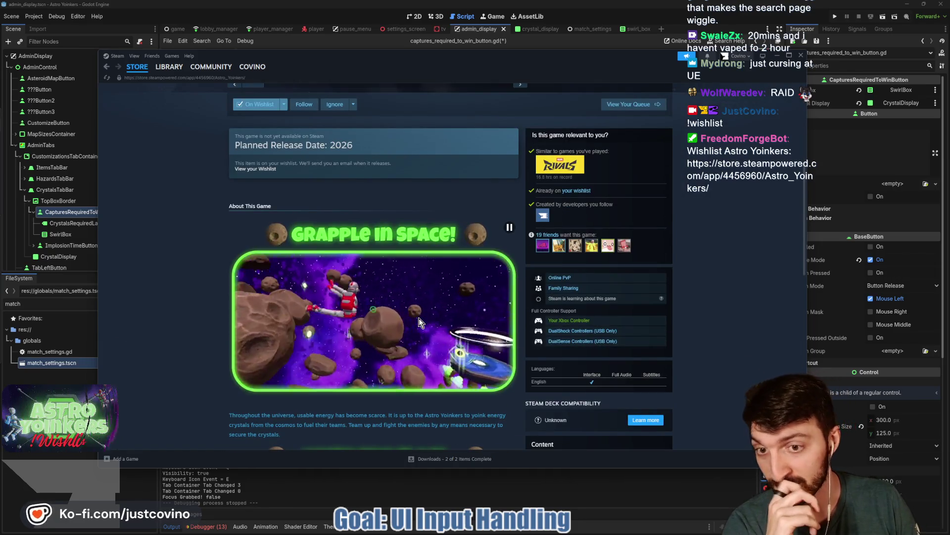
scroll(418, 318, down, 3)
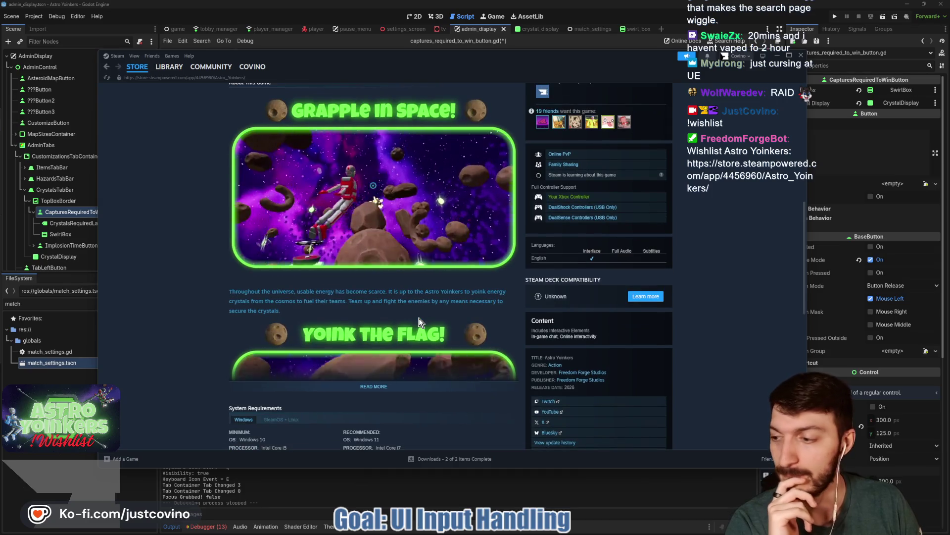
scroll(419, 318, up, 3)
scroll(418, 318, up, 5)
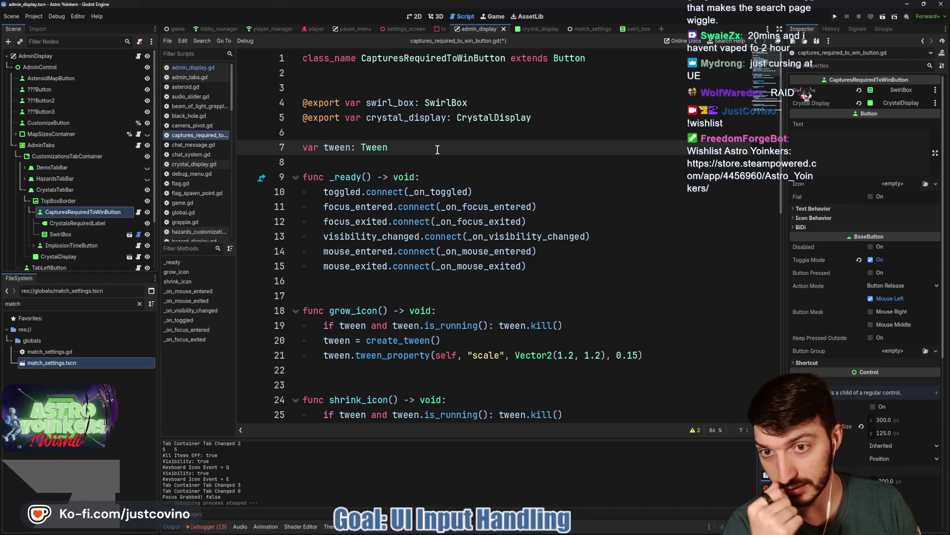
double_click(439, 194)
scroll(579, 222, down, 8)
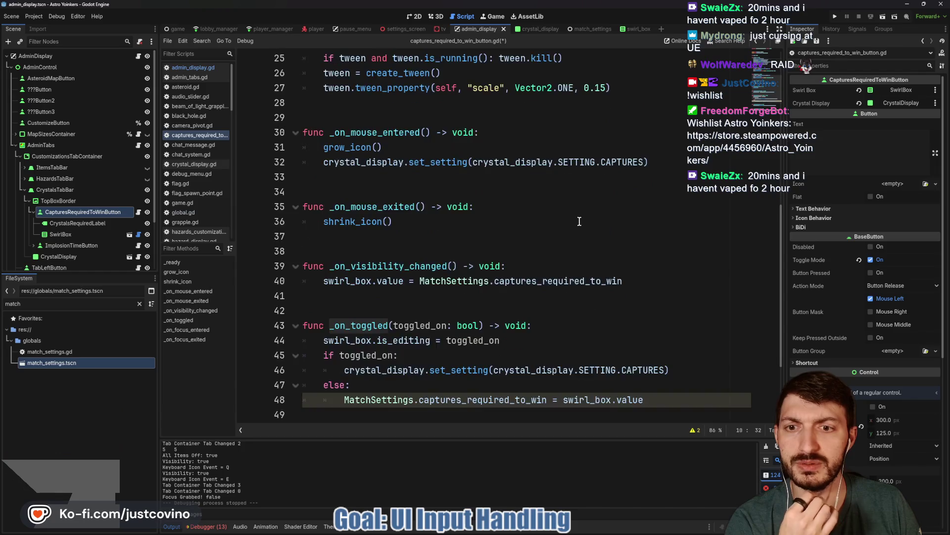
scroll(580, 221, down, 3)
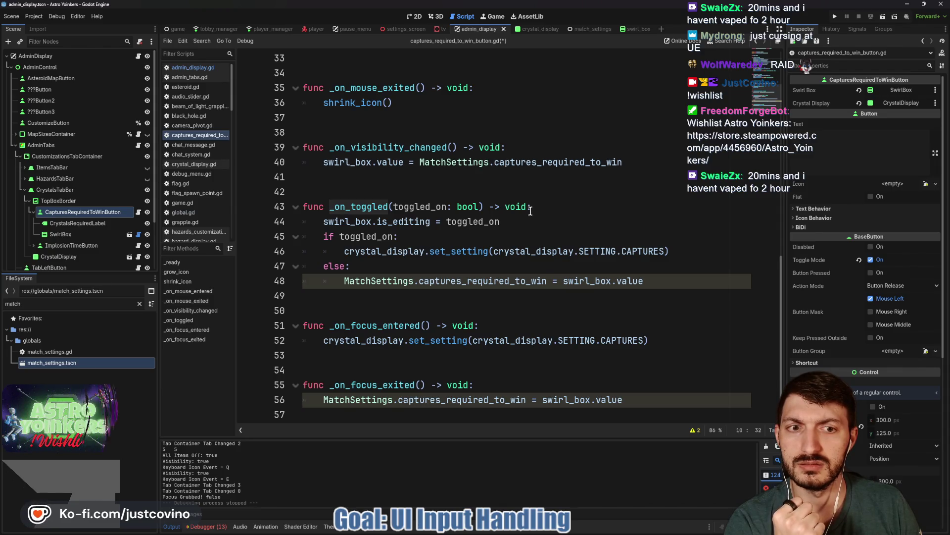
key(ctrl+F1)
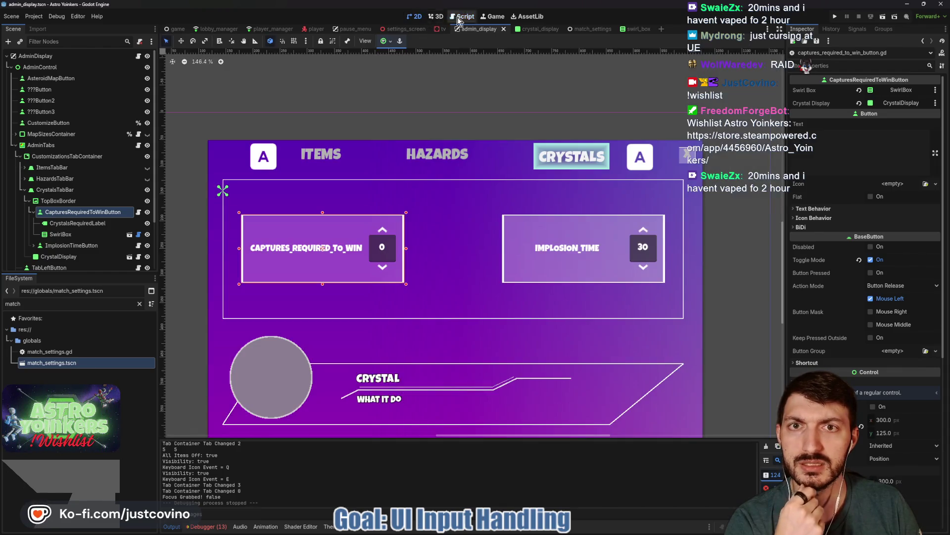
click(466, 18)
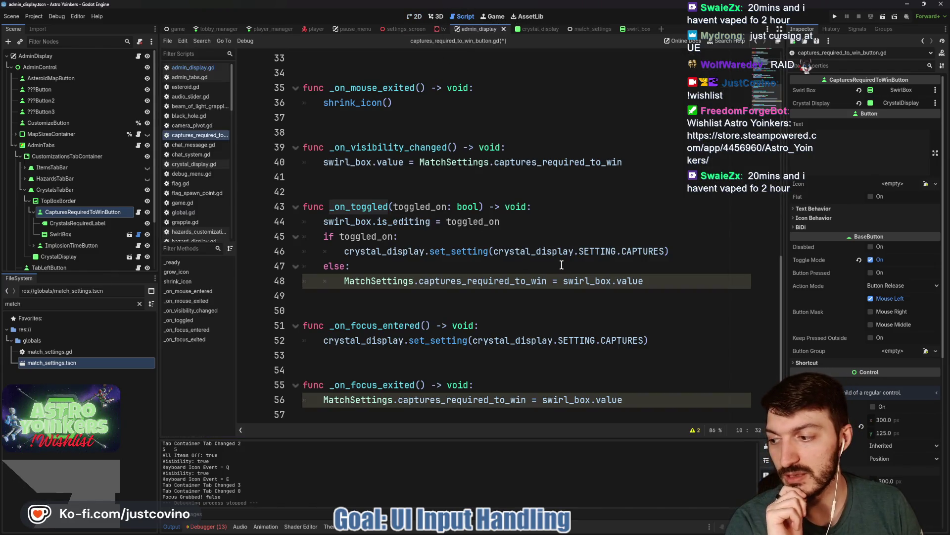
scroll(512, 296, up, 10)
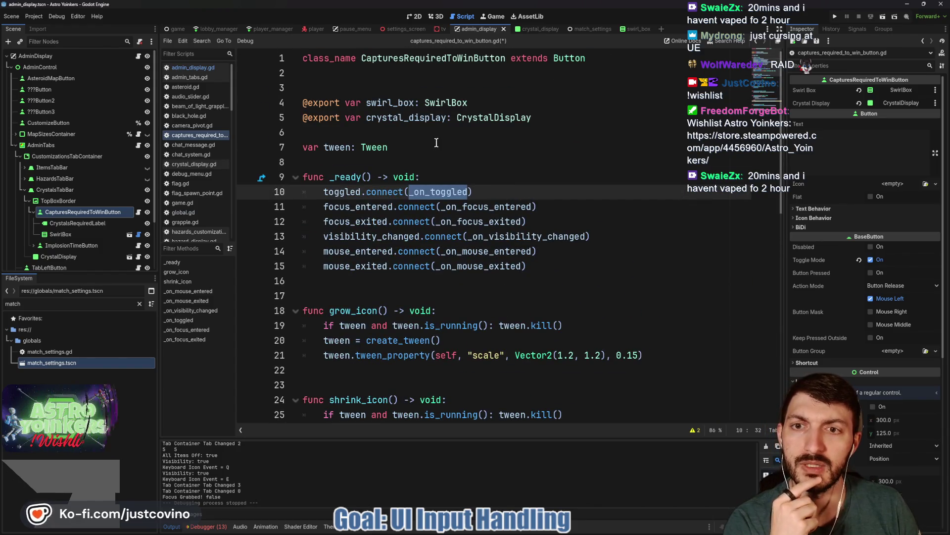
- Add 'var editing: bool = false' and set 'editing = toggled_on' in _on_toggled, then save
click(438, 143)
key(Return)
text(var editing:)
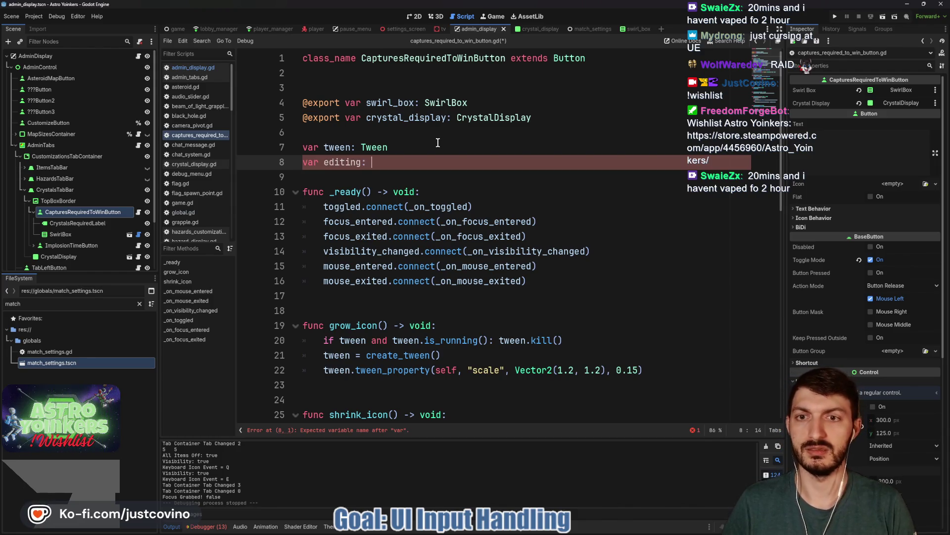
text(bool = false)
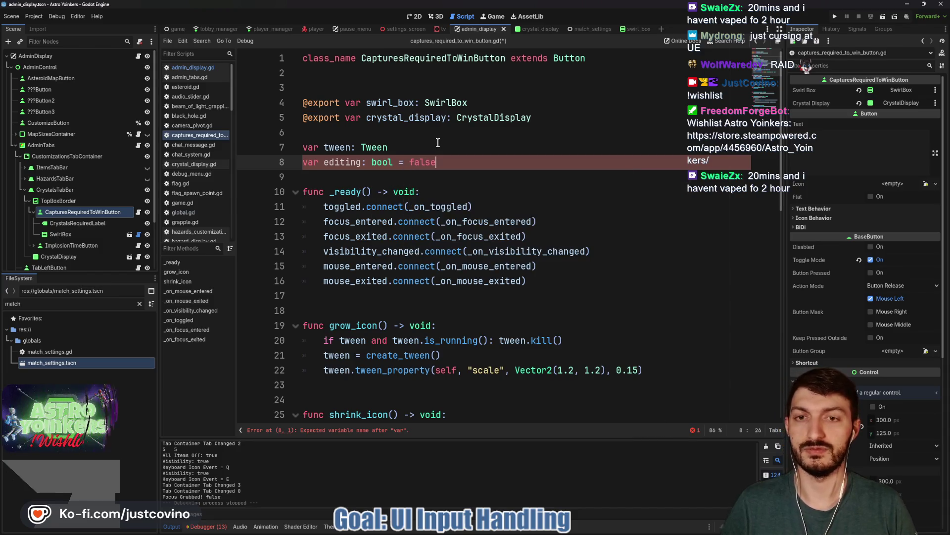
scroll(491, 234, down, 9)
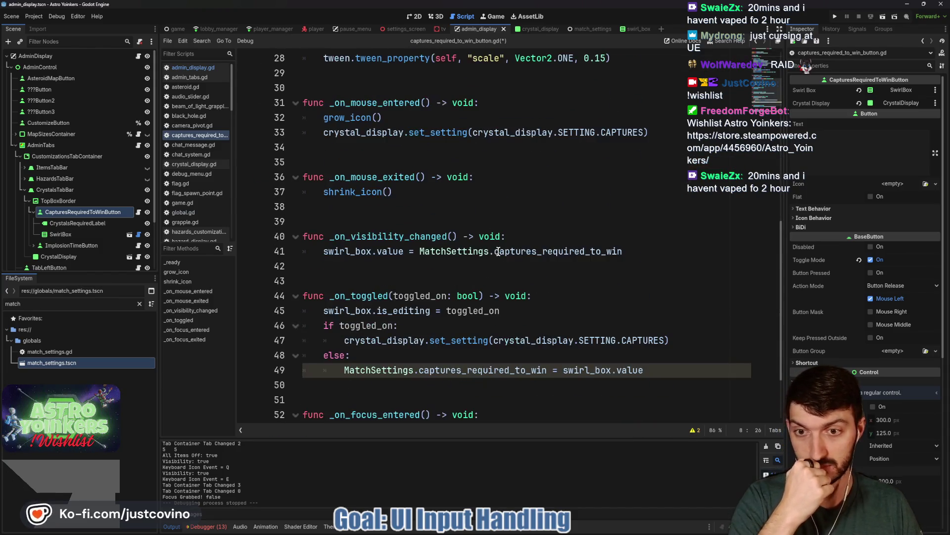
click(562, 299)
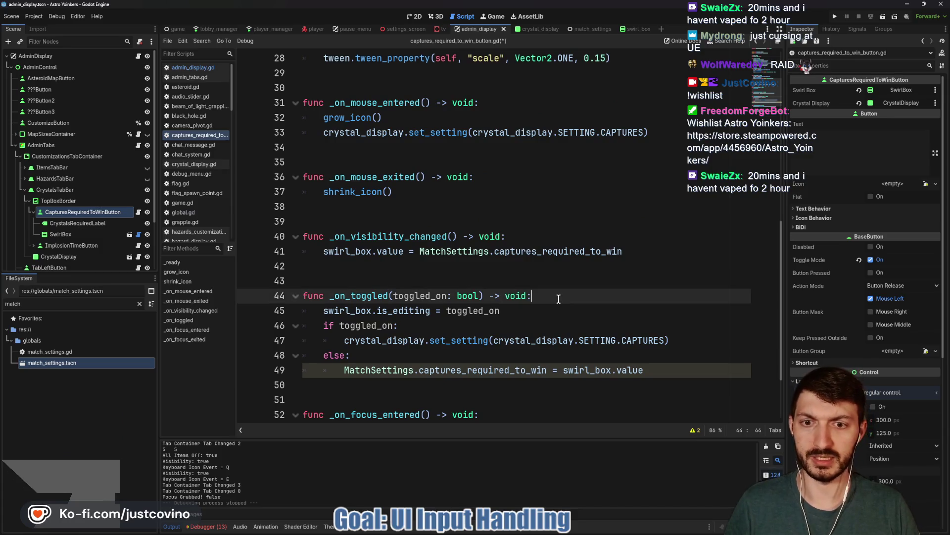
key(Return)
text(ei)
key(BackSpace)
text(diting)
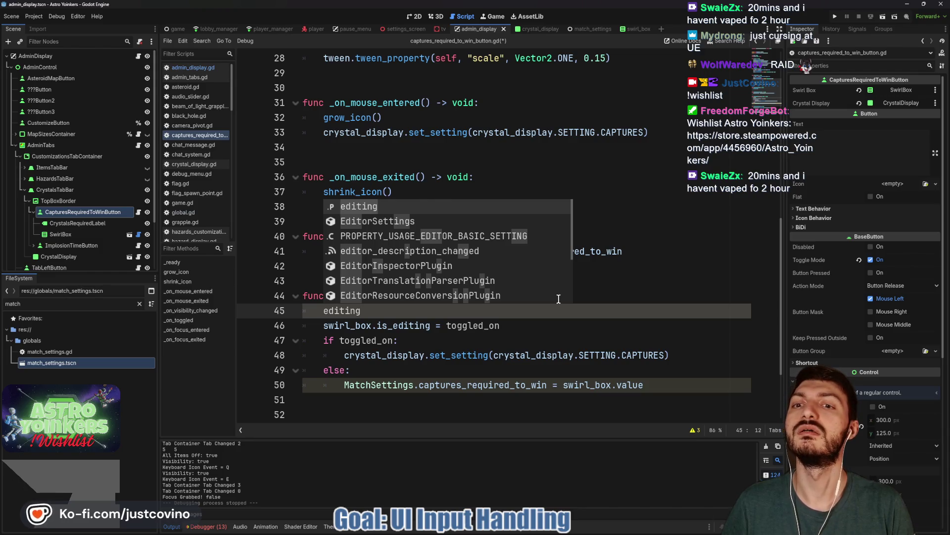
text( = )
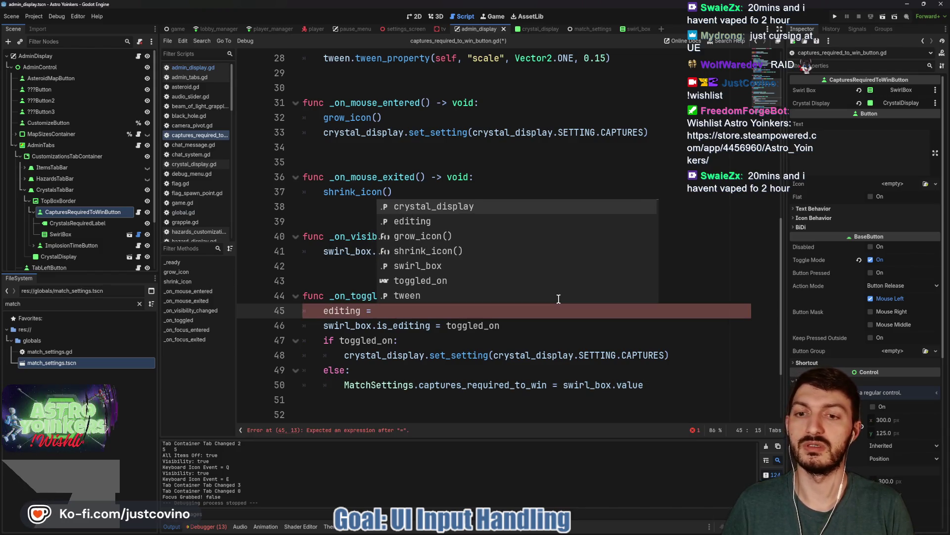
text(toggl)
key(Return)
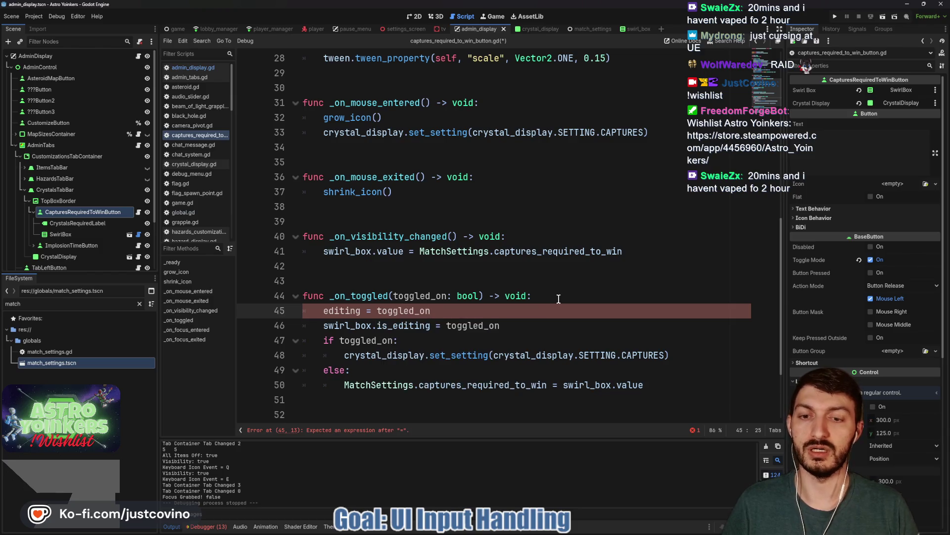
key(ctrl+s)
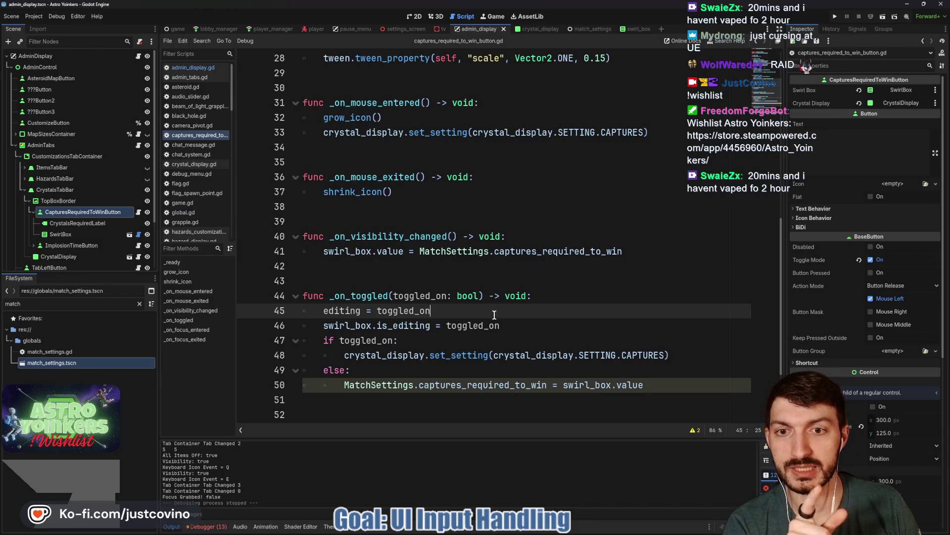
- Add 'if editing: return' to grow_icon and shrink_icon, save, and run the game
scroll(494, 315, up, 3)
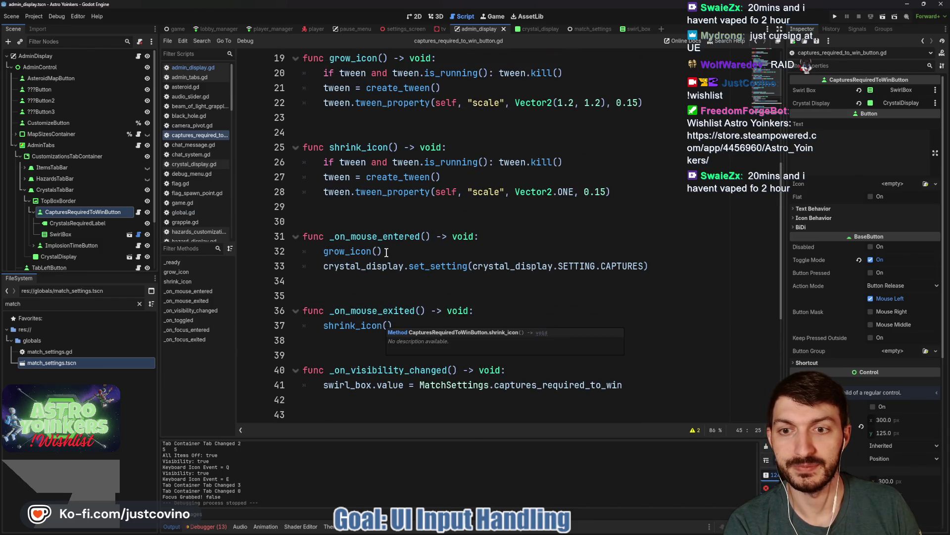
scroll(400, 276, up, 2)
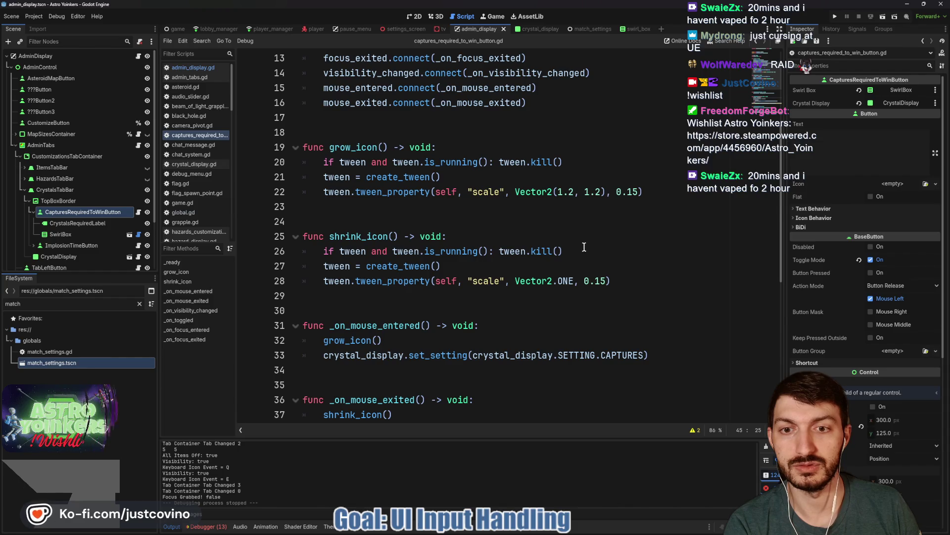
click(574, 162)
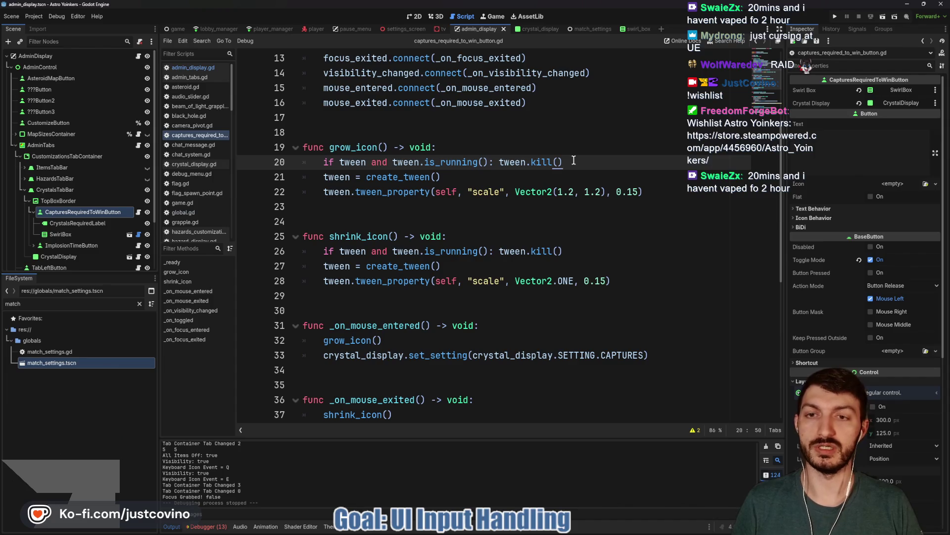
key(Return)
text(if edi)
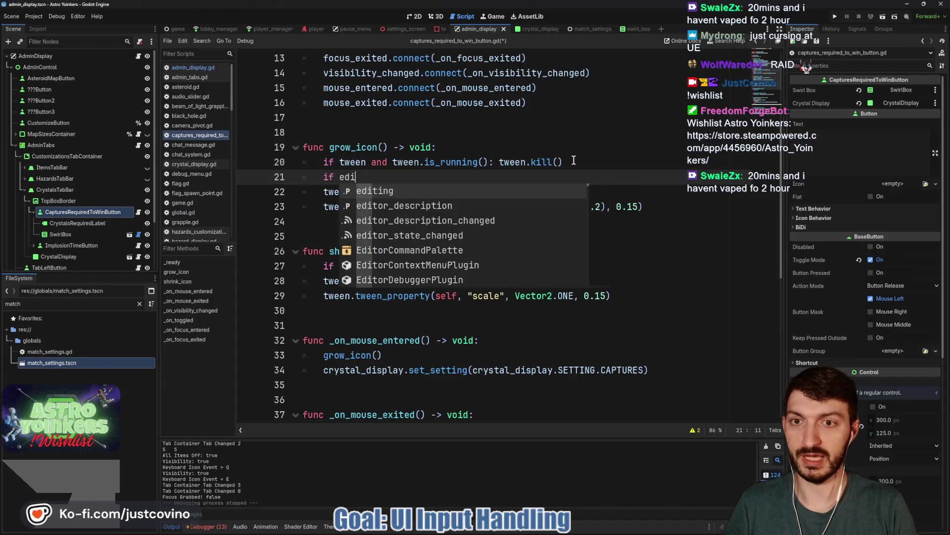
text(ting: return)
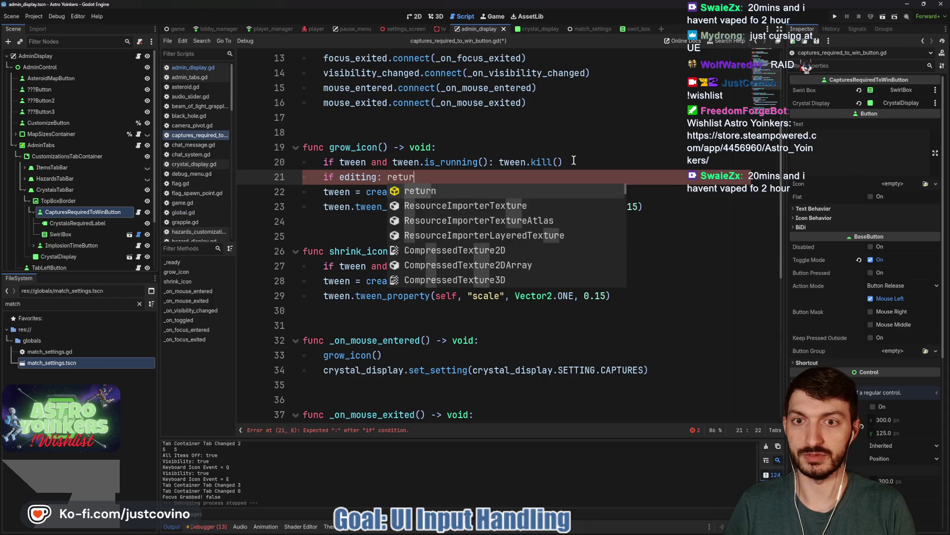
click(596, 266)
key(Return)
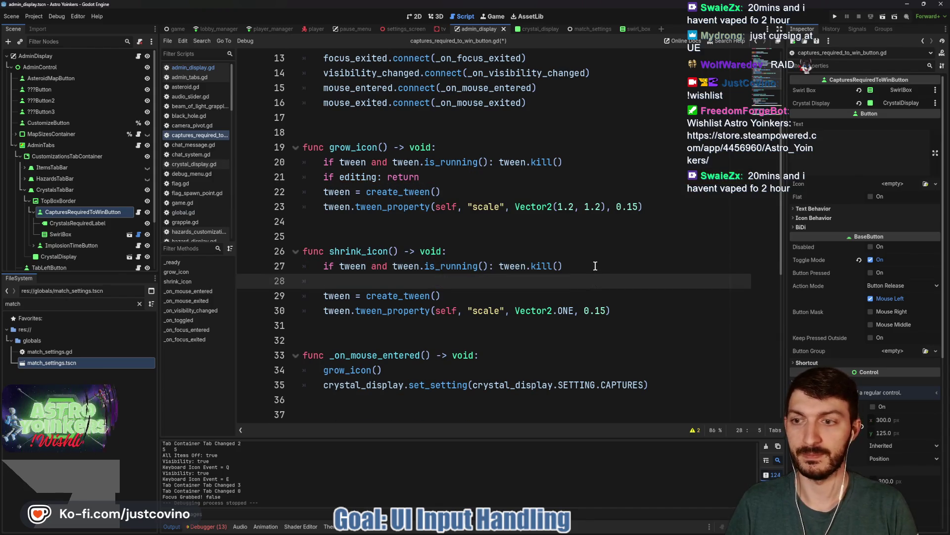
text(ifediting: re)
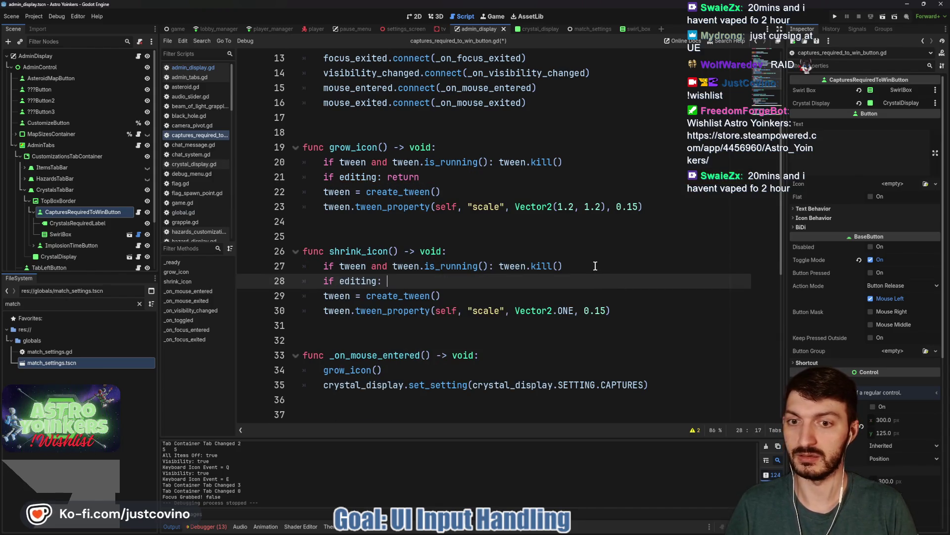
text(turn)
key(ctrl+s)
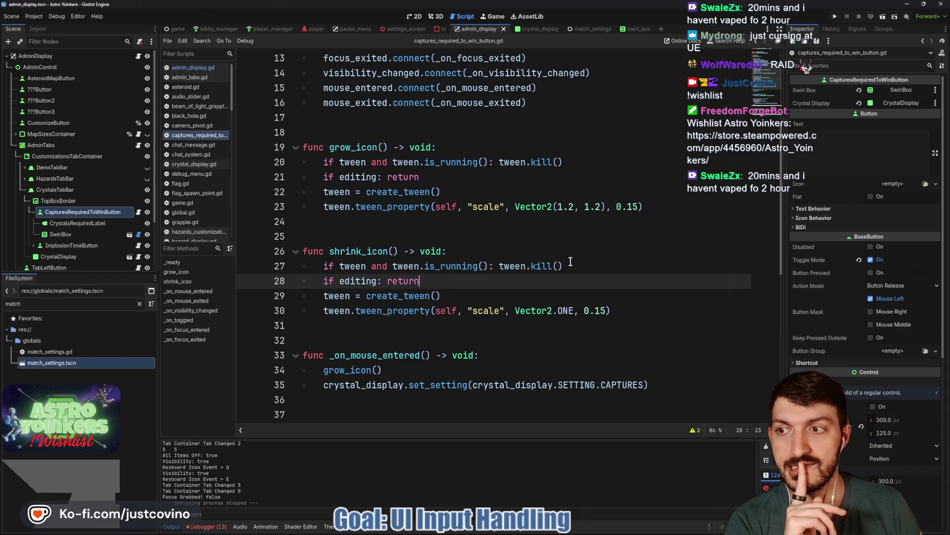
click(835, 18)
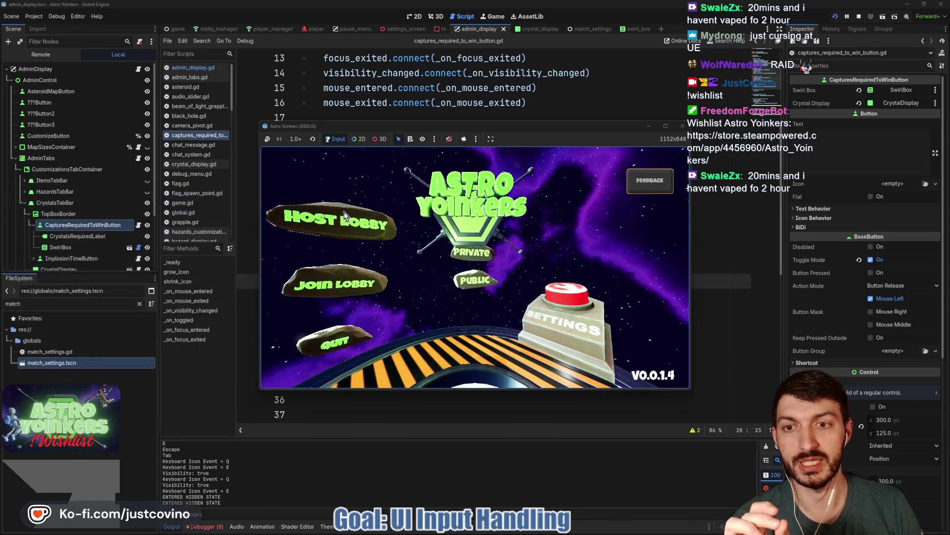
- Host a private lobby, walk to the Asteroid Map board, open Crystals, and lower Captures Required to 5
click(343, 212)
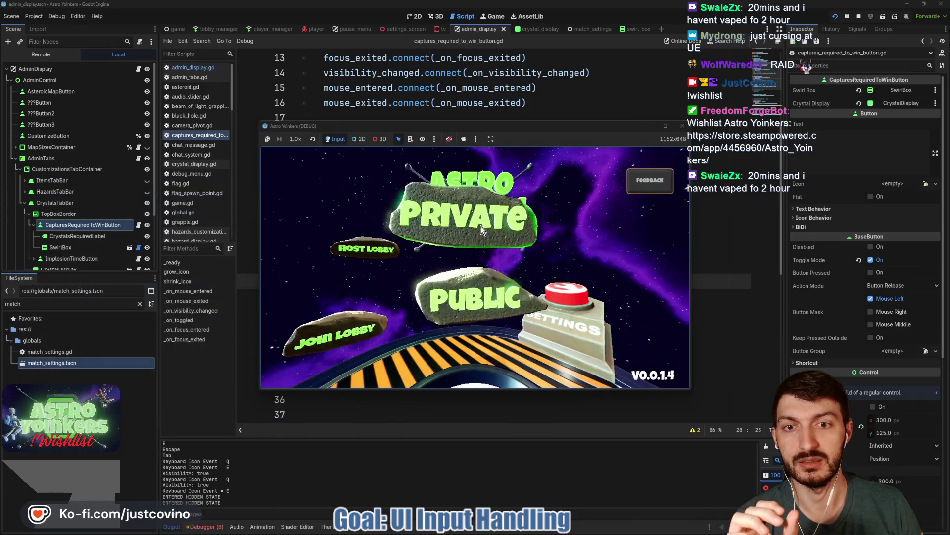
click(481, 231)
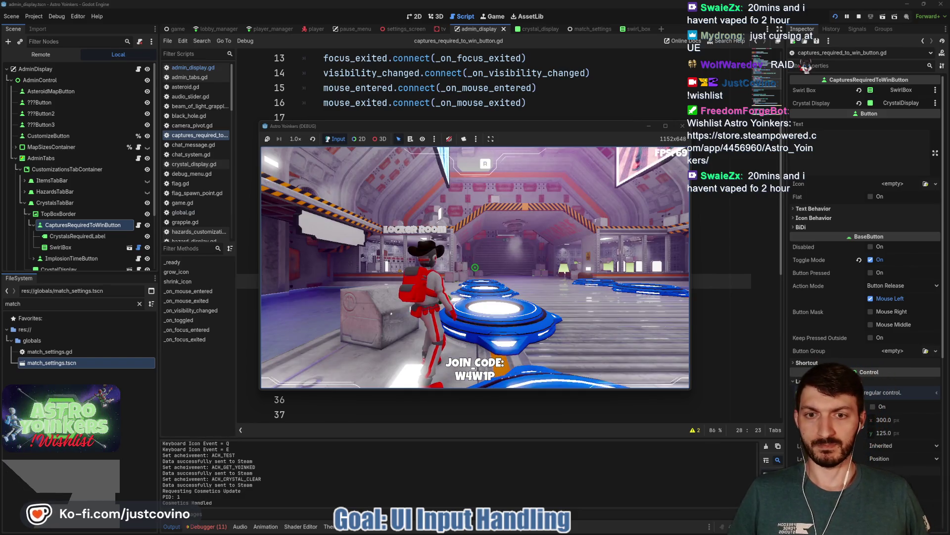
key(w)
key(w)
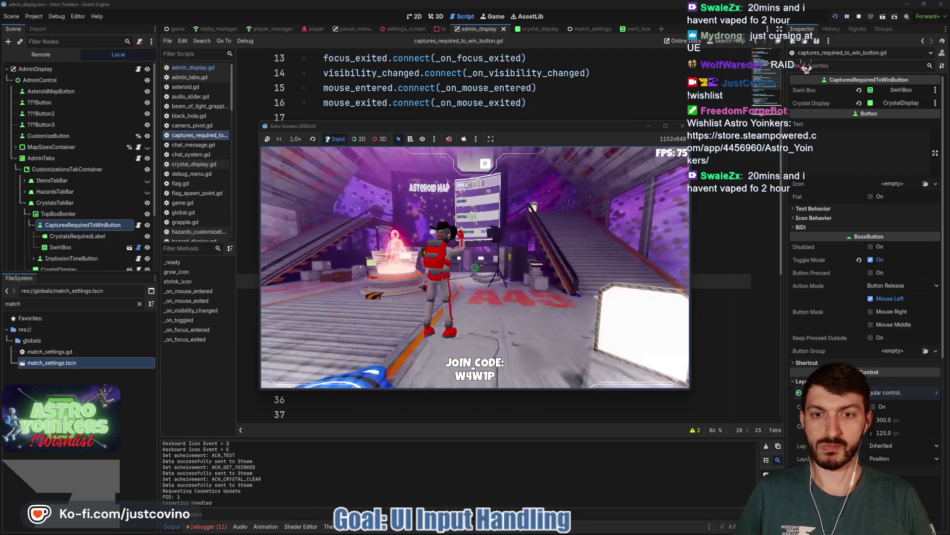
key(w)
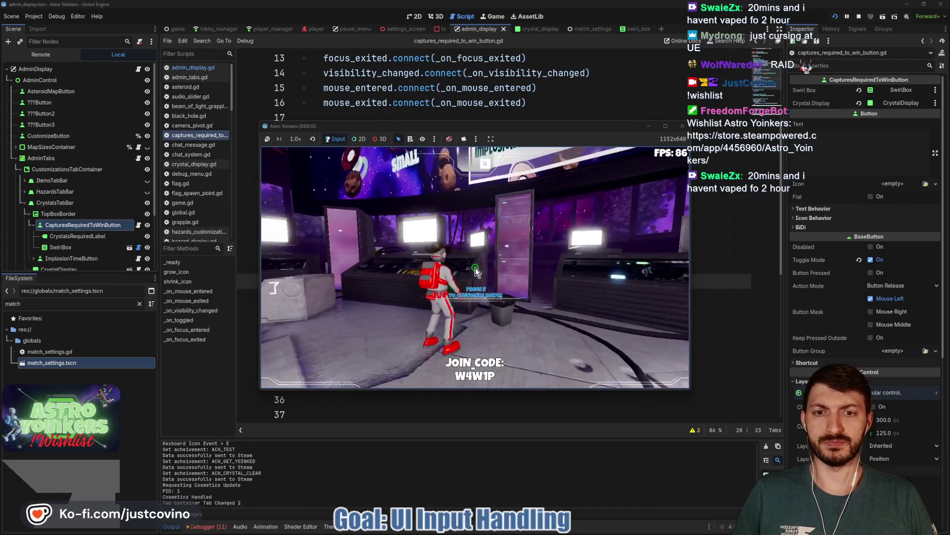
key(e)
key(q)
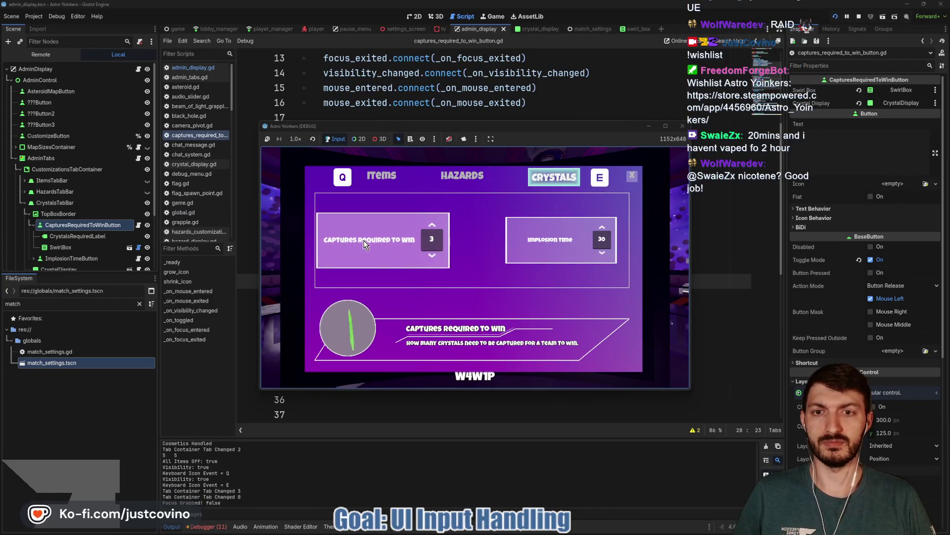
click(443, 229)
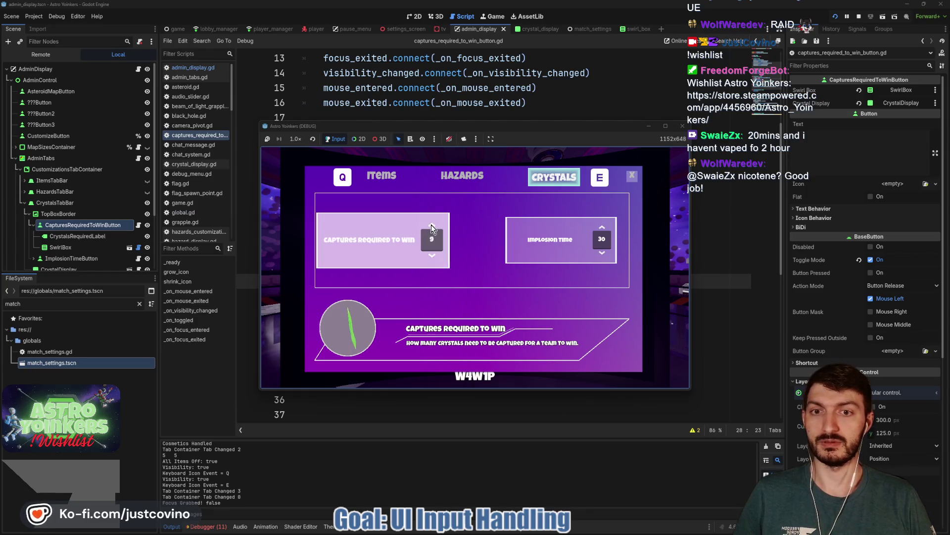
click(431, 256)
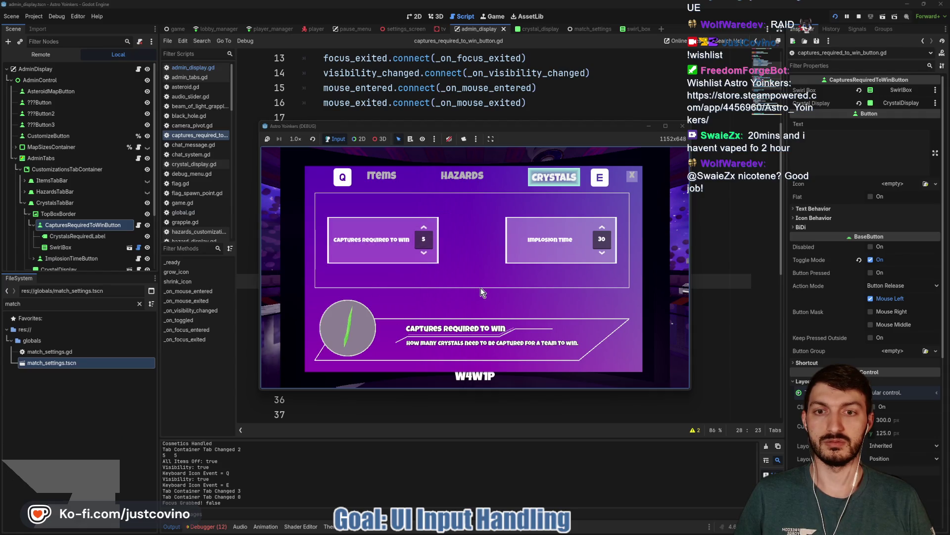
- Stop the game and assign a new shared ButtonGroup to CapturesRequiredToWinButton and ImplosionTimeButton
click(859, 16)
click(463, 206)
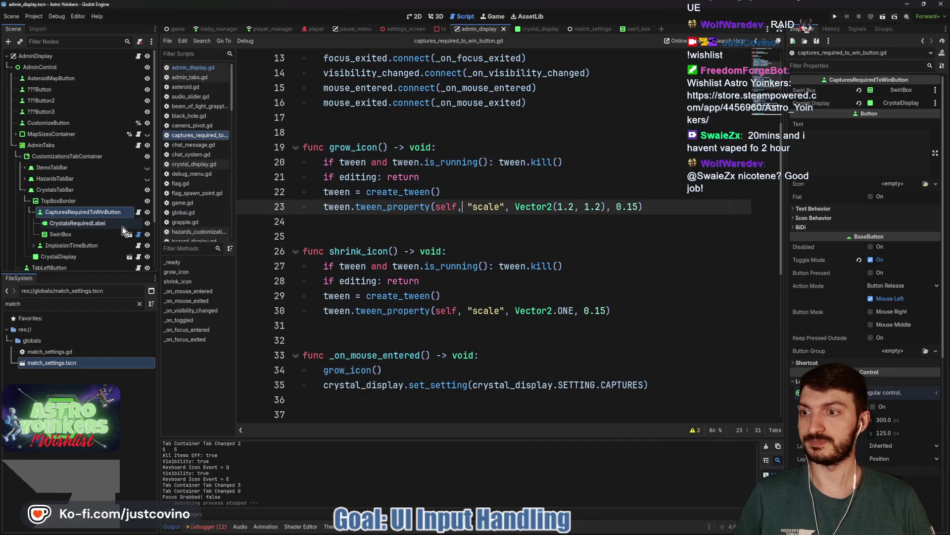
click(75, 245)
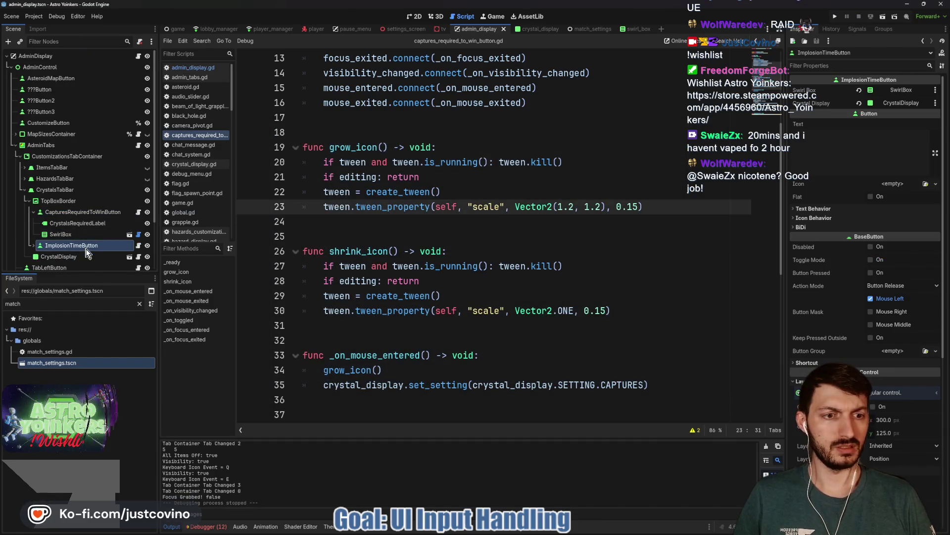
ctrl+click(89, 213)
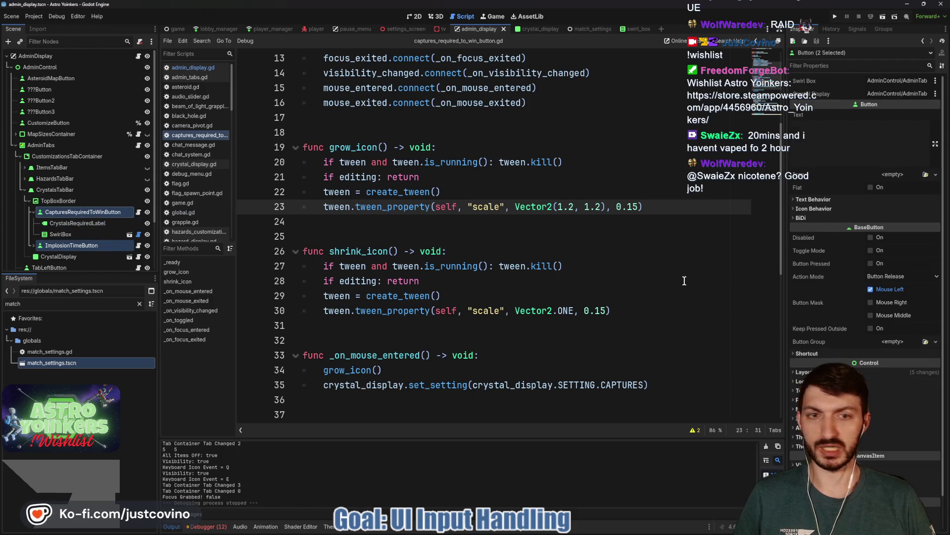
click(935, 342)
click(910, 375)
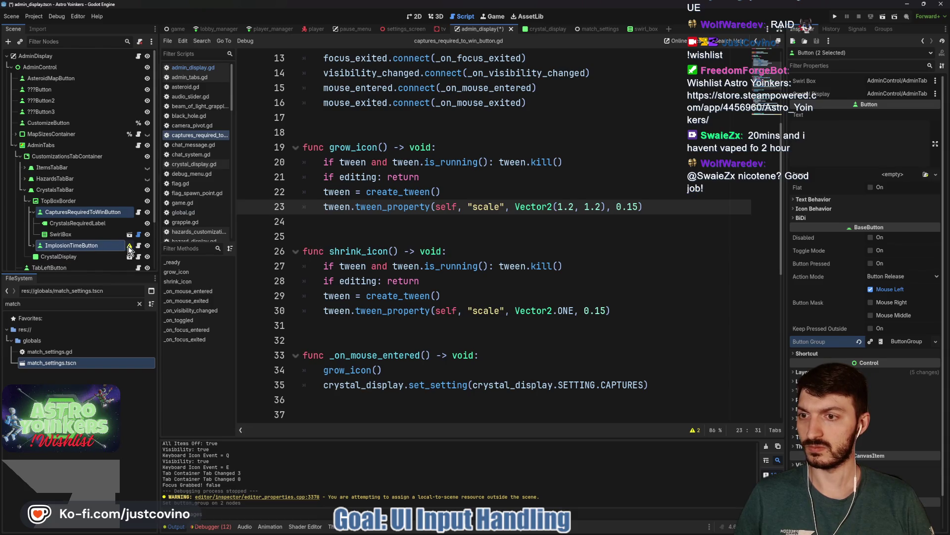
- Turn on Toggle Mode for ImplosionTimeButton alone
mouse_move(128, 249)
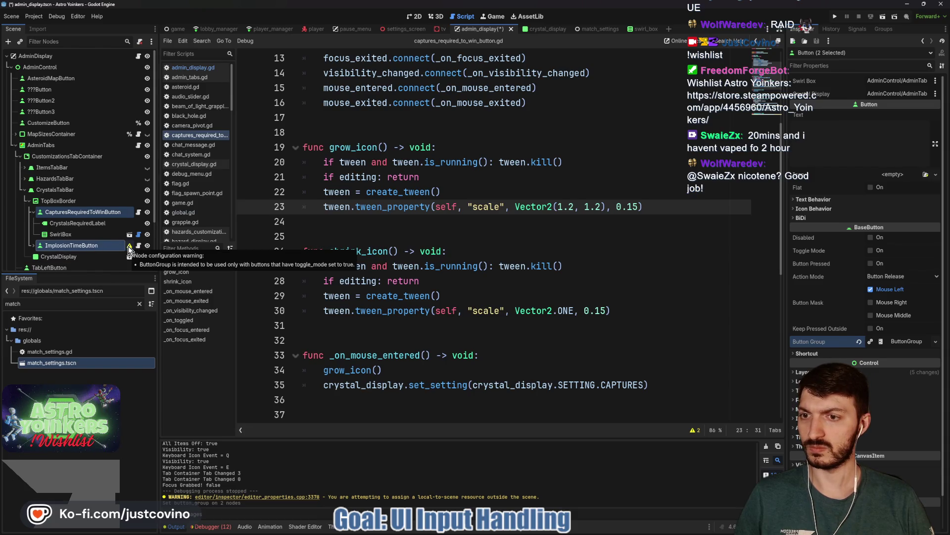
click(88, 248)
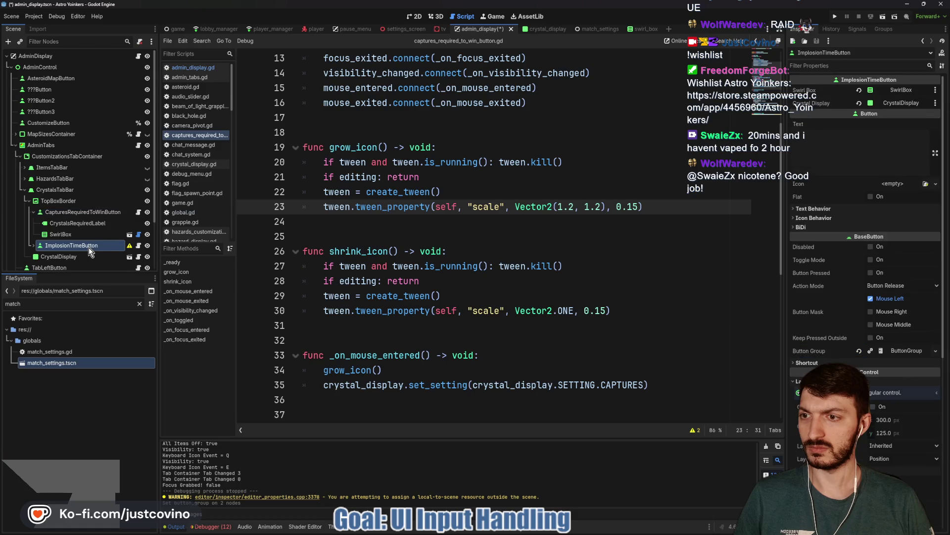
click(872, 260)
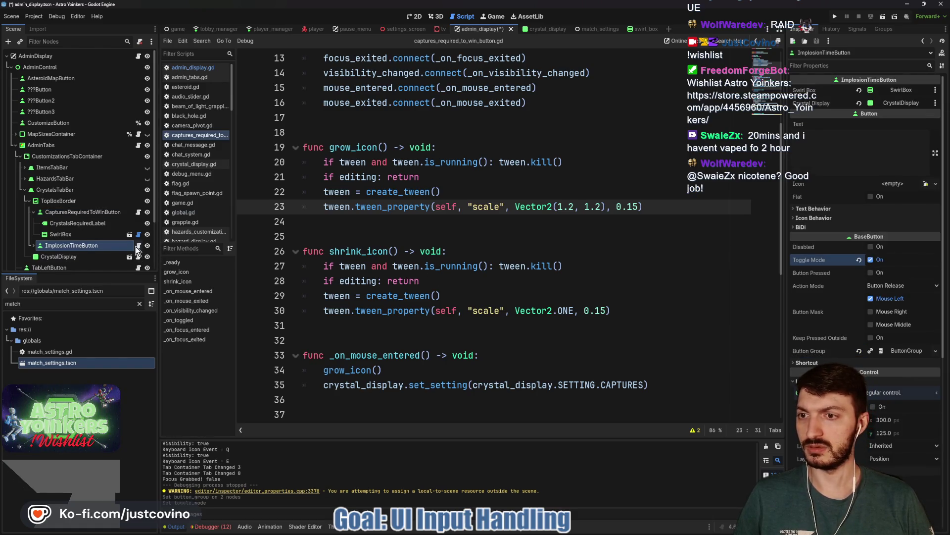
click(138, 246)
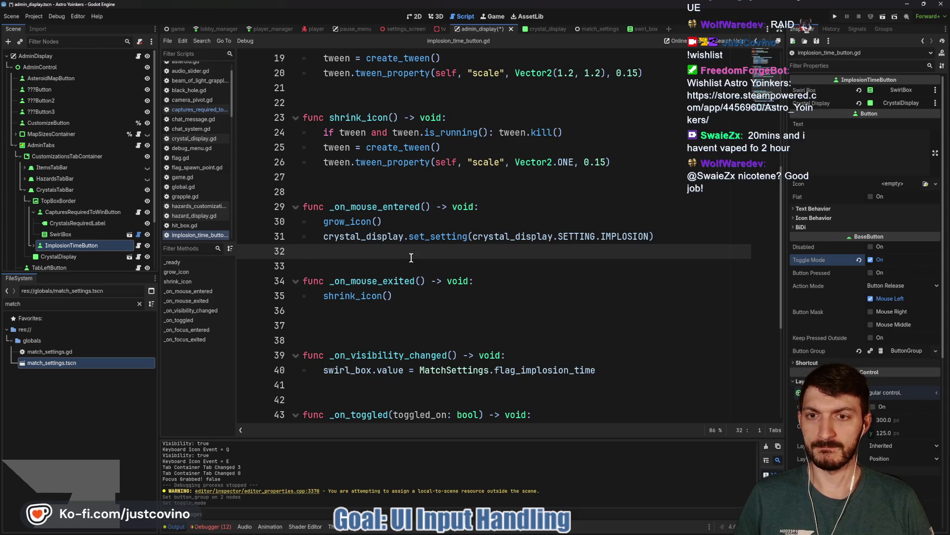
- Save the scene and implosion_time_button.gd changes with Ctrl+S
scroll(410, 257, down, 2)
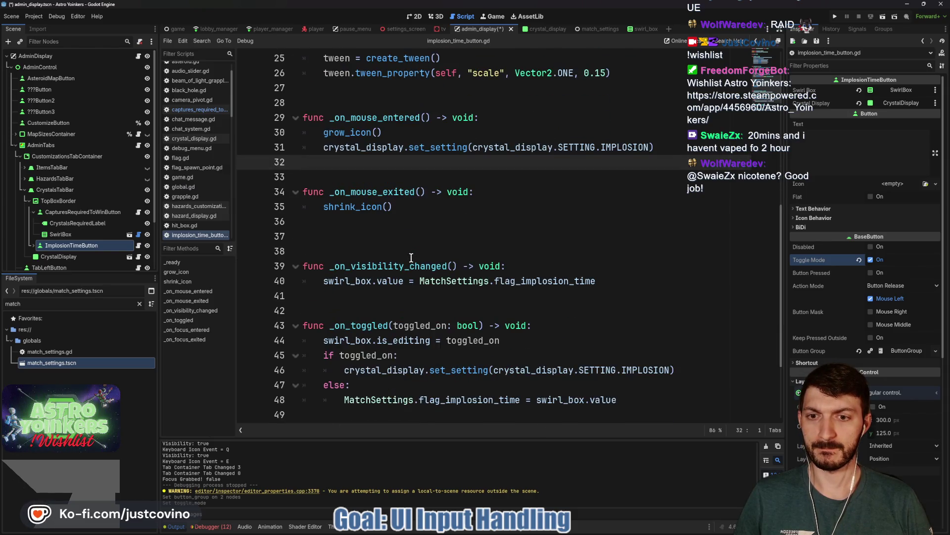
scroll(411, 258, down, 1)
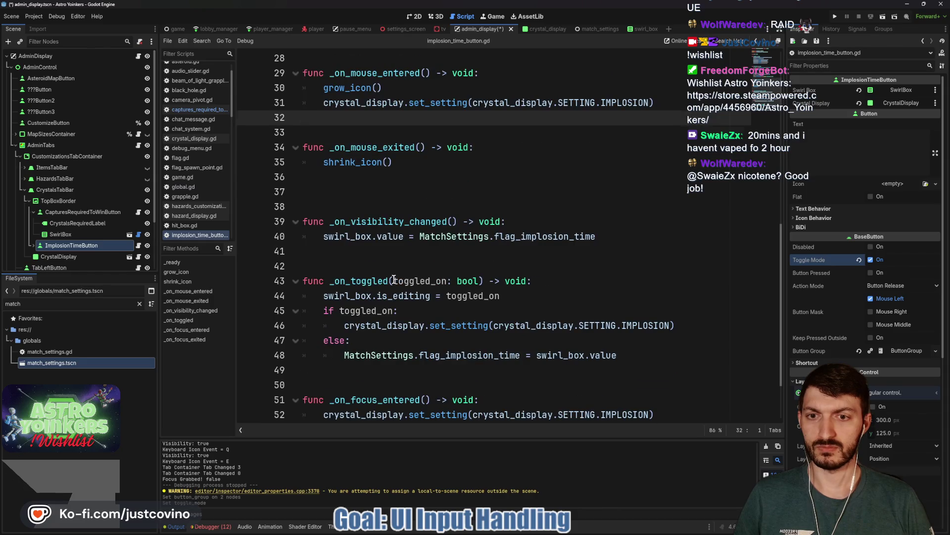
scroll(394, 280, up, 8)
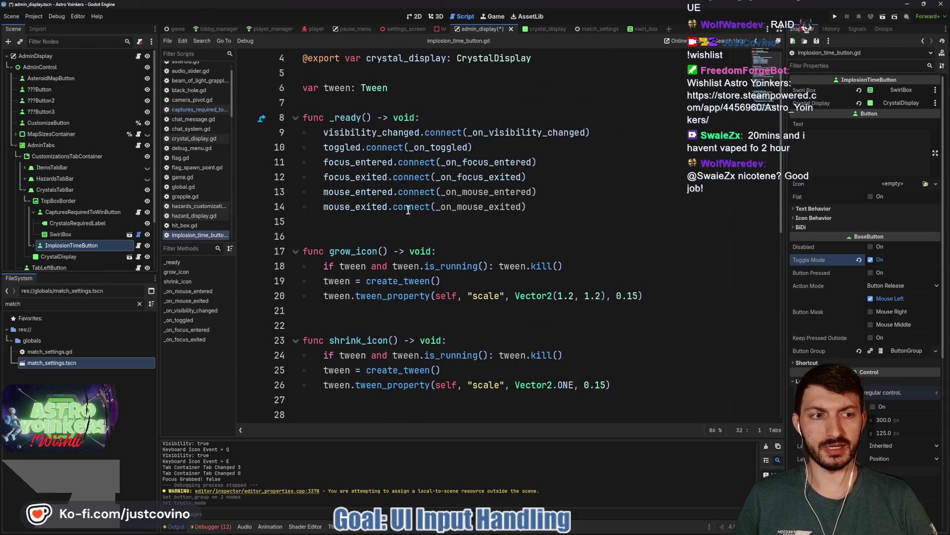
click(422, 225)
key(ctrl+s)
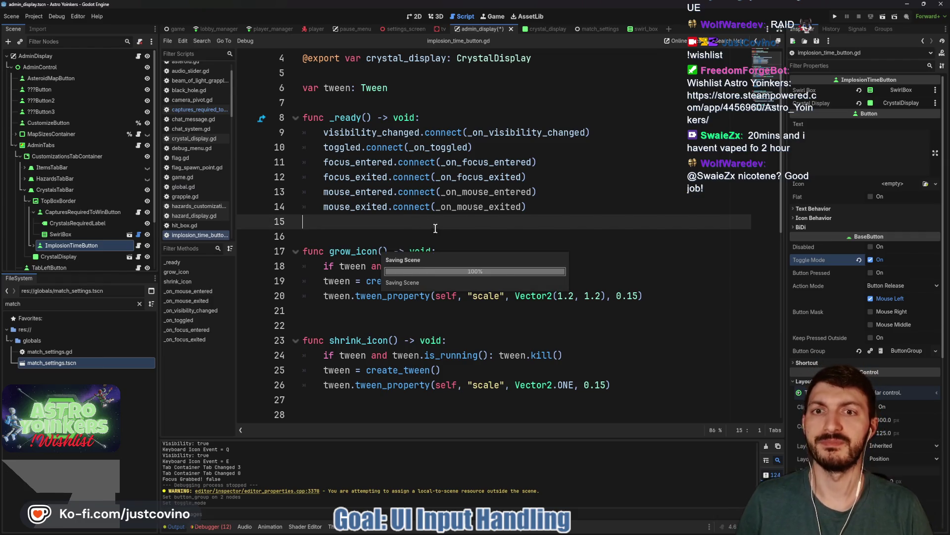
- Compare against captures_required_to_win_button.gd, then return to implosion_time_button.gd after the tween variable
scroll(303, 246, up, 1)
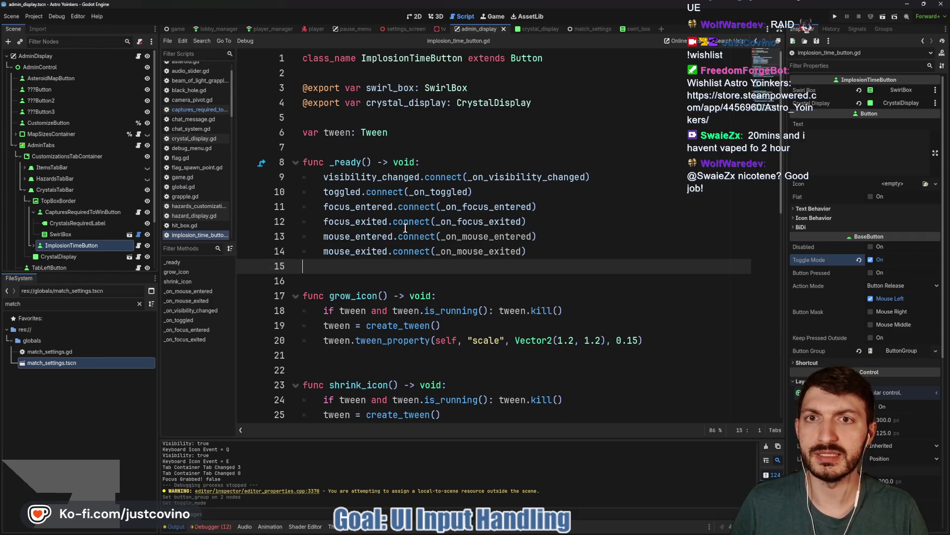
click(139, 211)
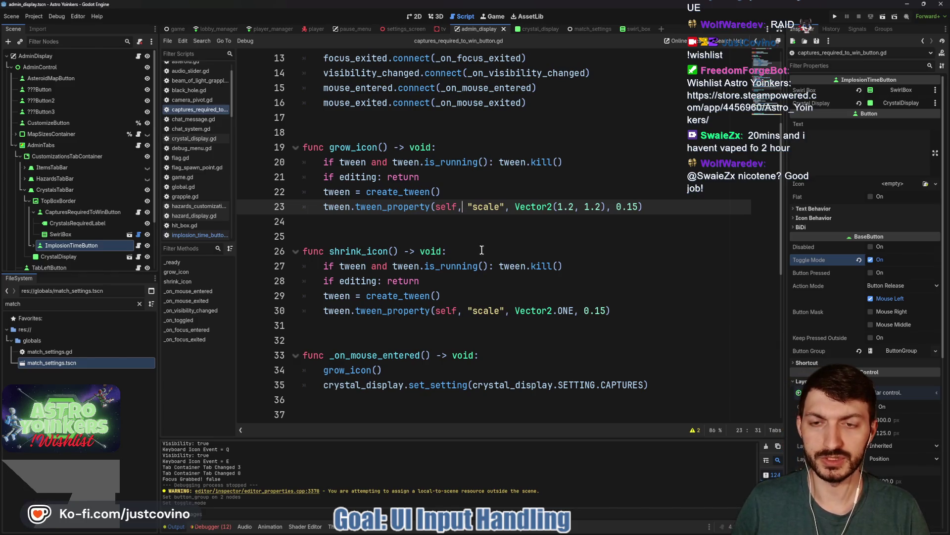
scroll(347, 232, down, 2)
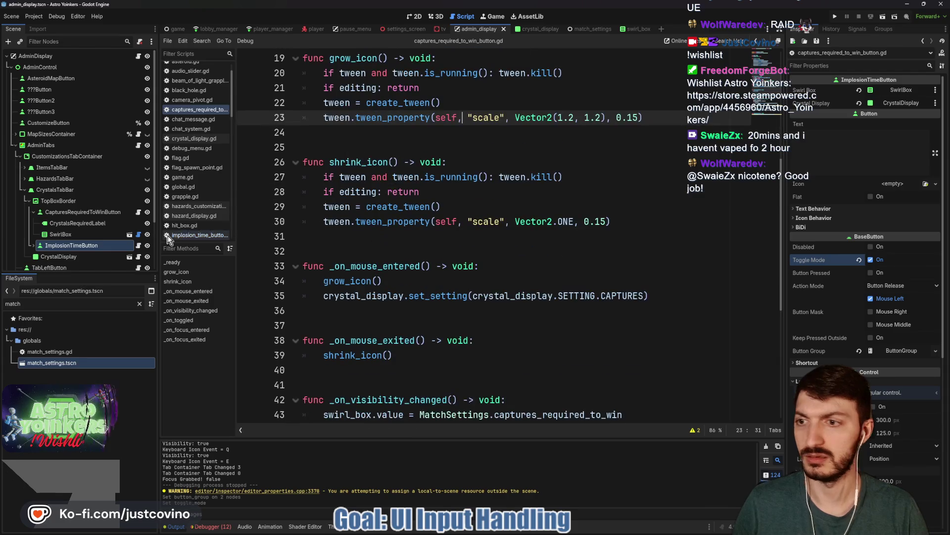
click(139, 246)
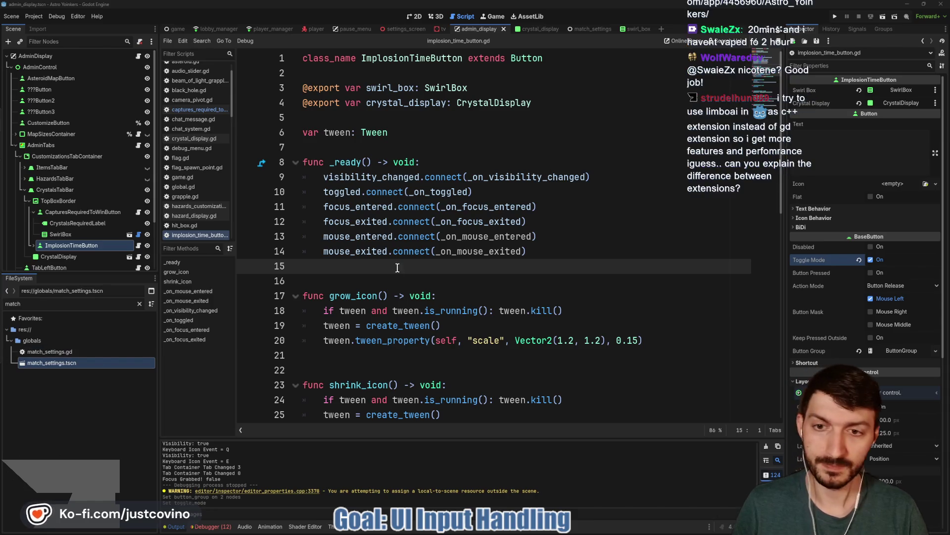
click(406, 133)
- Declare var editing: bool = false below the tween variable and save the script
key(Return)
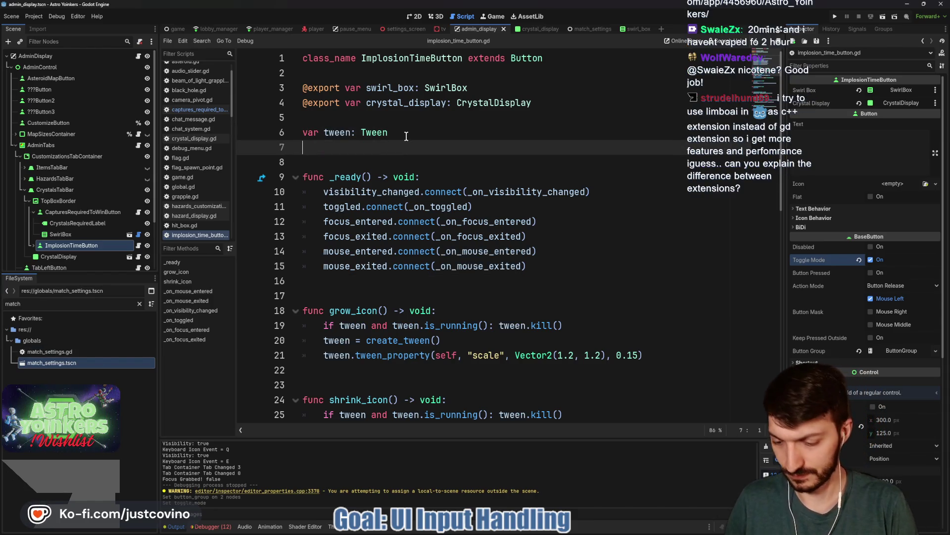
text(var editing:bool = false)
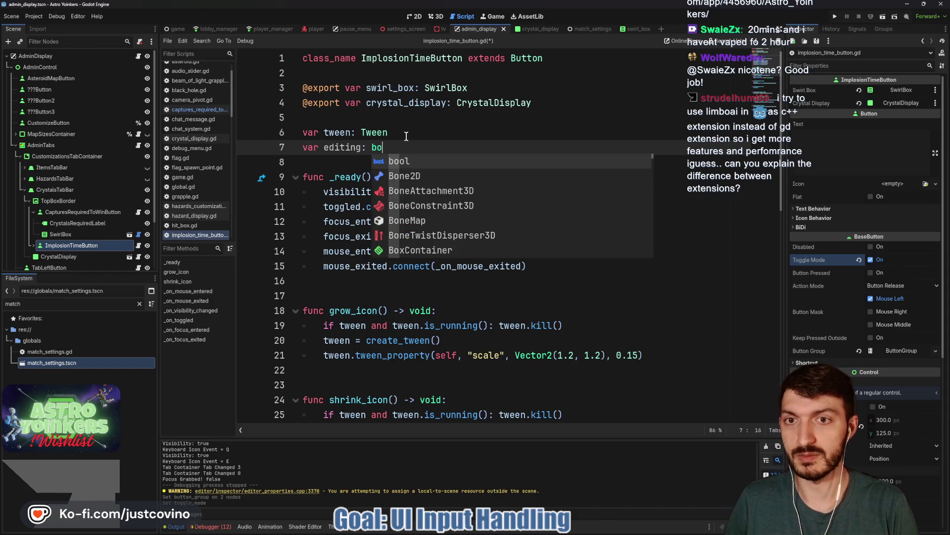
key(Escape)
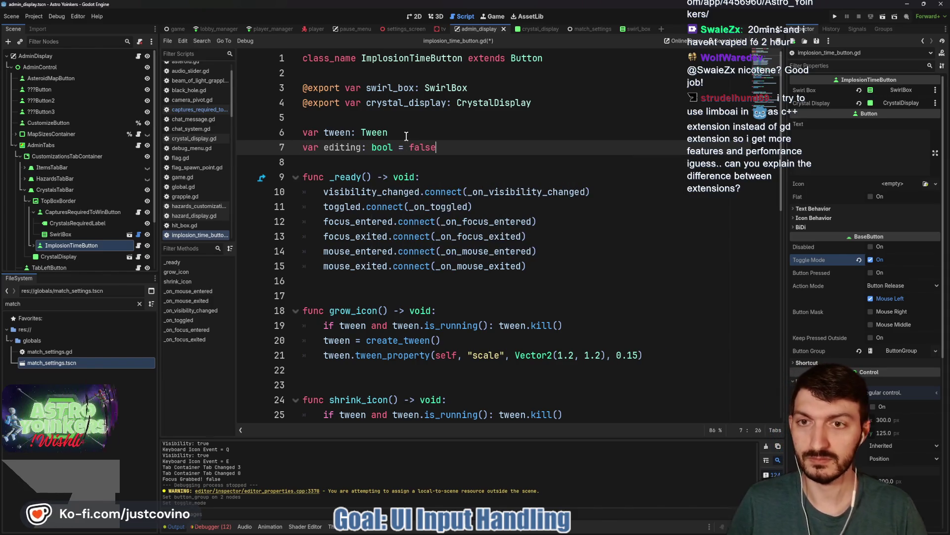
key(ctrl+s)
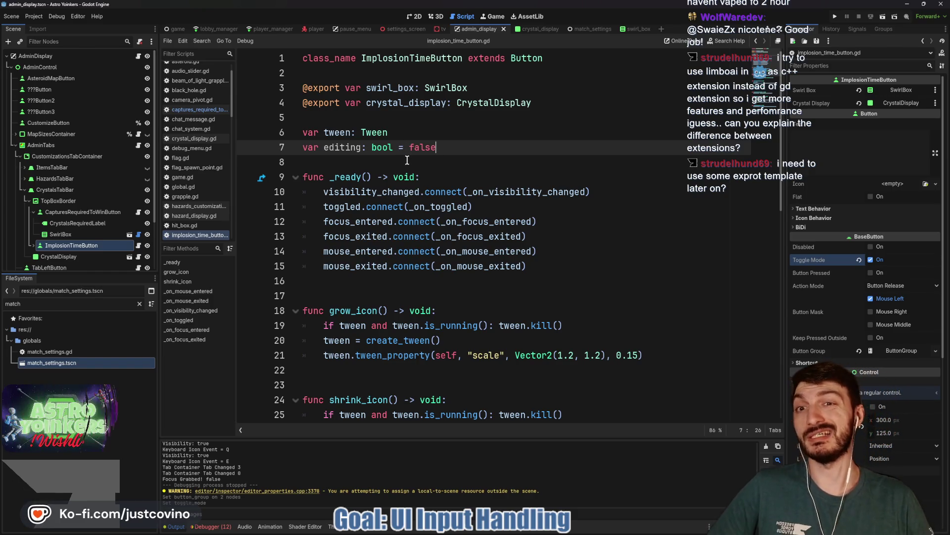
- Insert a blank line on line 8, below the editing flag
click(407, 160)
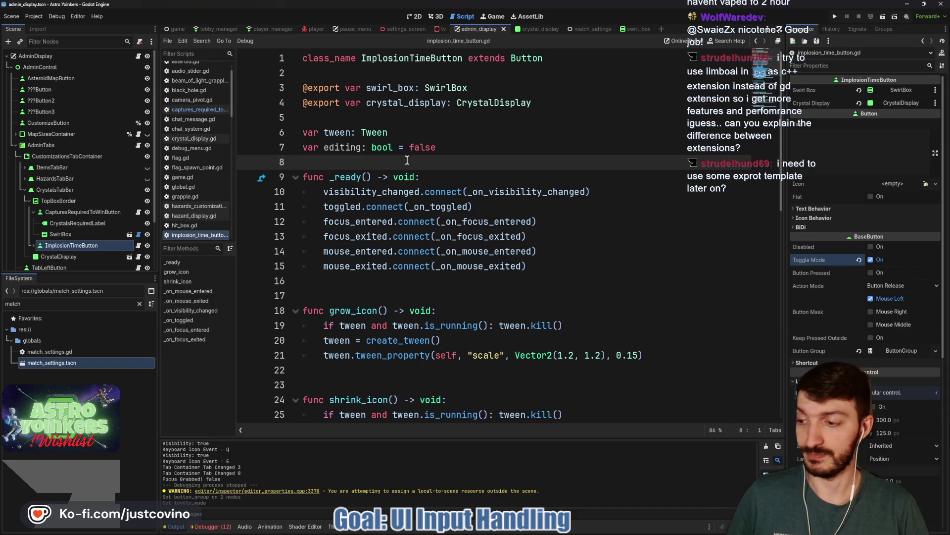
key(Return)
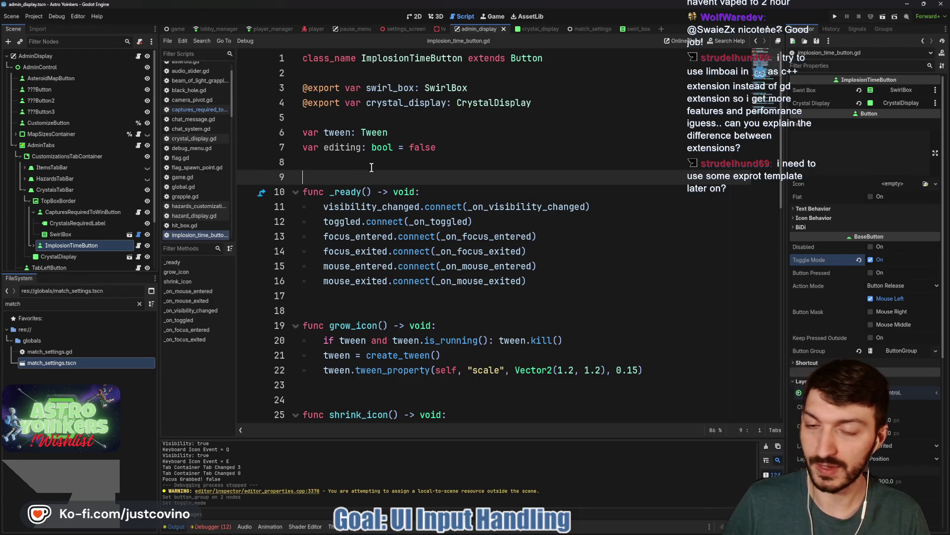
scroll(384, 185, down, 3)
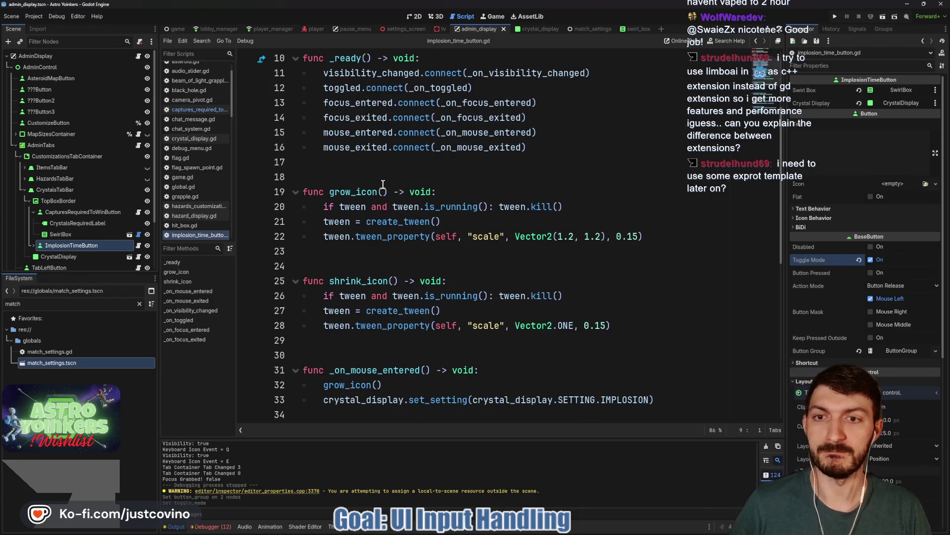
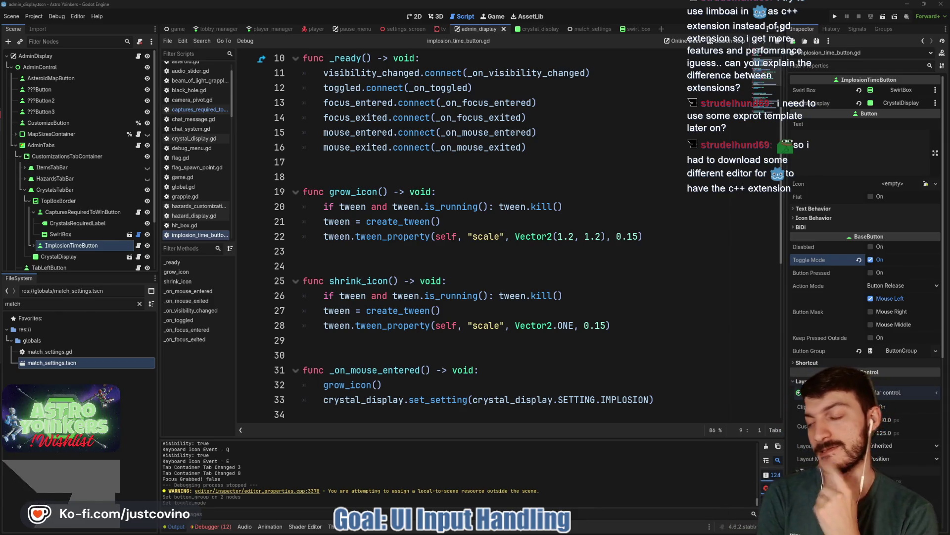
- Add 'editing = toggled_on' to _on_toggled in implosion_time_button.gd and save
click(411, 164)
scroll(430, 213, down, 5)
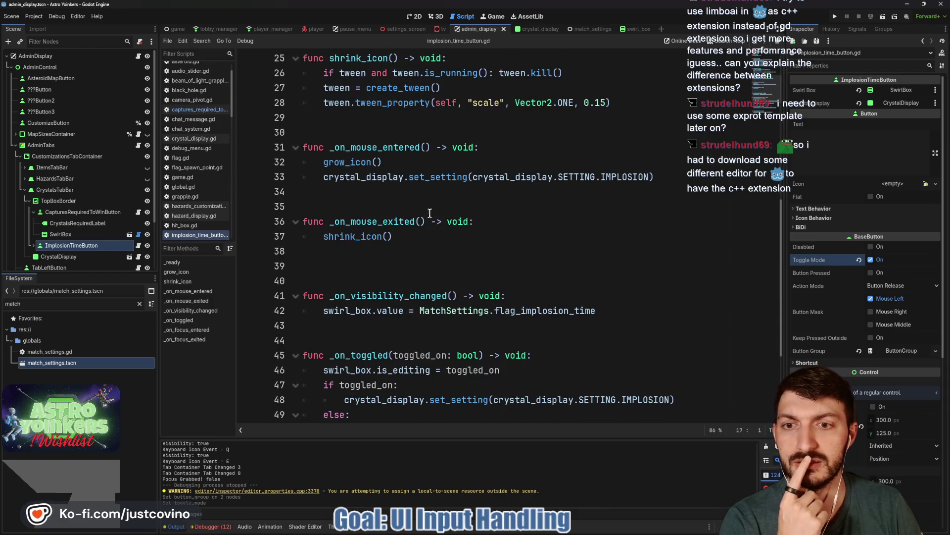
click(349, 272)
key(BackSpace)
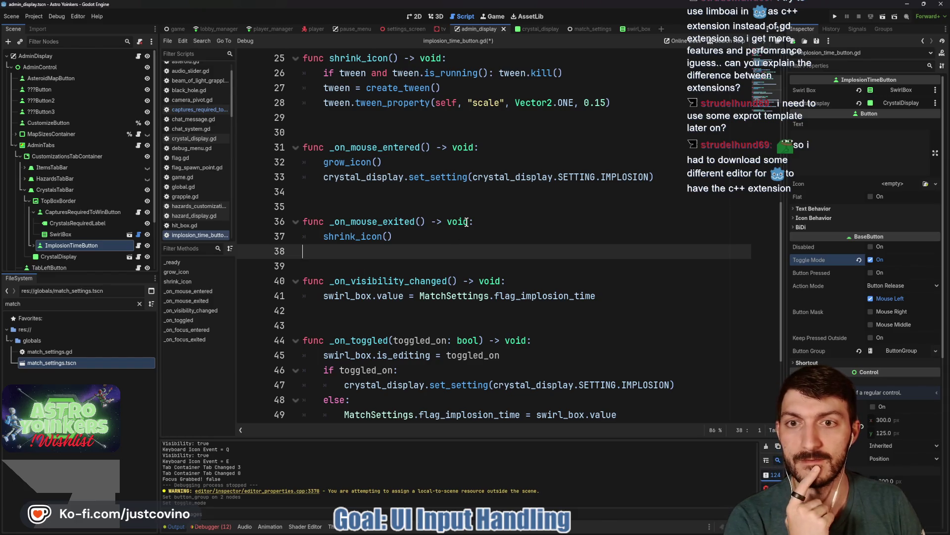
scroll(466, 222, down, 3)
click(542, 223)
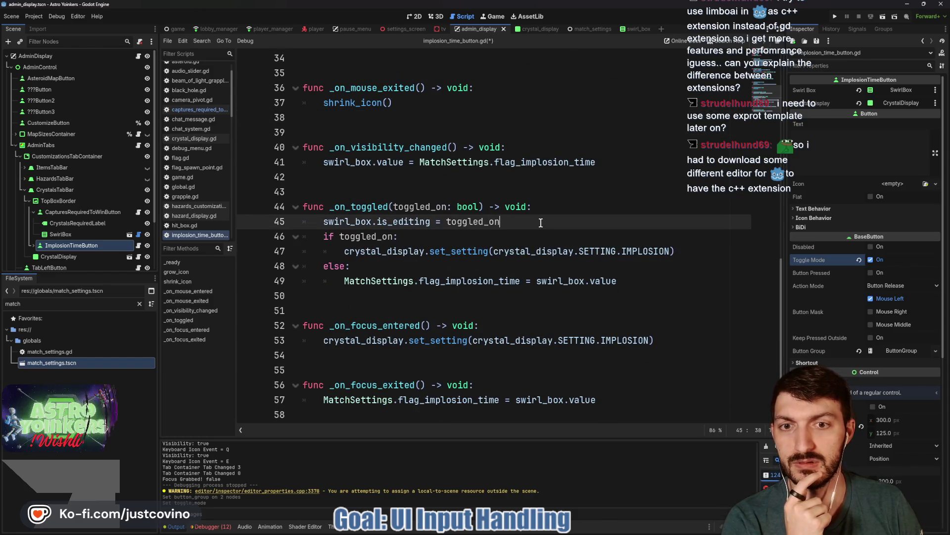
key(Return)
text(edit)
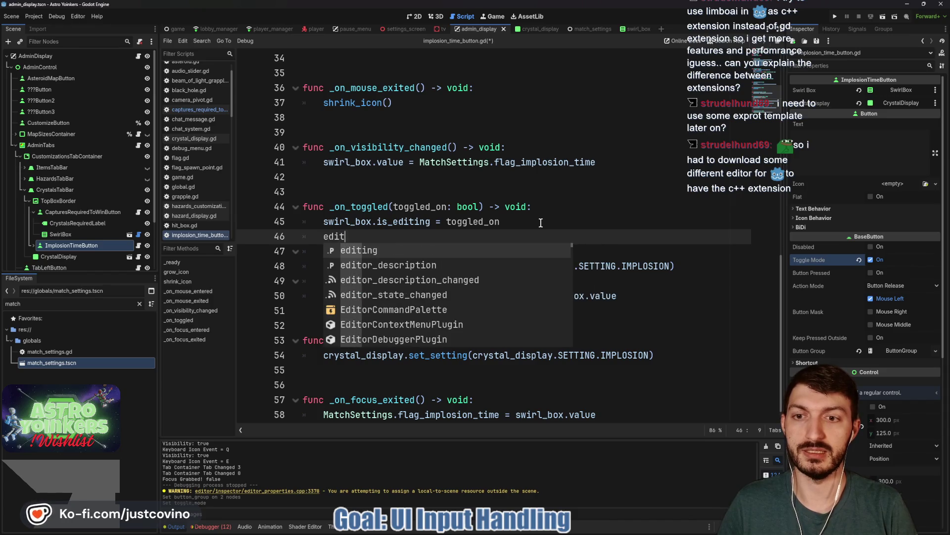
text(ing = toggled_on)
key(ctrl+s)
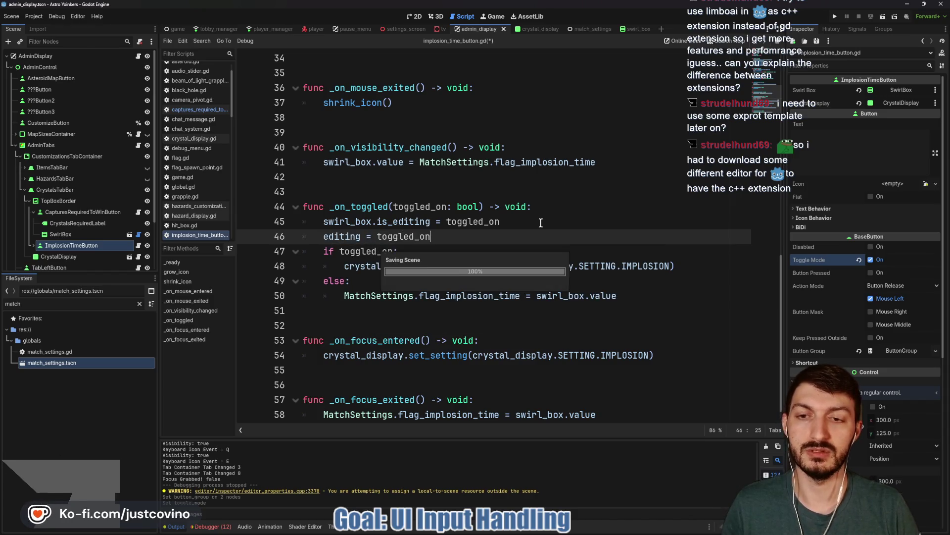
- Add 'if editing: return' under the tween kill lines of grow_icon and shrink_icon, then run the game
scroll(419, 246, up, 5)
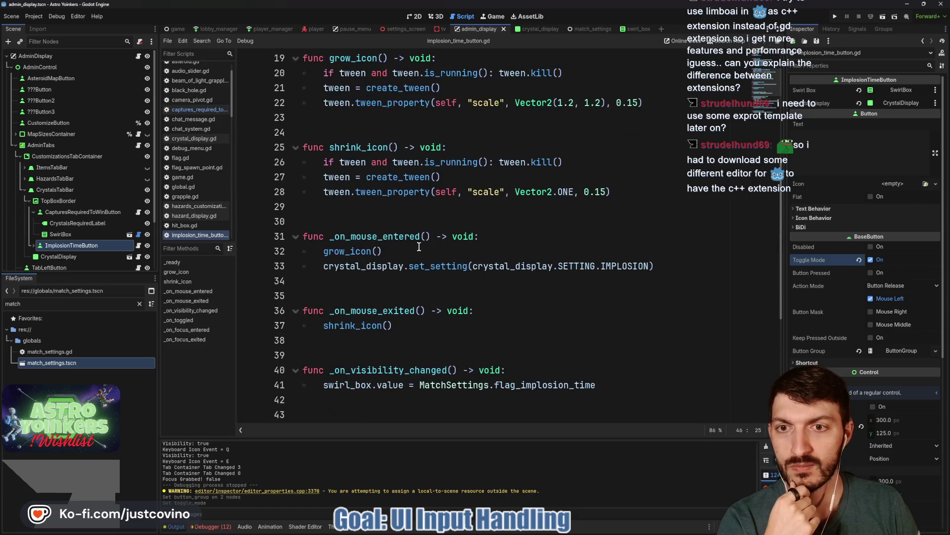
click(603, 151)
click(584, 162)
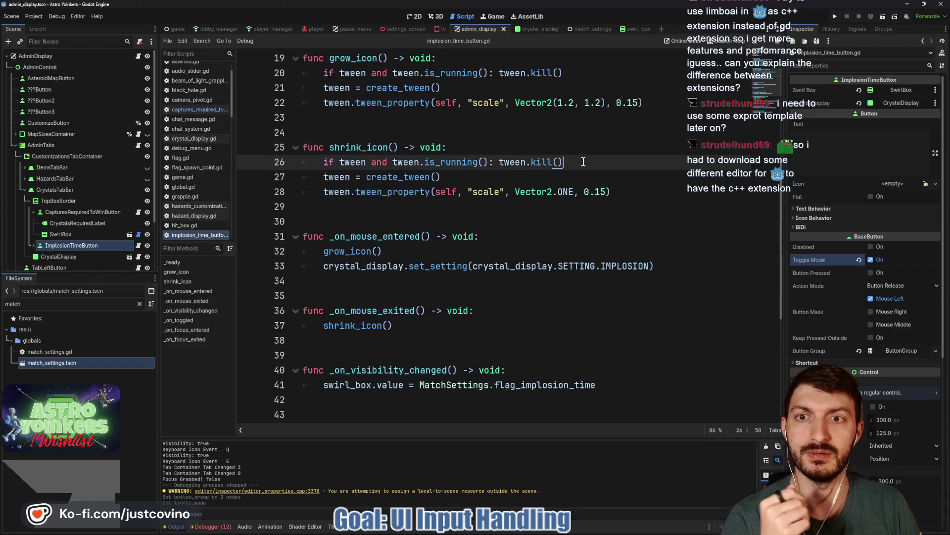
scroll(583, 162, up, 1)
alt+click(570, 117)
key(Return)
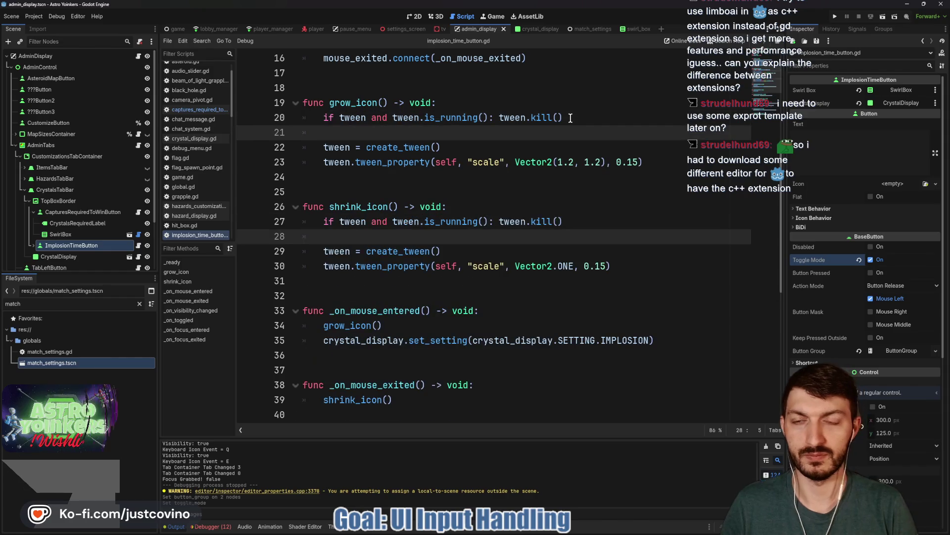
text(if editing: retu)
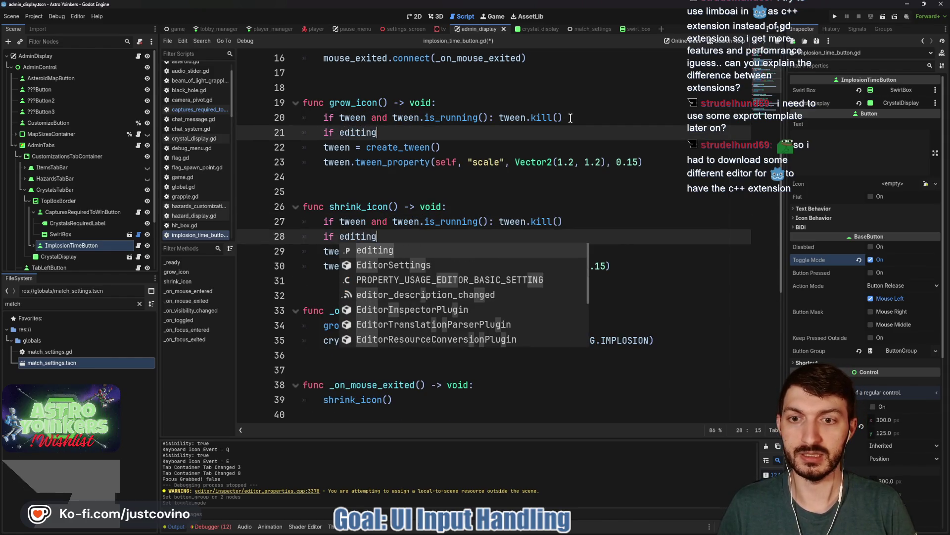
key(Return)
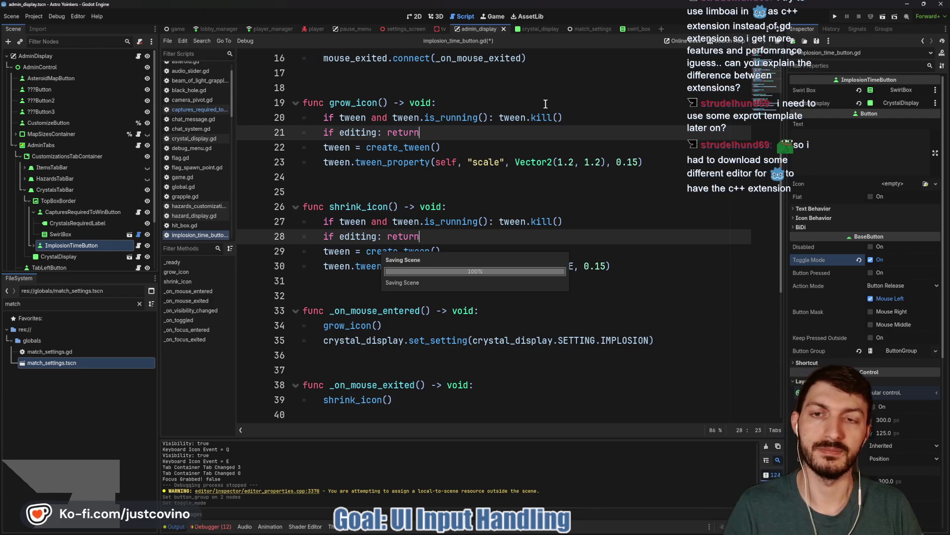
click(835, 16)
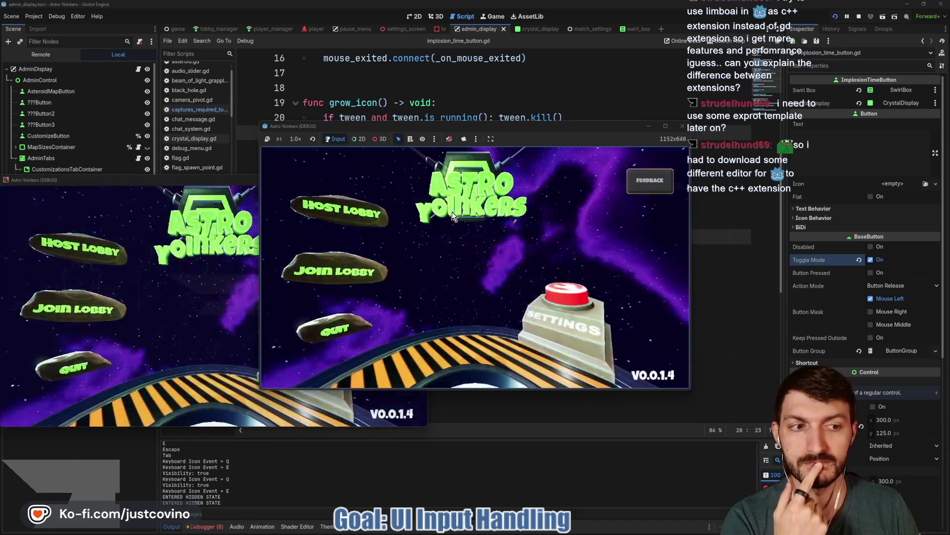
click(403, 179)
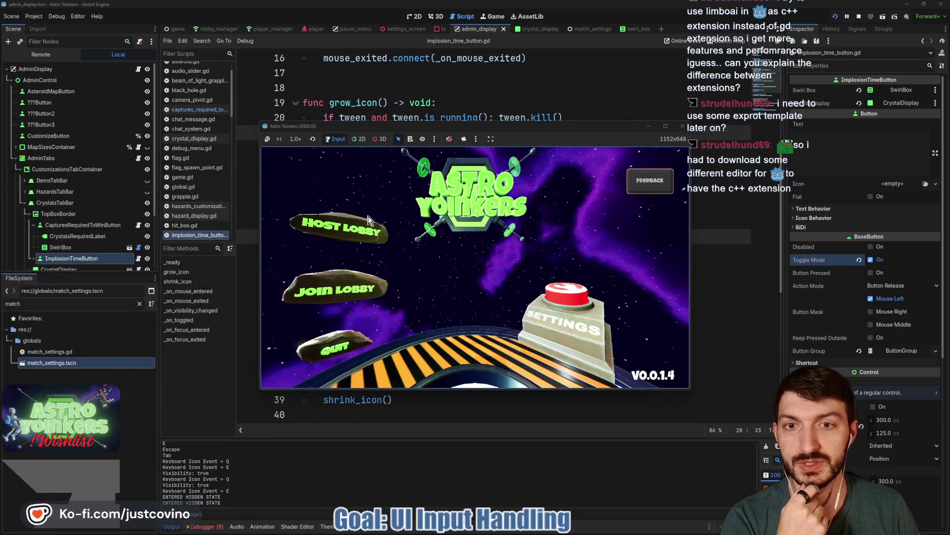
click(475, 227)
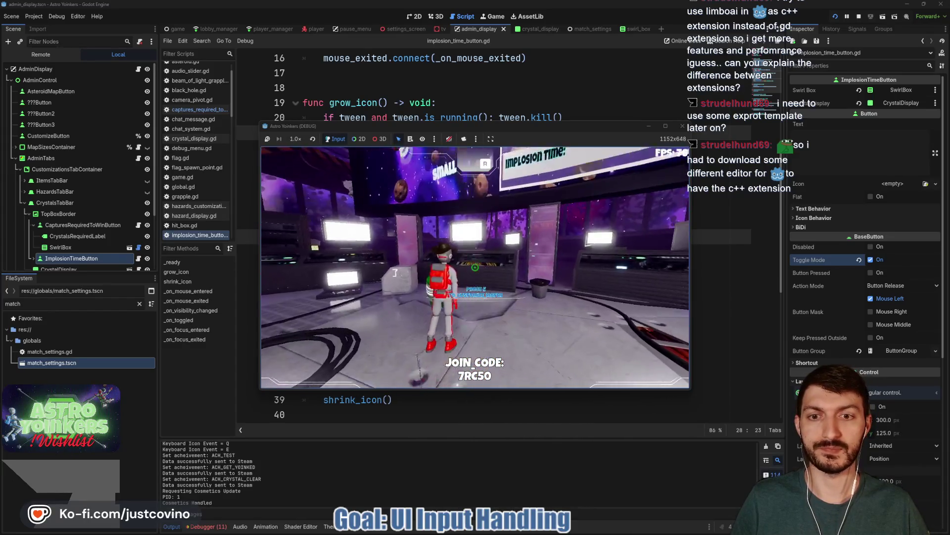
key(e)
key(e)
key(e)
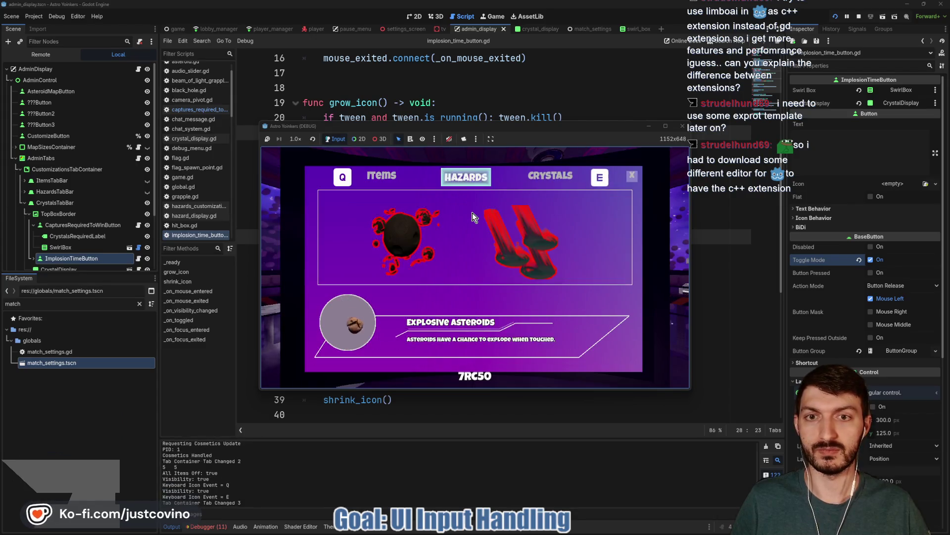
click(405, 242)
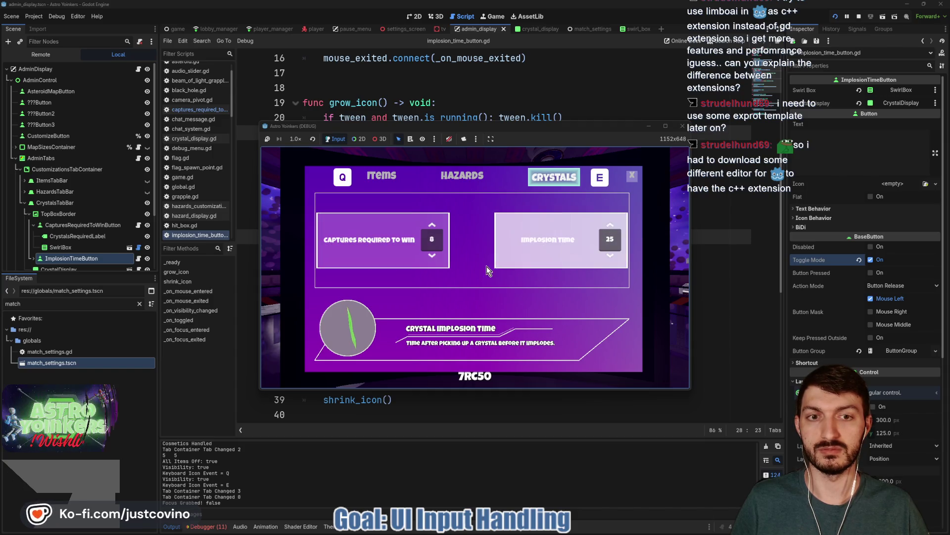
click(611, 256)
click(572, 251)
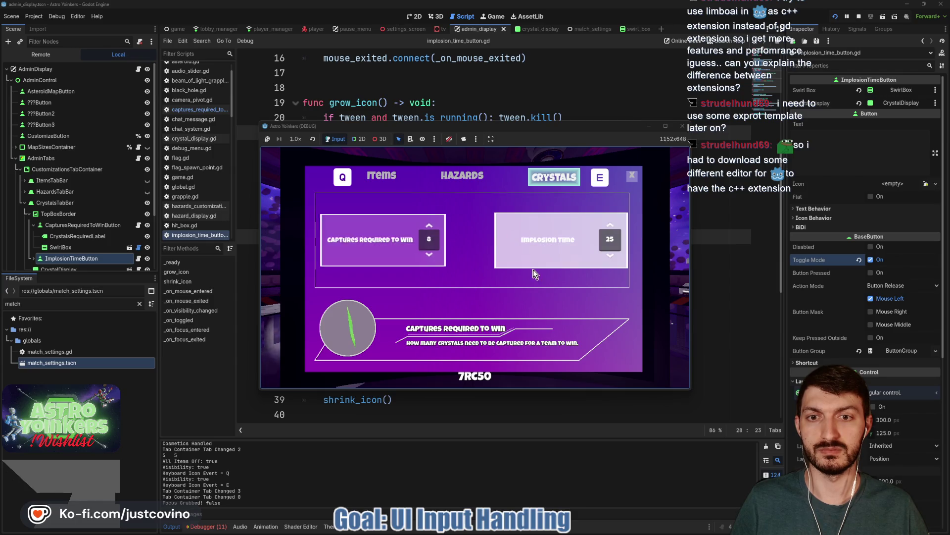
click(353, 257)
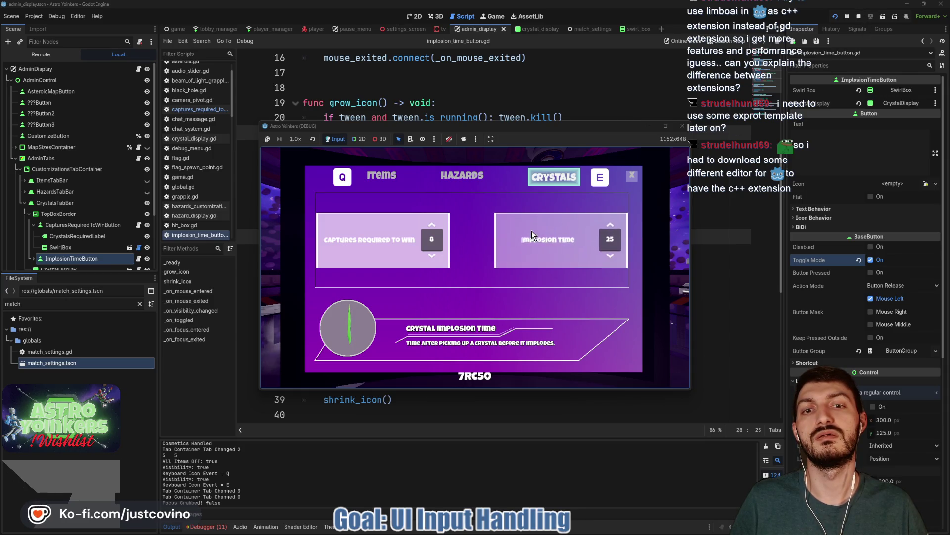
click(859, 17)
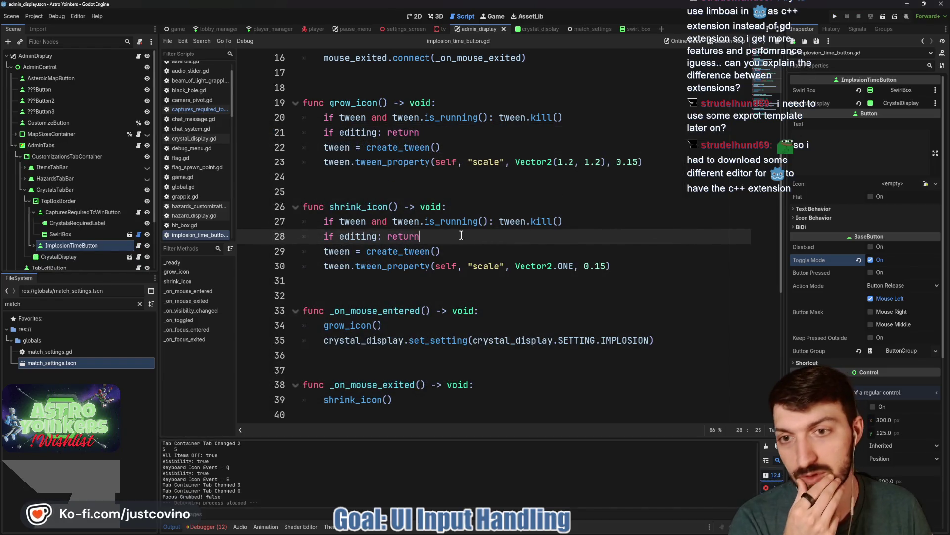
- Call shrink_icon() after the implosion time assignment in the else branch and save
scroll(461, 235, down, 6)
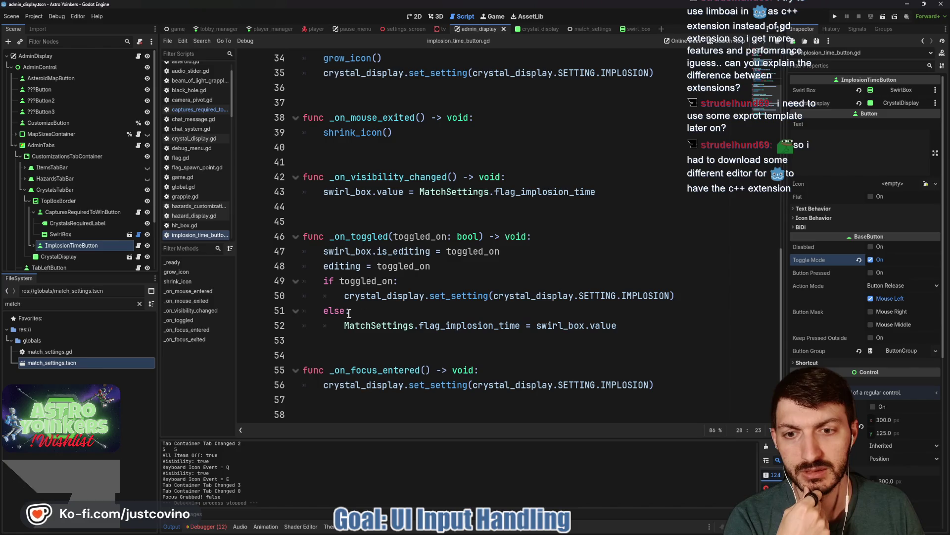
click(630, 327)
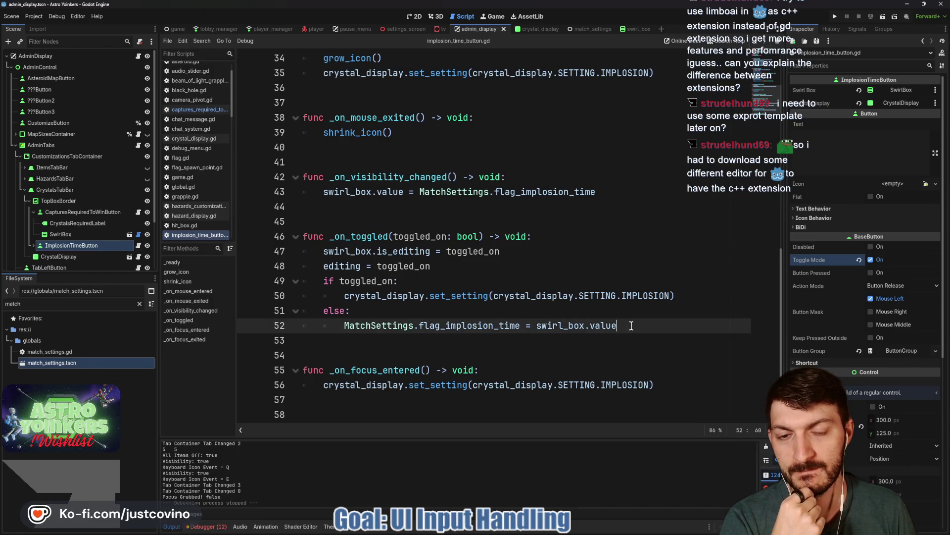
key(Return)
text(shrui)
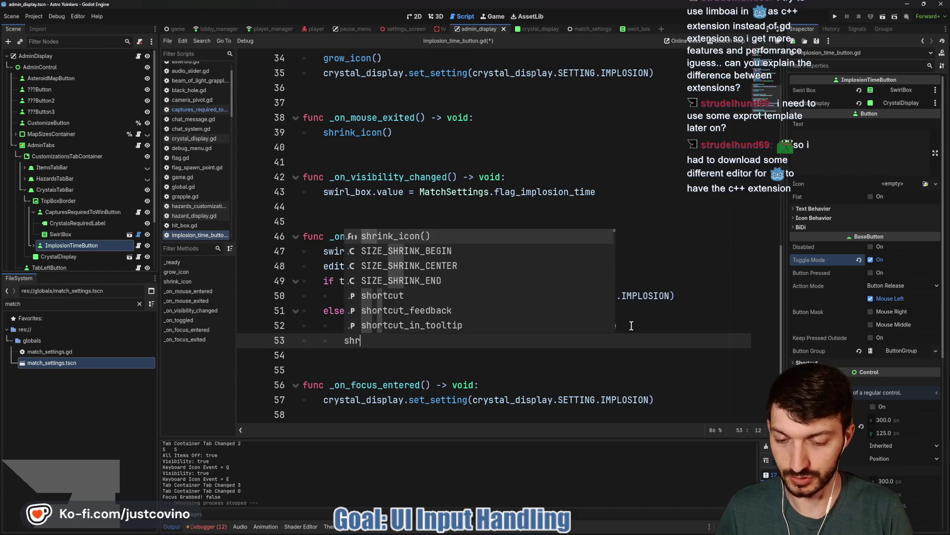
key(BackSpace)
text(n)
key(Return)
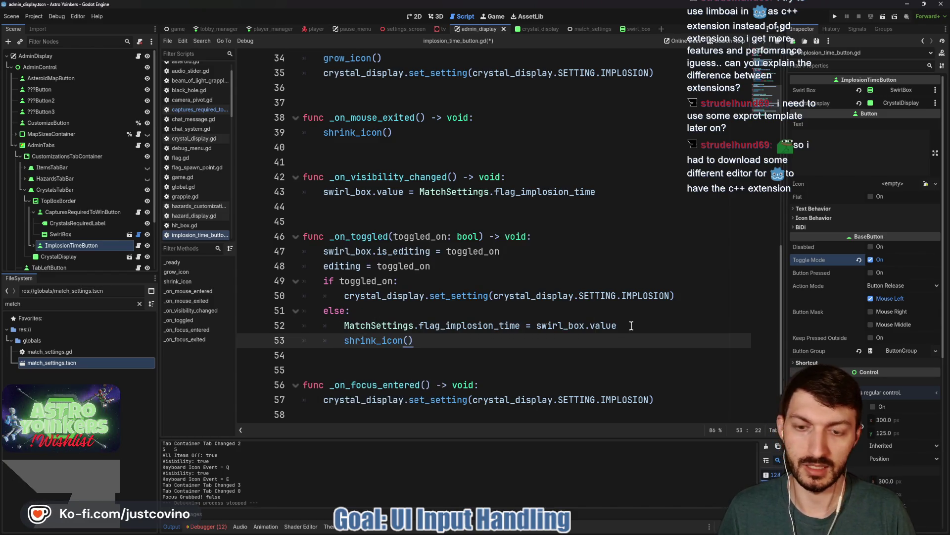
key(ctrl+s)
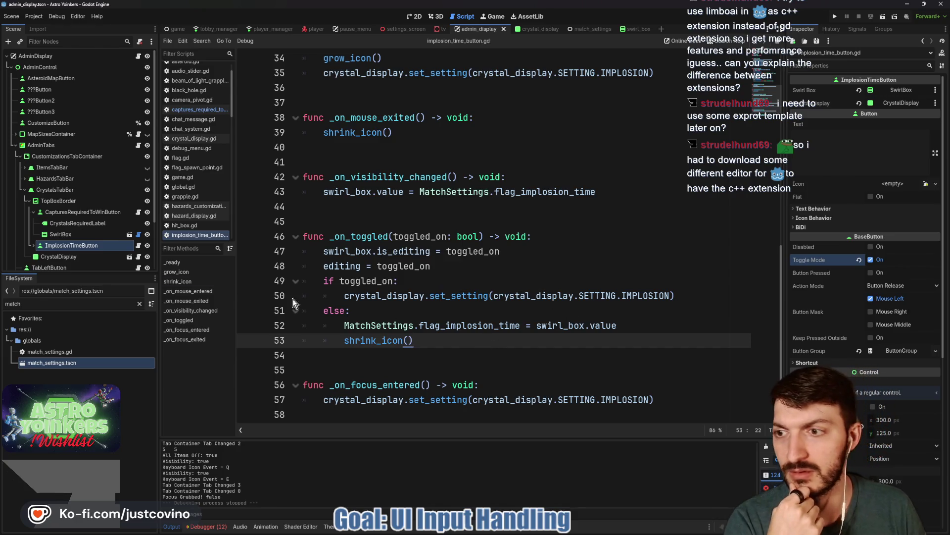
- Add the same shrink_icon() call in captures_required_to_win_button.gd and save
click(198, 110)
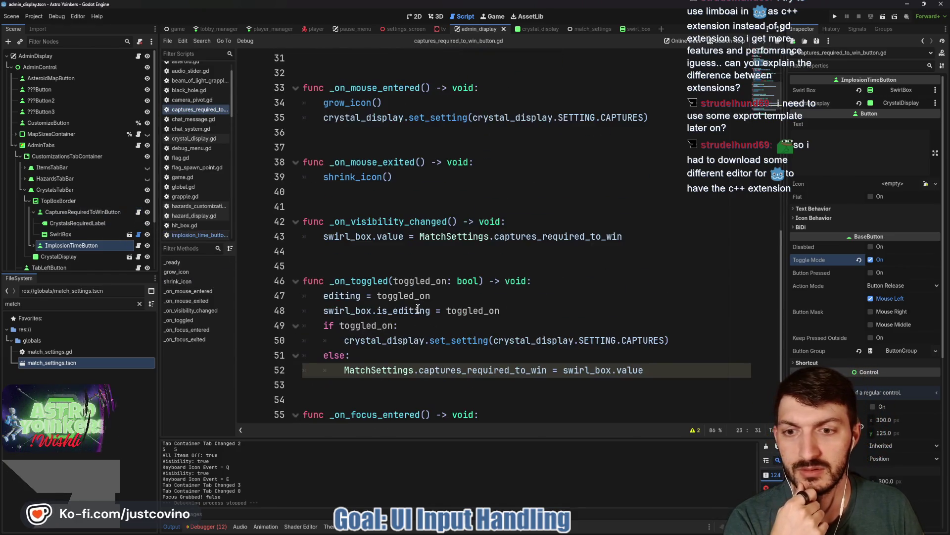
click(408, 378)
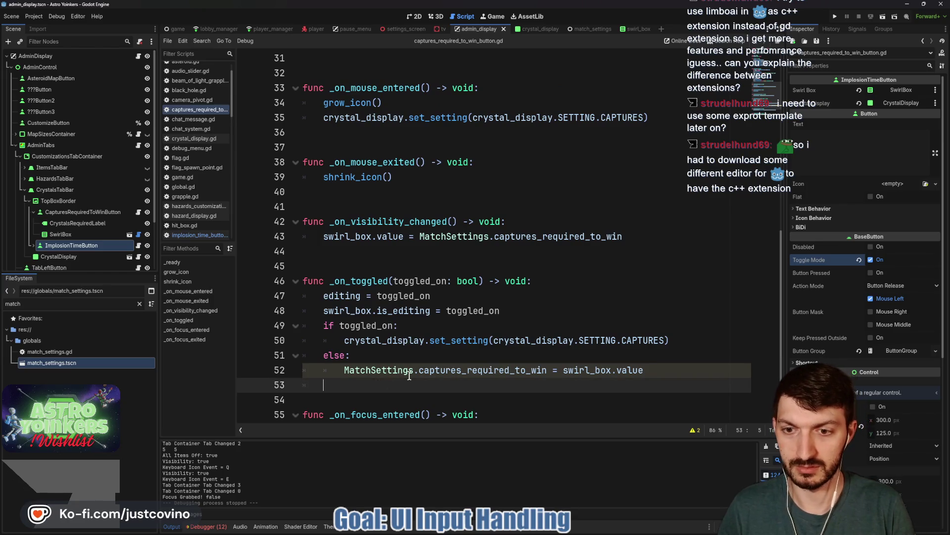
text(shr)
key(Return)
key(ctrl+s)
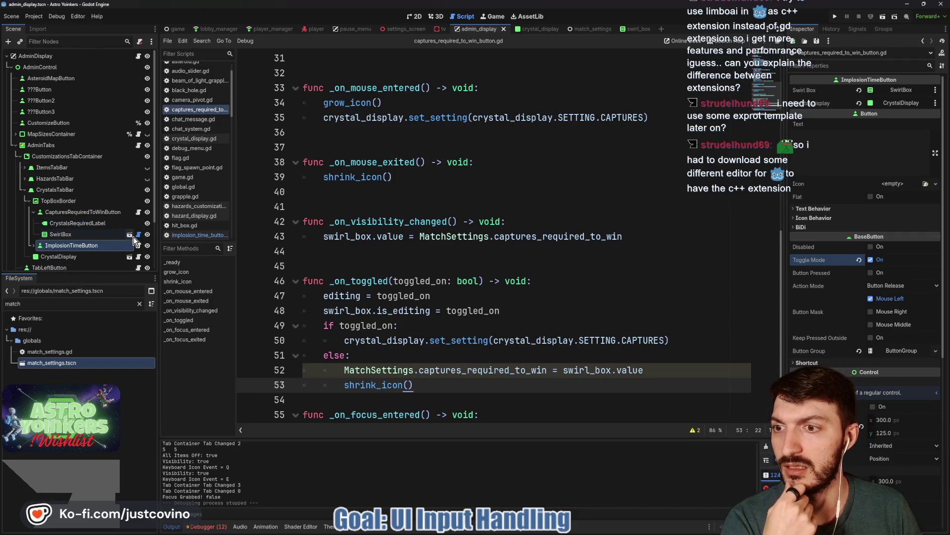
- Collapse the captures button's children, reopen the implosion time script and save the scene
click(33, 212)
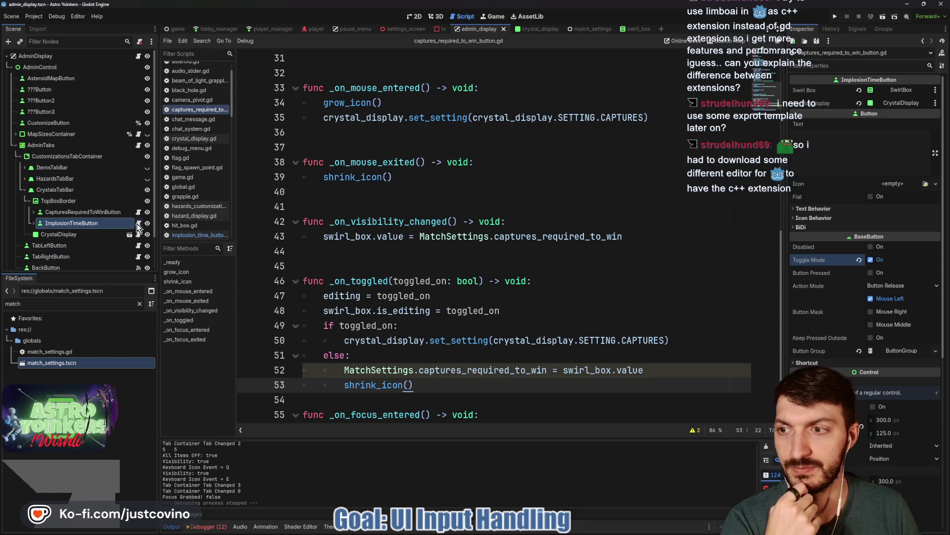
click(138, 223)
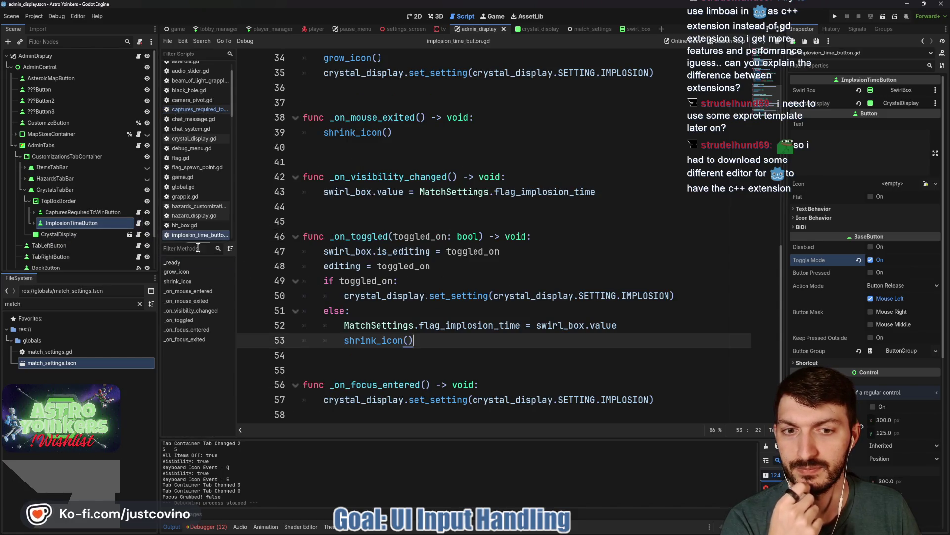
click(468, 310)
key(ctrl+s)
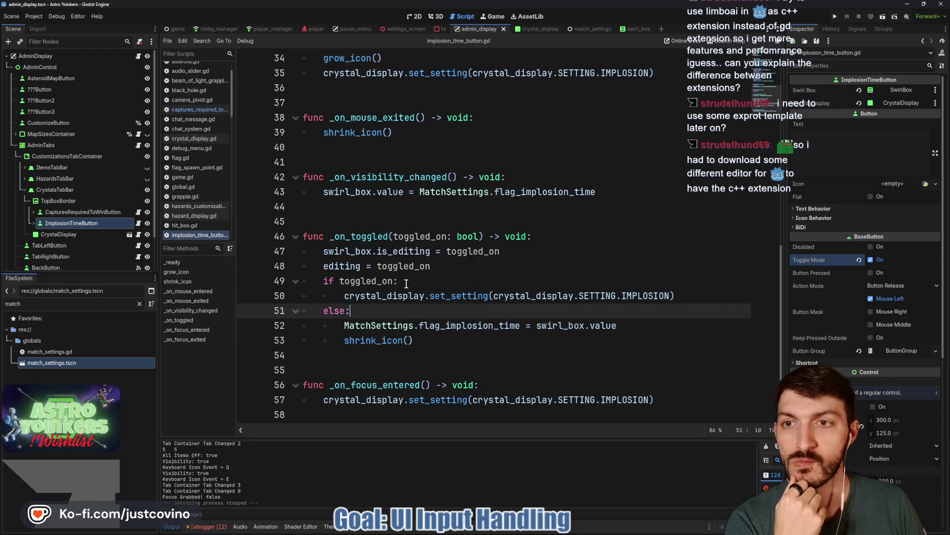
mouse_move(550, 531)
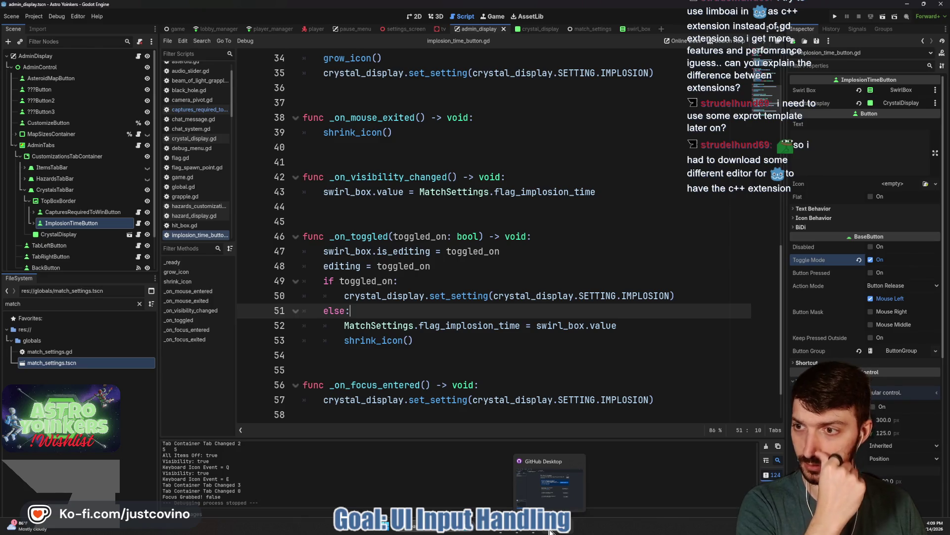
- Commit the six changed files as 'Crystals Tab Stuff visuals' and push to origin
click(549, 531)
click(264, 314)
text(flag implosion)
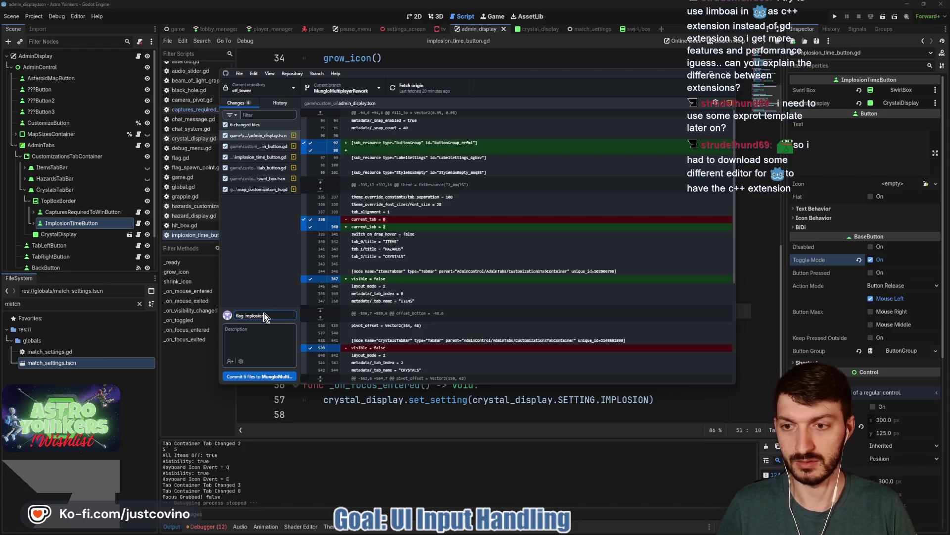
key(BackSpace)
key(BackSpace)
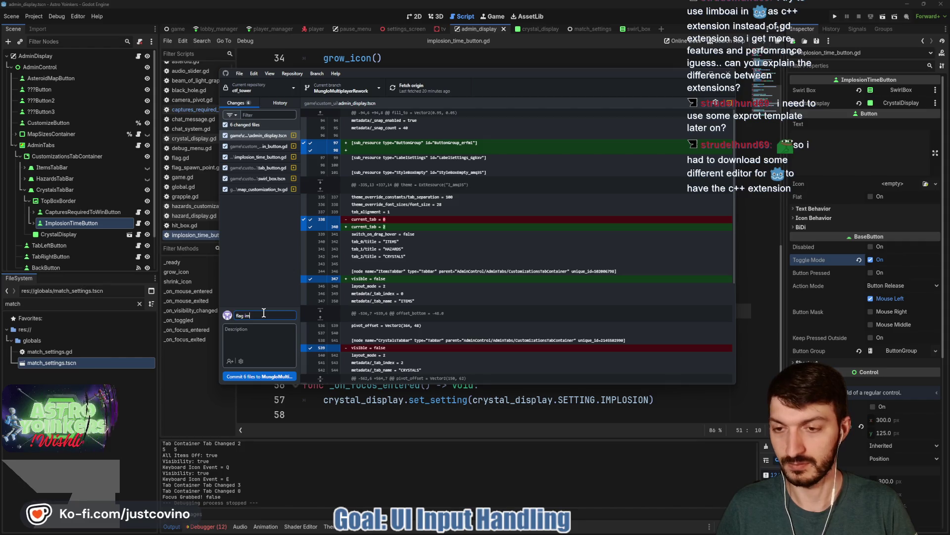
key(ctrl+a)
key(BackSpace)
text(cb Stuff)
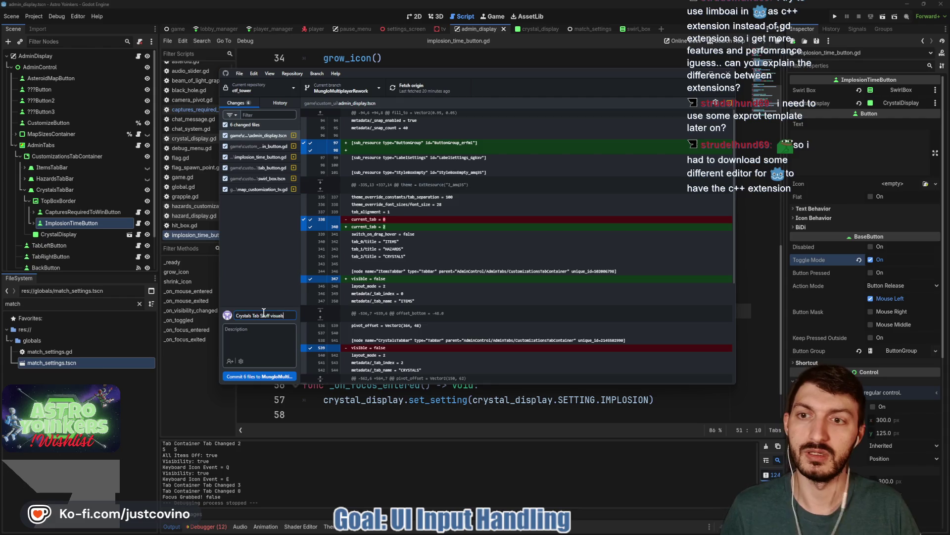
click(286, 376)
click(602, 174)
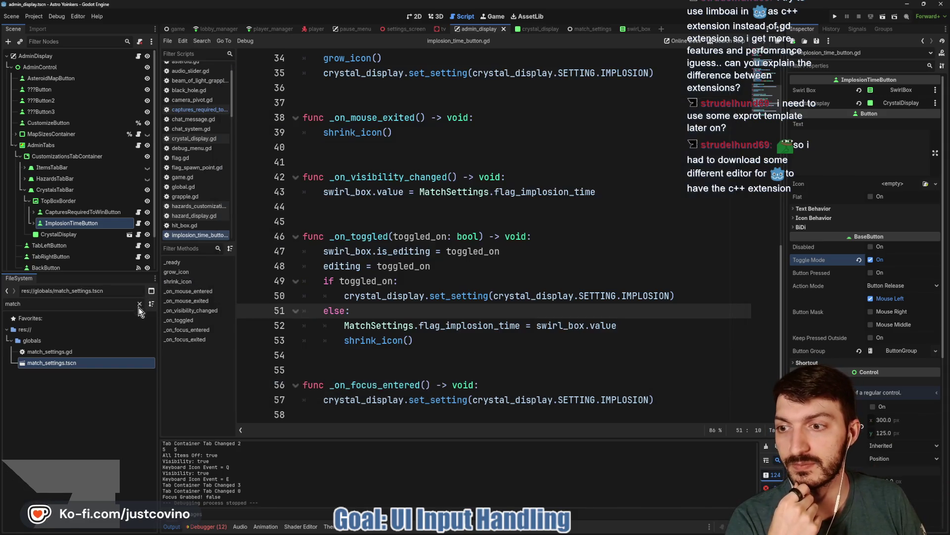
- Open crystal_display in 2D and toggle the Crystal2 and Crystal3 meshes on and off
key(alt+Tab)
click(488, 236)
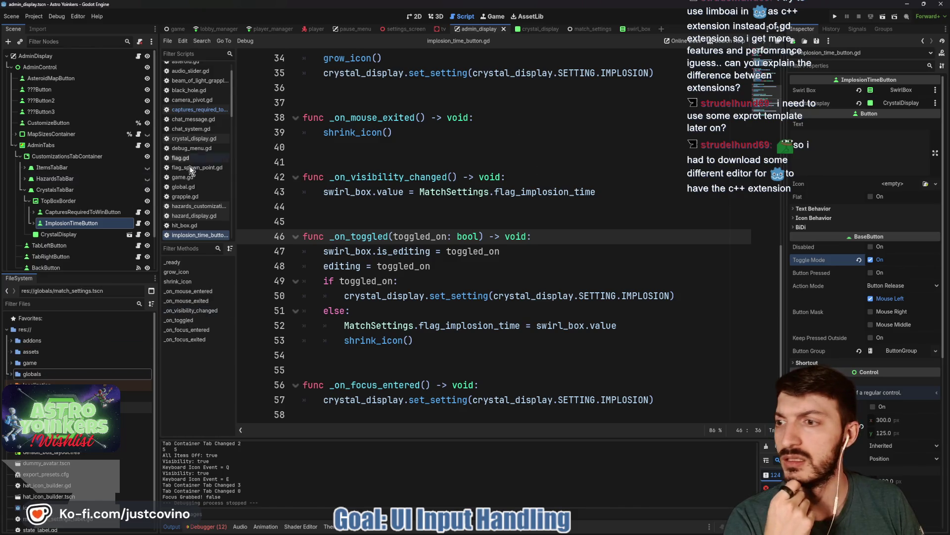
click(129, 234)
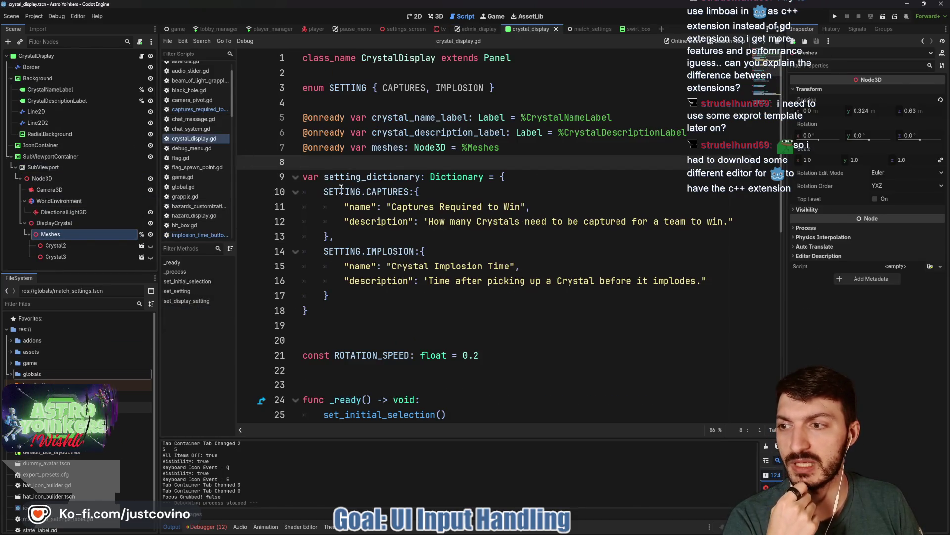
click(415, 16)
scroll(356, 204, down, 5)
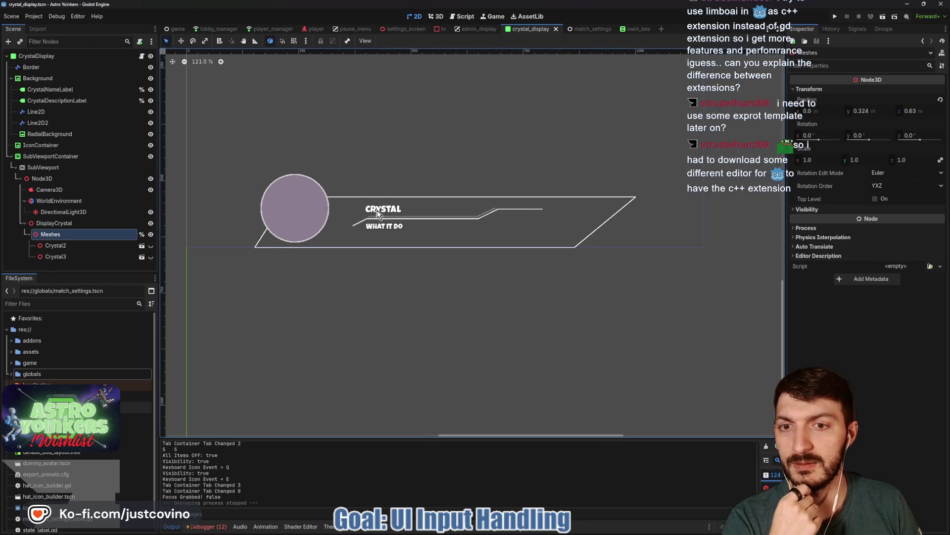
click(150, 245)
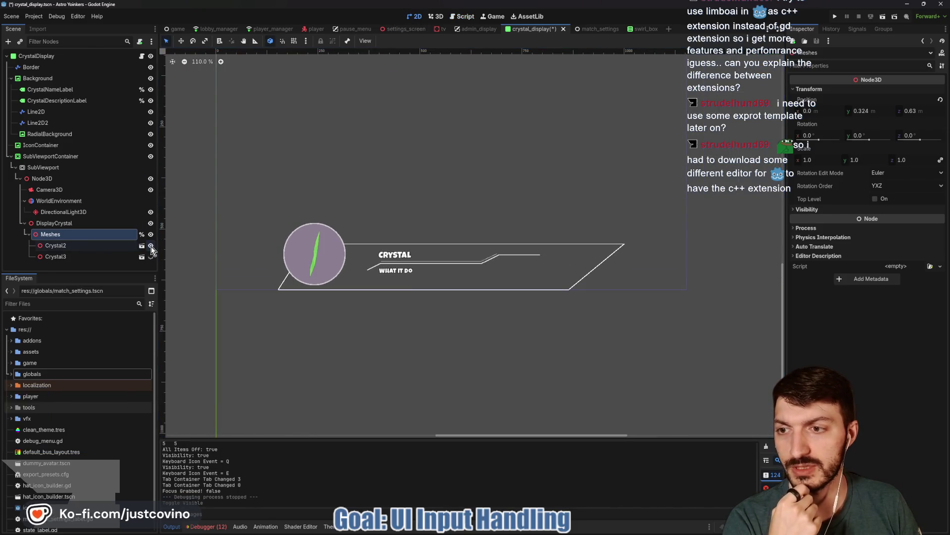
click(151, 246)
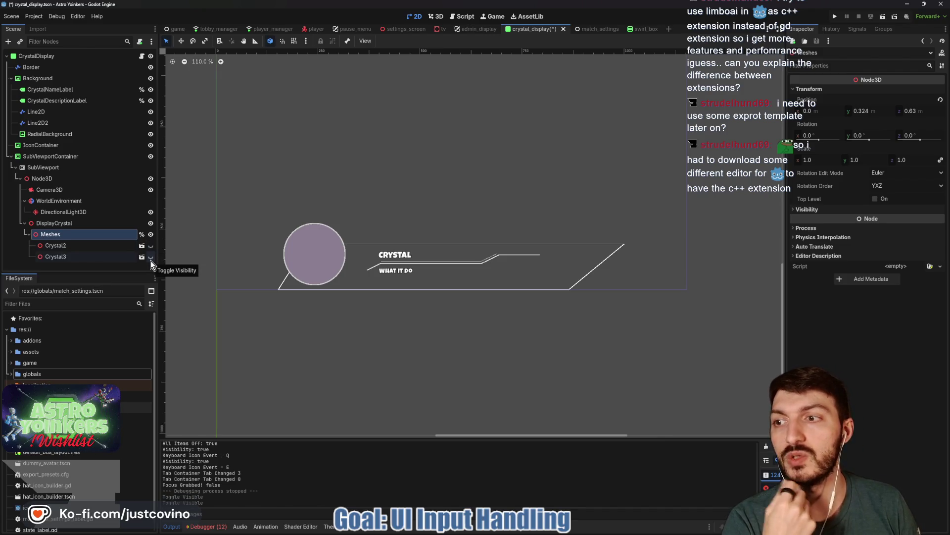
click(150, 259)
click(150, 260)
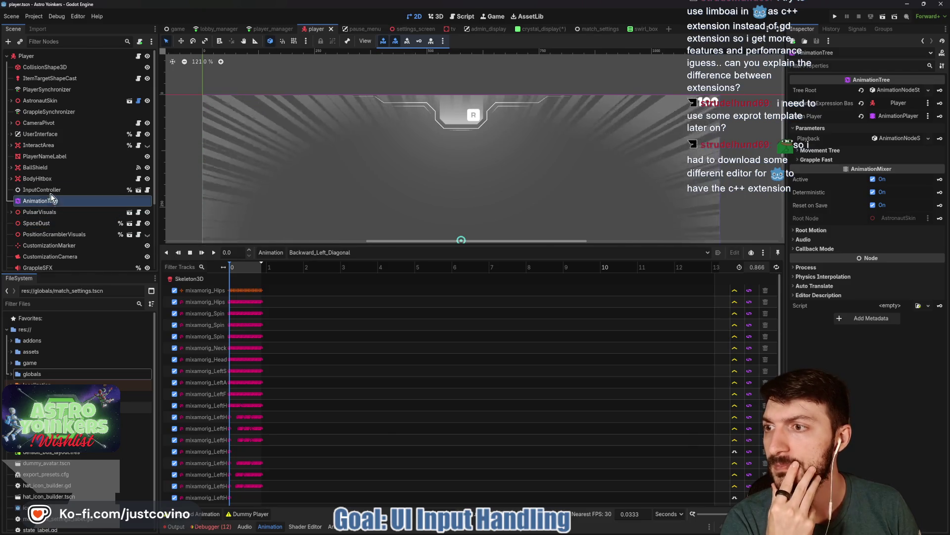
- Expand AstronautSkin in the player scene to reveal the CrystalCapsule node
click(11, 100)
scroll(49, 156, down, 3)
scroll(49, 156, down, 2)
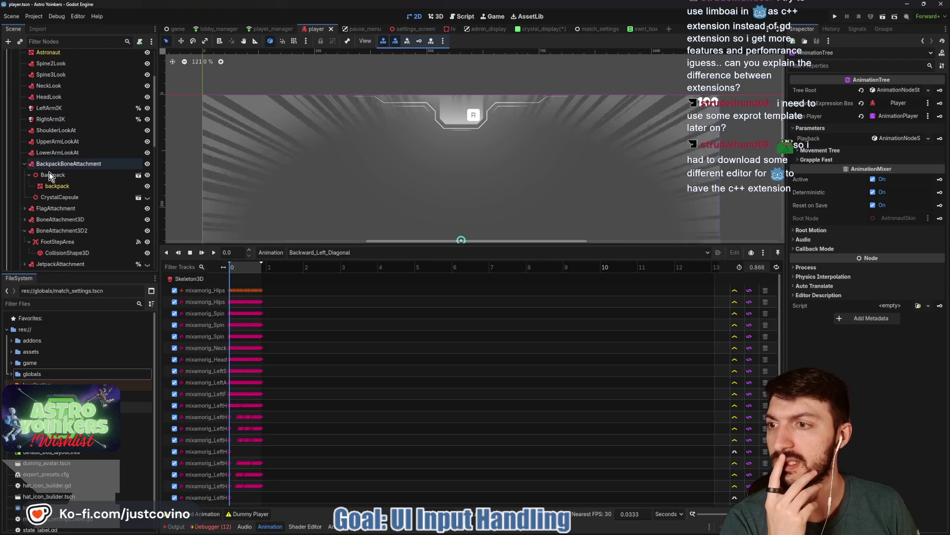
click(139, 202)
click(535, 278)
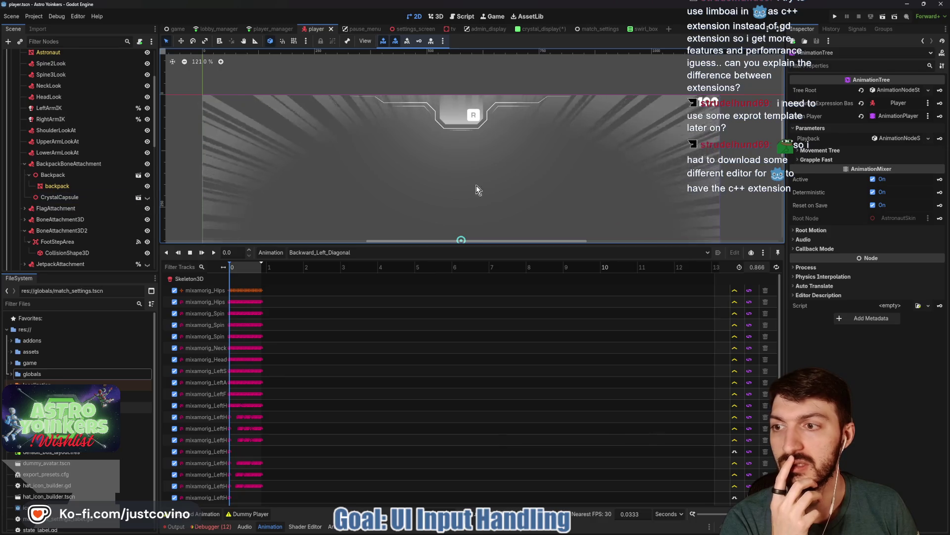
- Create a new 3D scene with root CrystalCapsuleDisplay and filter the scene picker for 'crystal'
click(669, 28)
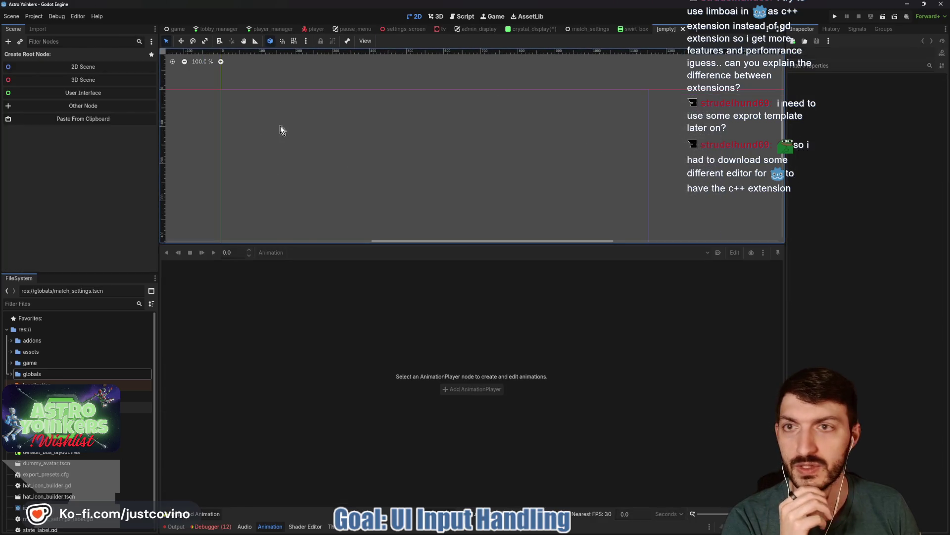
click(82, 79)
double_click(60, 54)
text(CrystalCapsul)
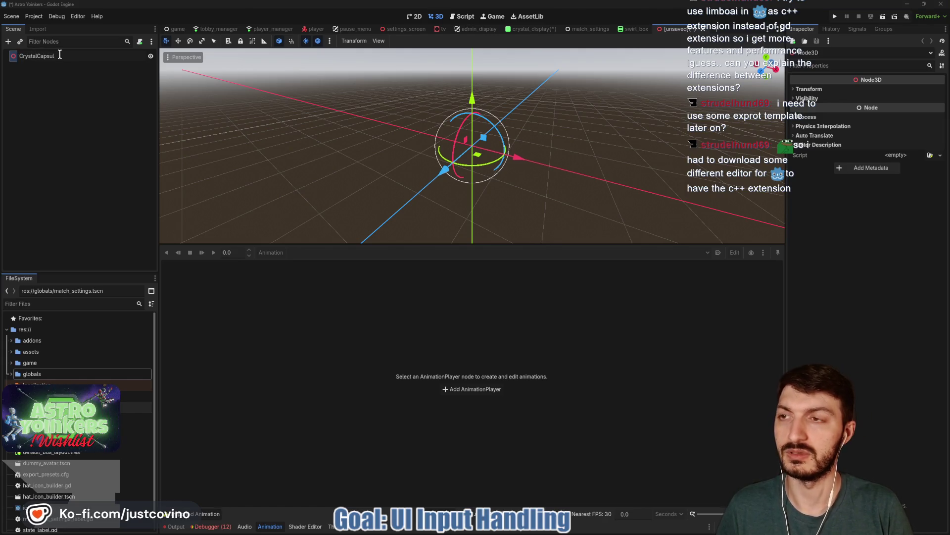
text(e)
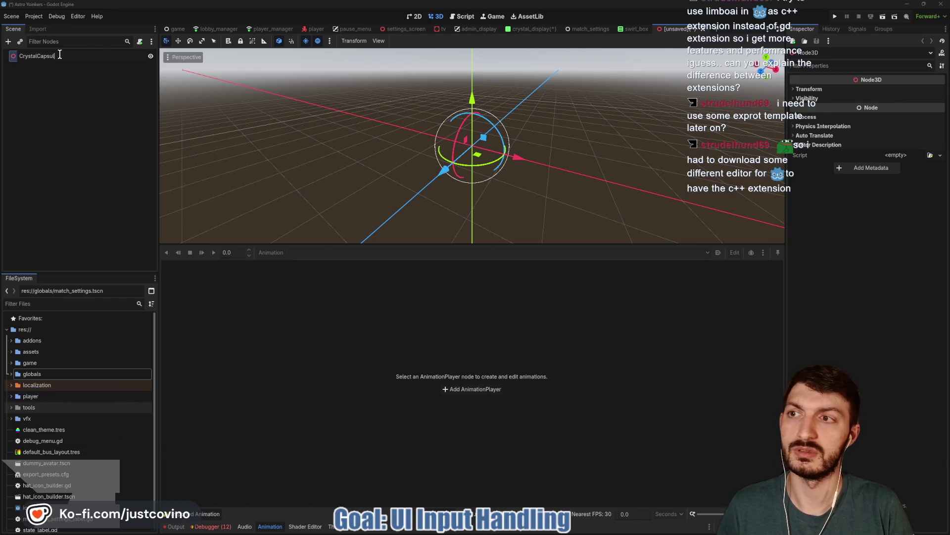
text(ay)
key(Return)
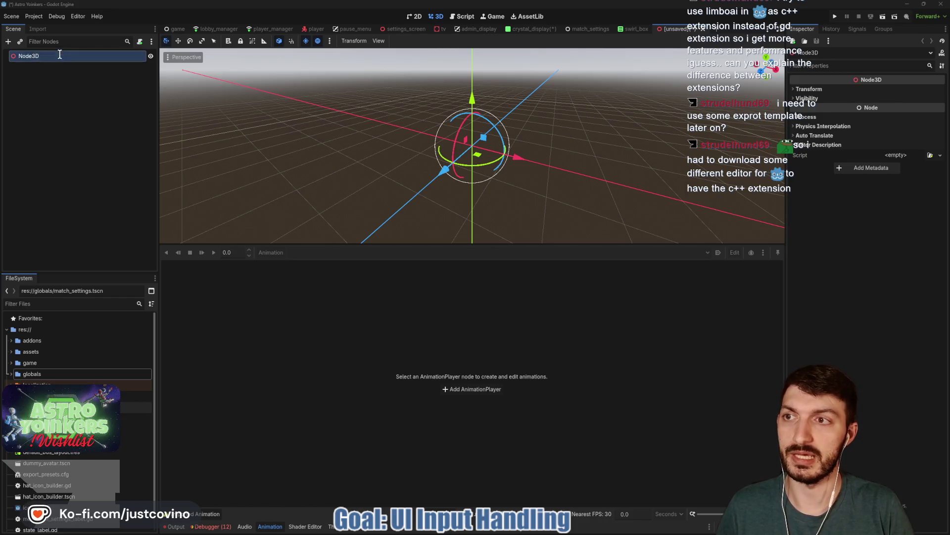
key(ctrl+shift+o)
text(crystal)
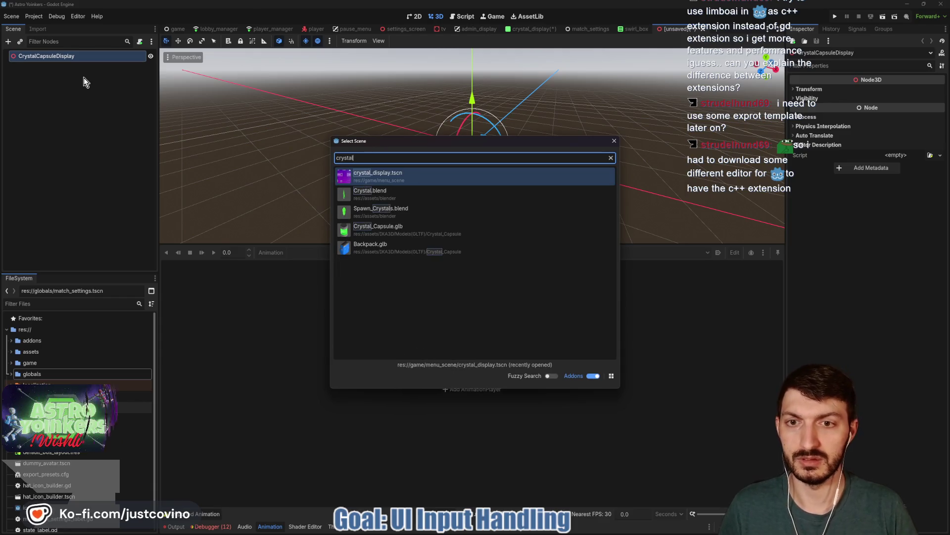
- Instance Crystal_Capsule.glb under the root and try Editable Children on Crystal_Capsule2
double_click(413, 231)
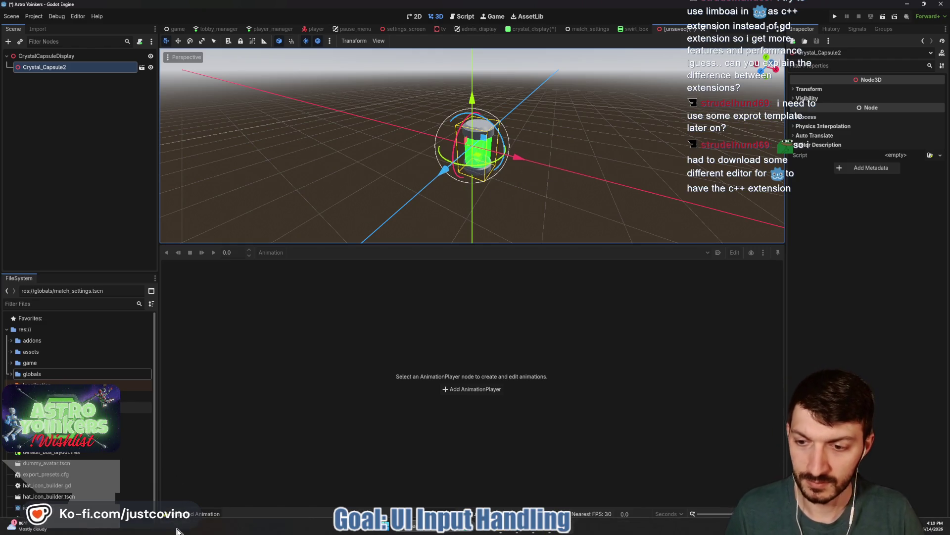
click(176, 527)
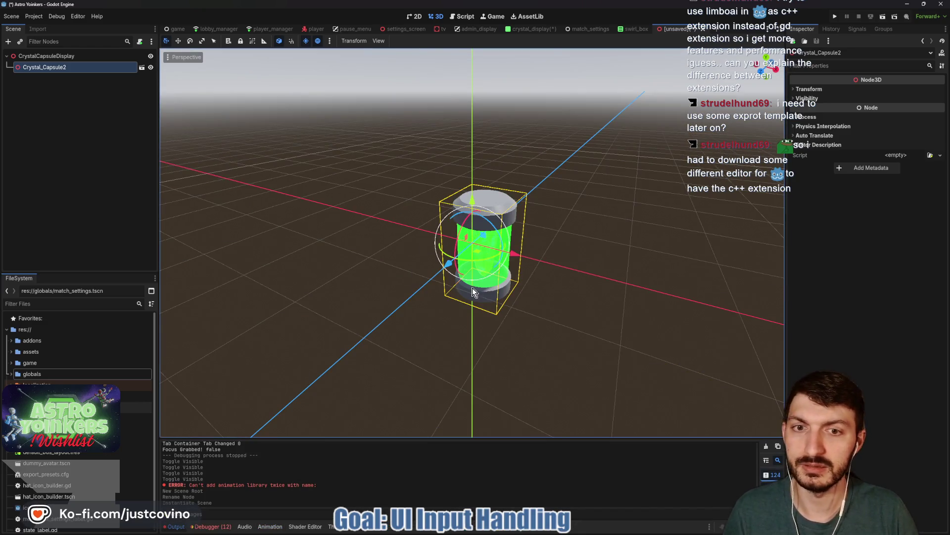
drag(589, 262, 515, 253)
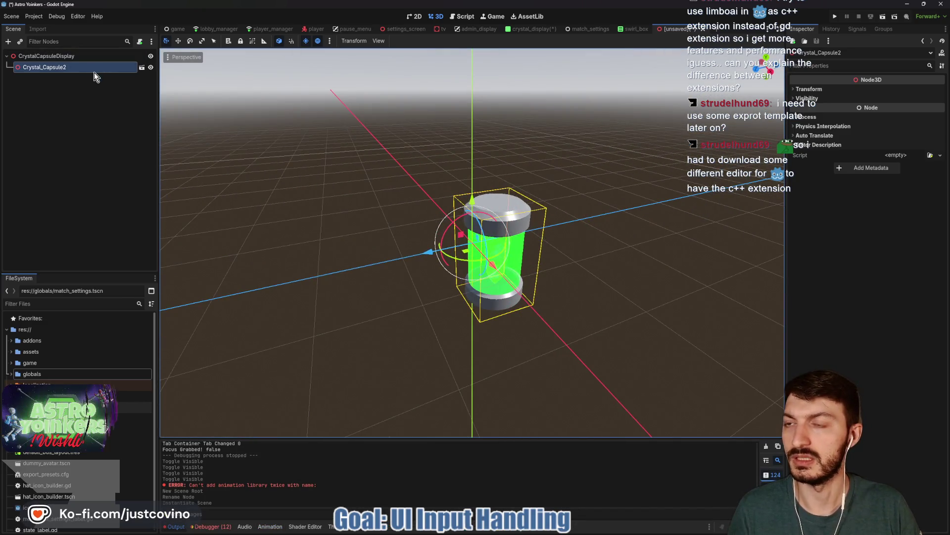
right_click(85, 69)
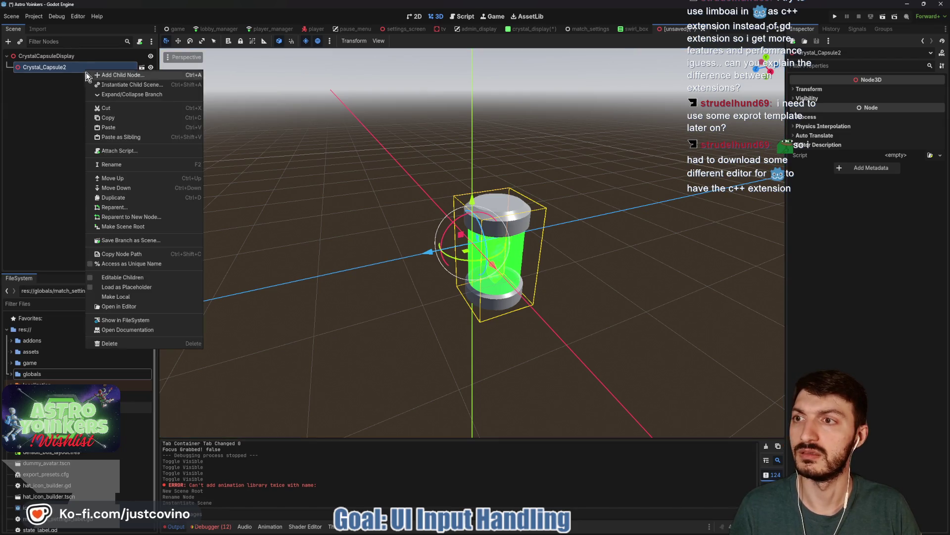
click(116, 280)
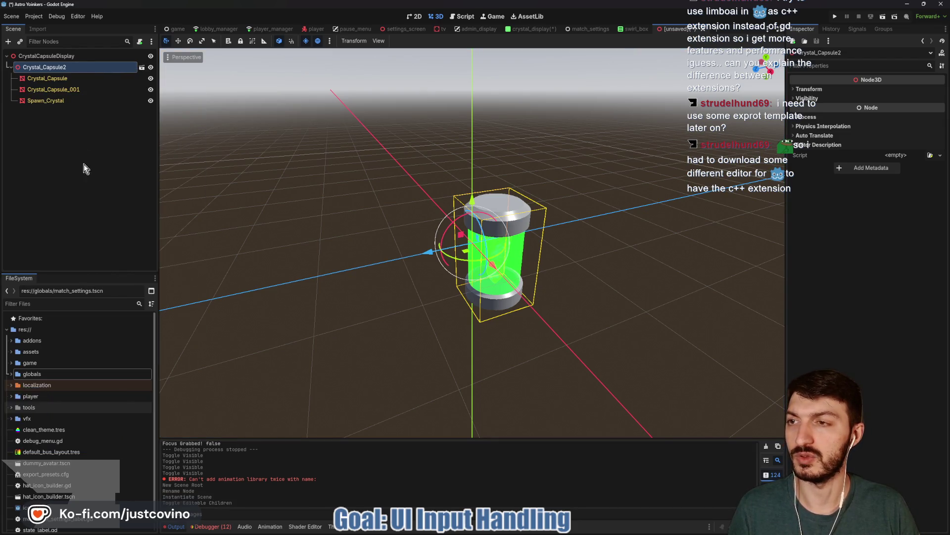
key(ctrl+z)
- Move the capsule along Z and Y, then start saving the scene
mouse_move(425, 253)
mouse_down()
mouse_move(384, 271)
mouse_move(405, 263)
mouse_up()
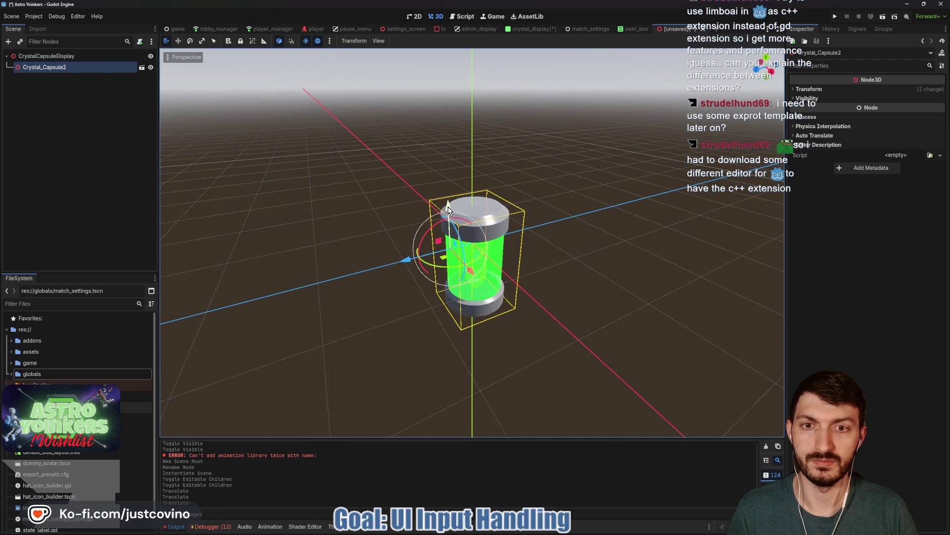
drag(447, 206, 447, 190)
key(ctrl+s)
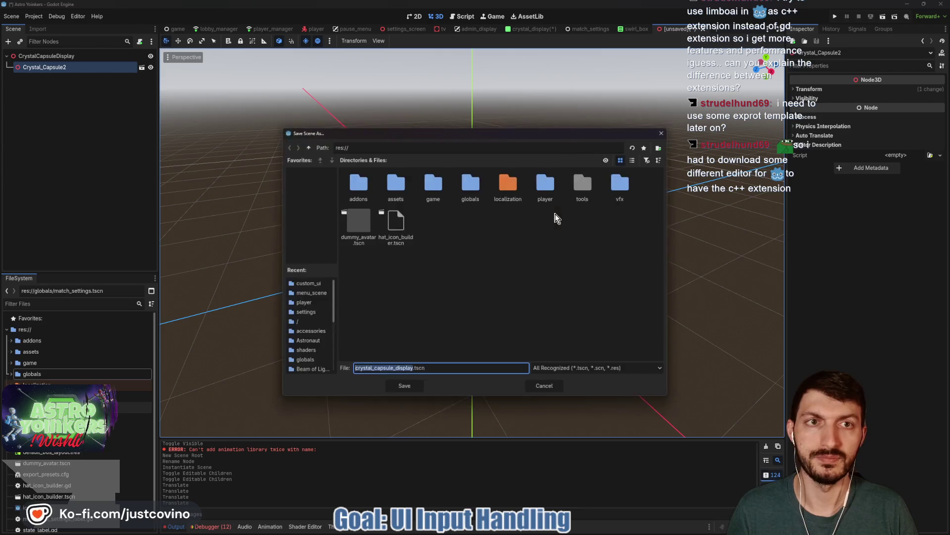
- Save the scene as crystal_capsule_display.tscn in res://game/custom_ui
double_click(439, 191)
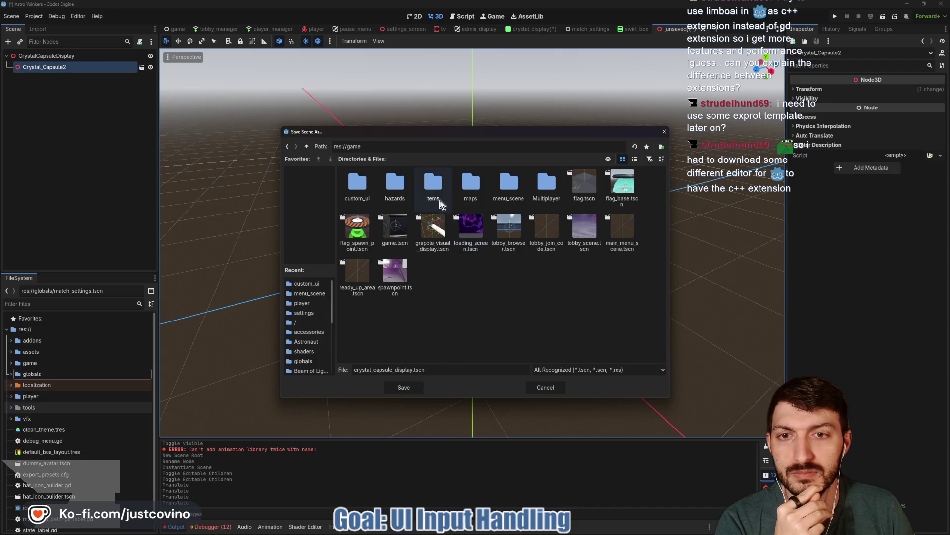
double_click(435, 182)
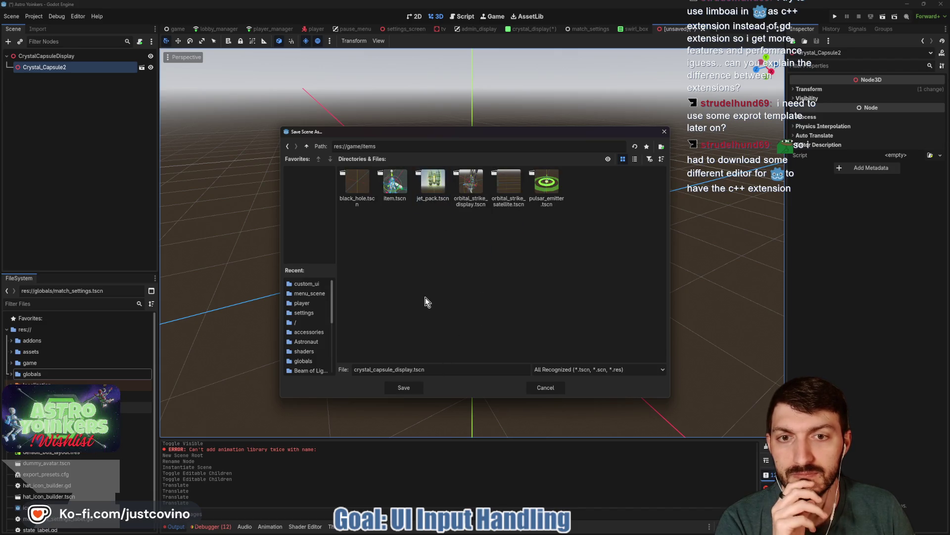
click(307, 147)
double_click(357, 183)
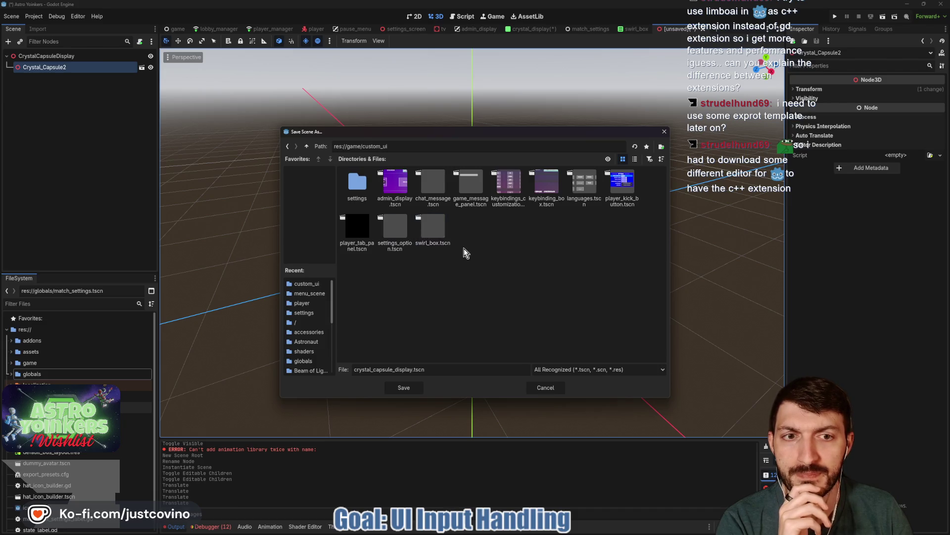
click(307, 147)
click(307, 147)
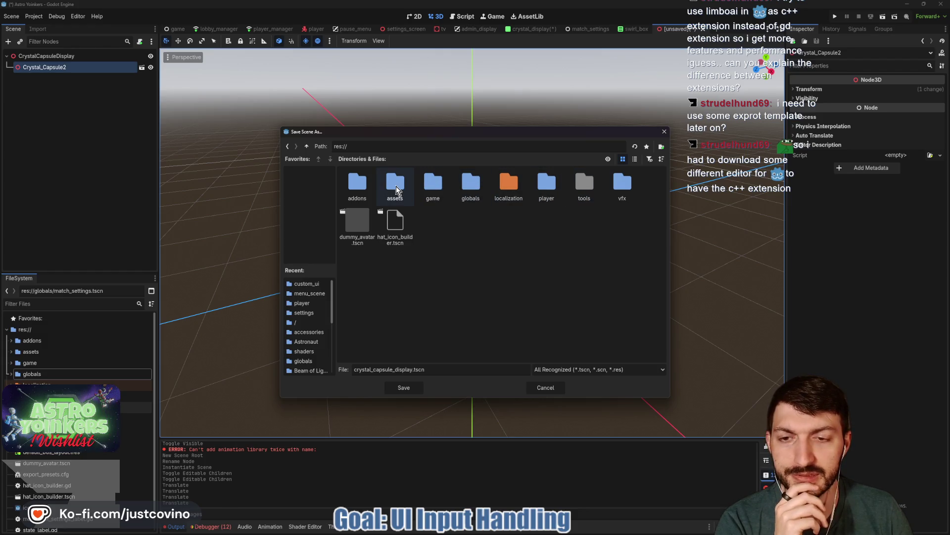
double_click(432, 186)
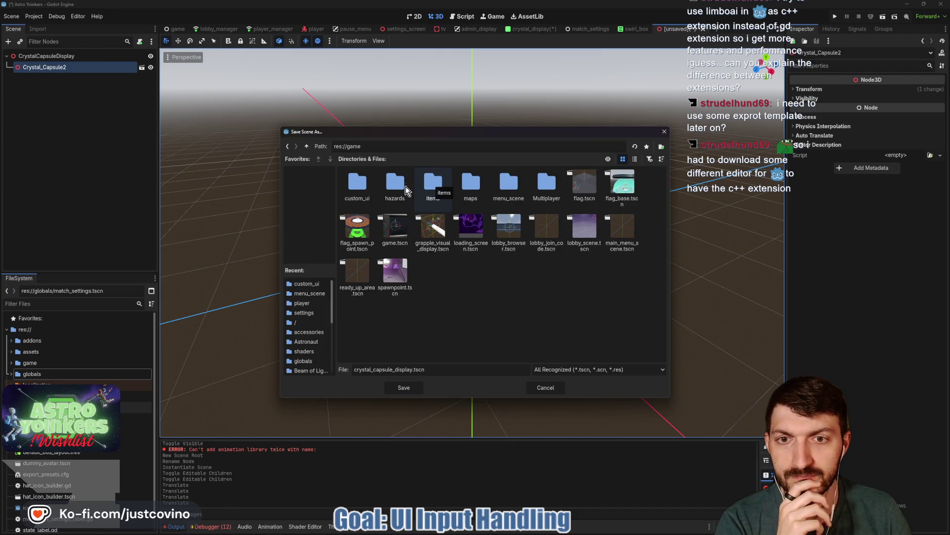
double_click(356, 184)
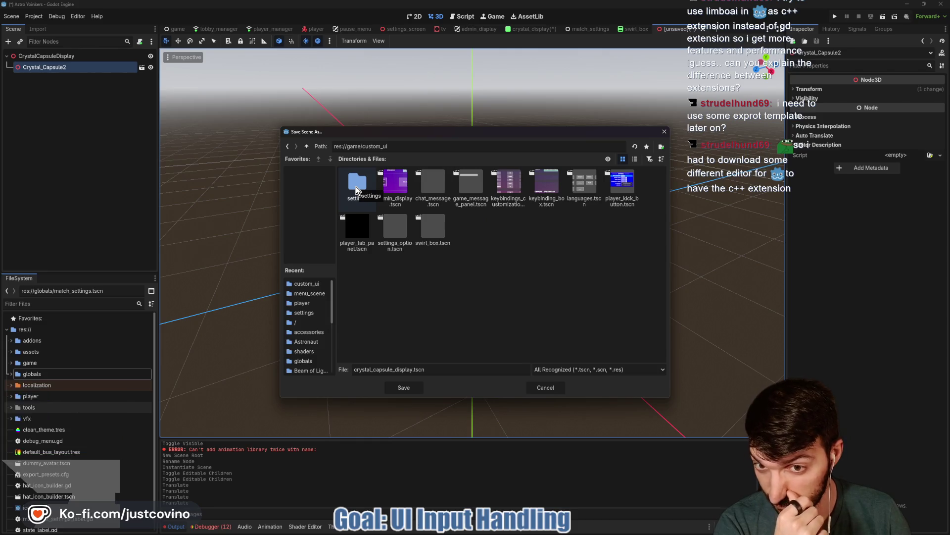
click(403, 388)
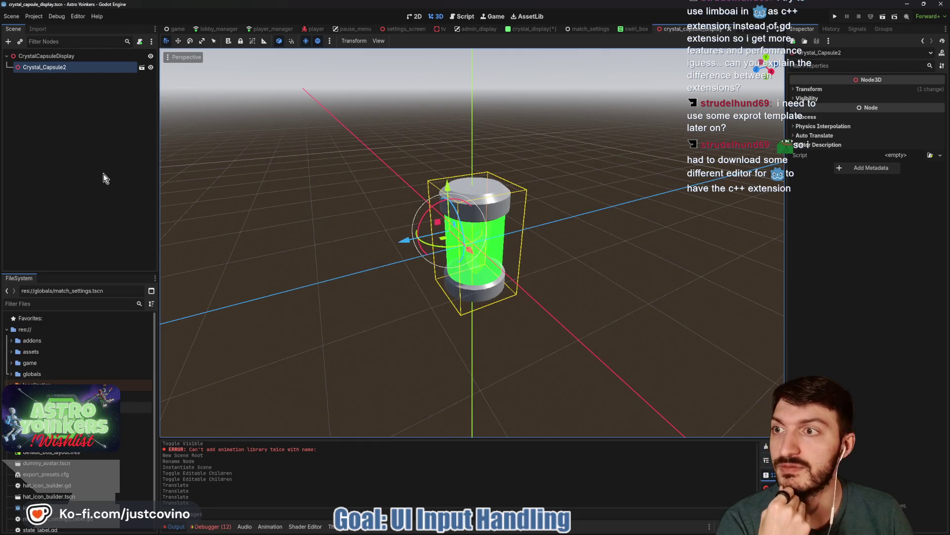
- Delete the Crystal3 node from the crystal_display scene
click(532, 28)
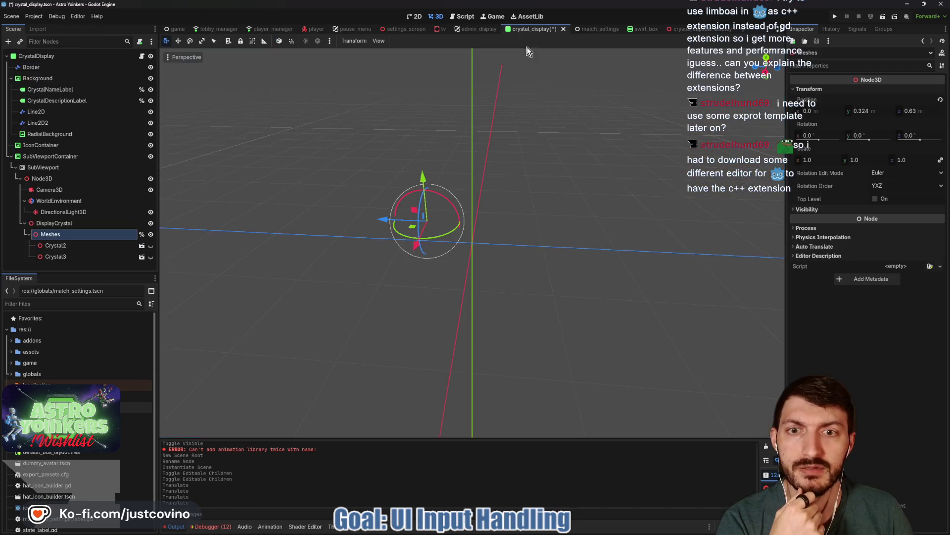
click(68, 258)
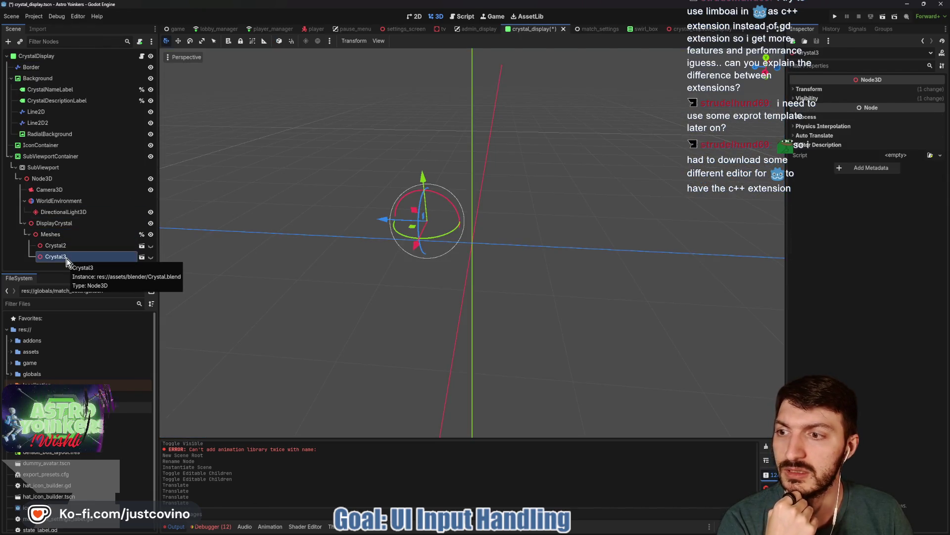
key(Delete)
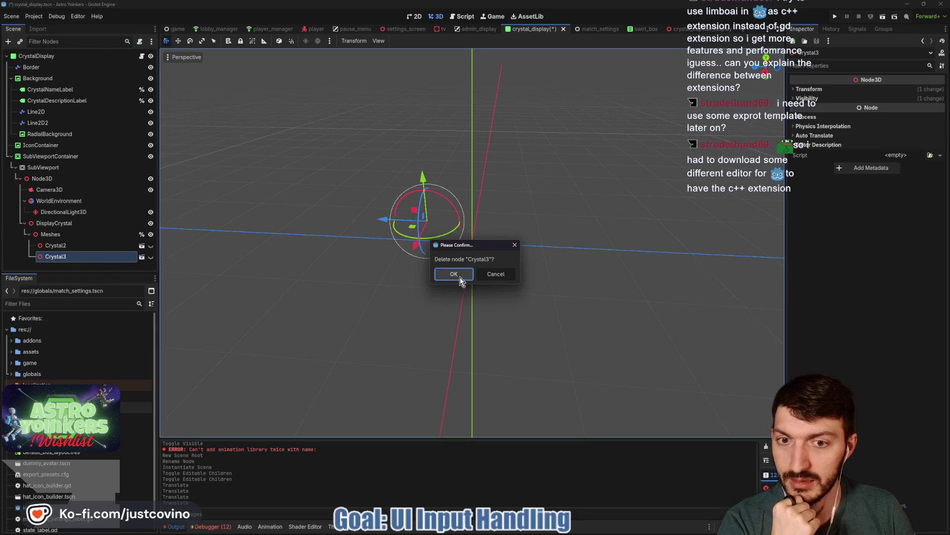
click(459, 277)
- Instance crystal_capsule_display.tscn under Meshes and open it in the editor
click(90, 234)
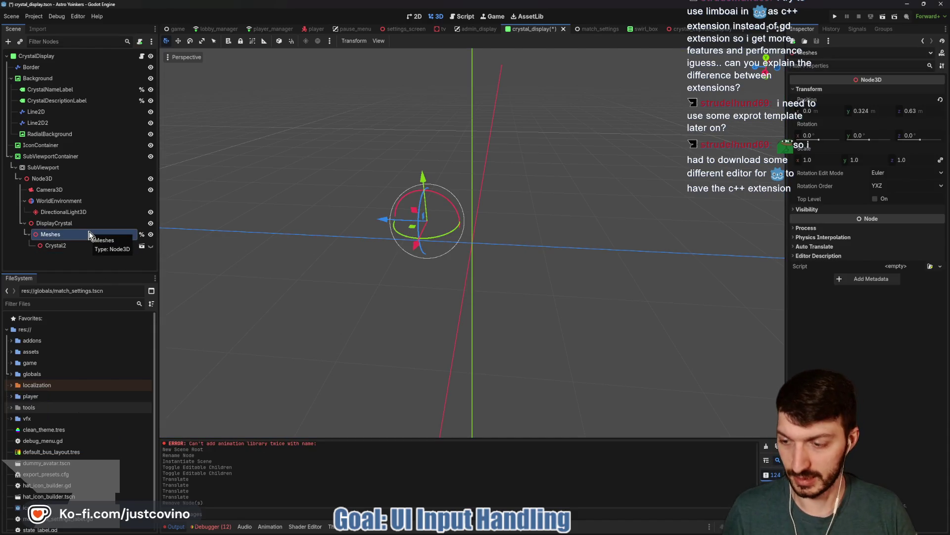
key(ctrl+shift+a)
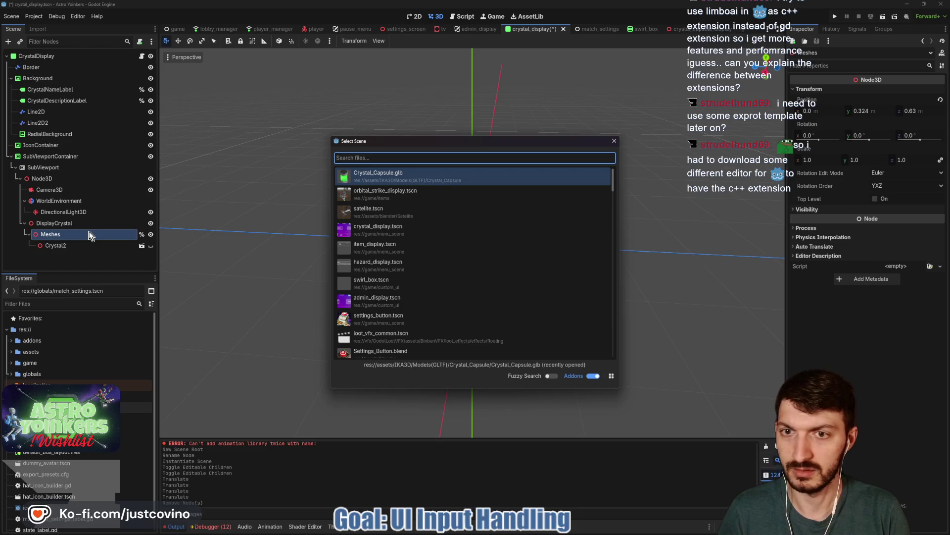
text(crystal)
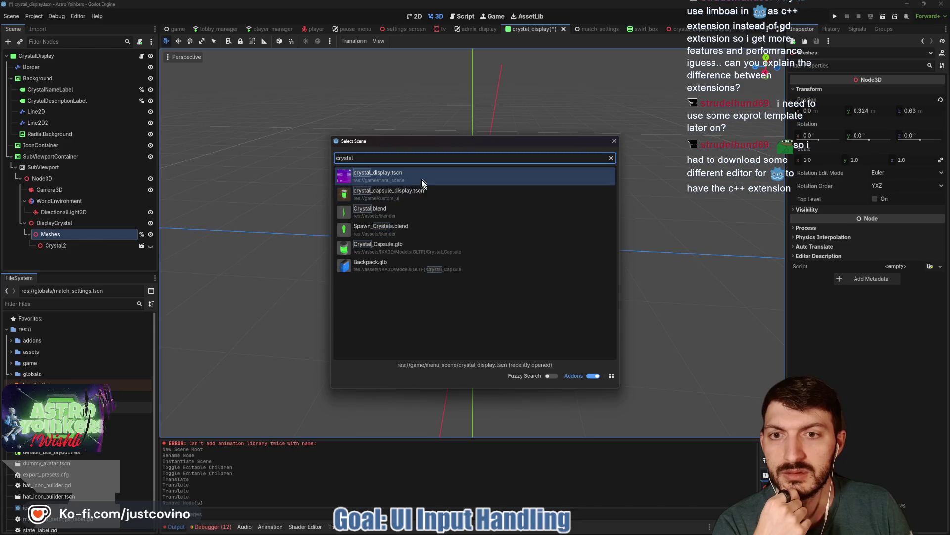
double_click(430, 197)
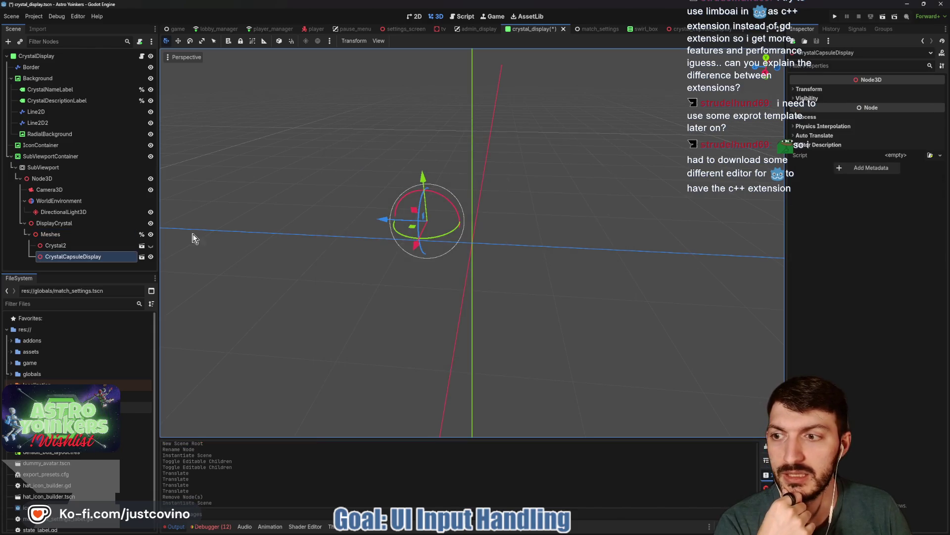
click(419, 16)
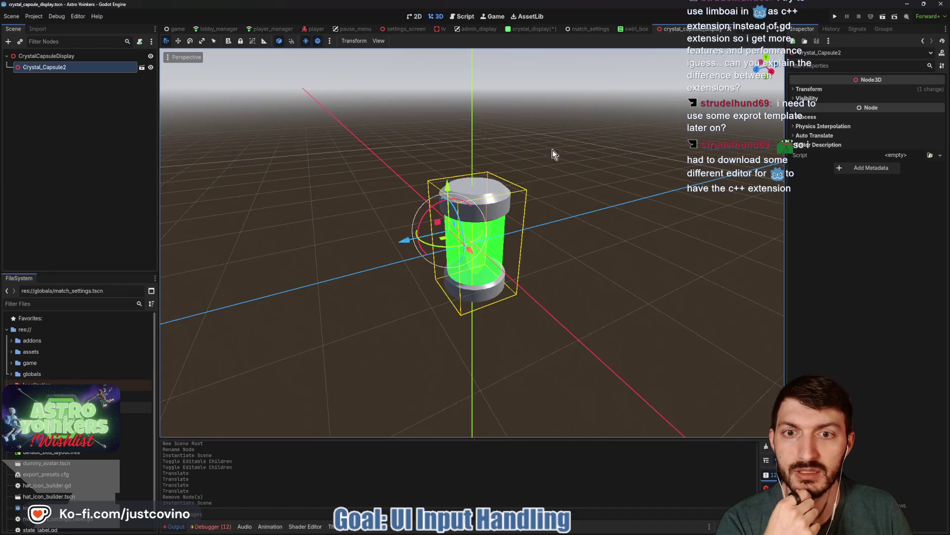
- Move the capsule down, compare it in crystal_display's 2D view, move it back up and save
drag(448, 187, 454, 250)
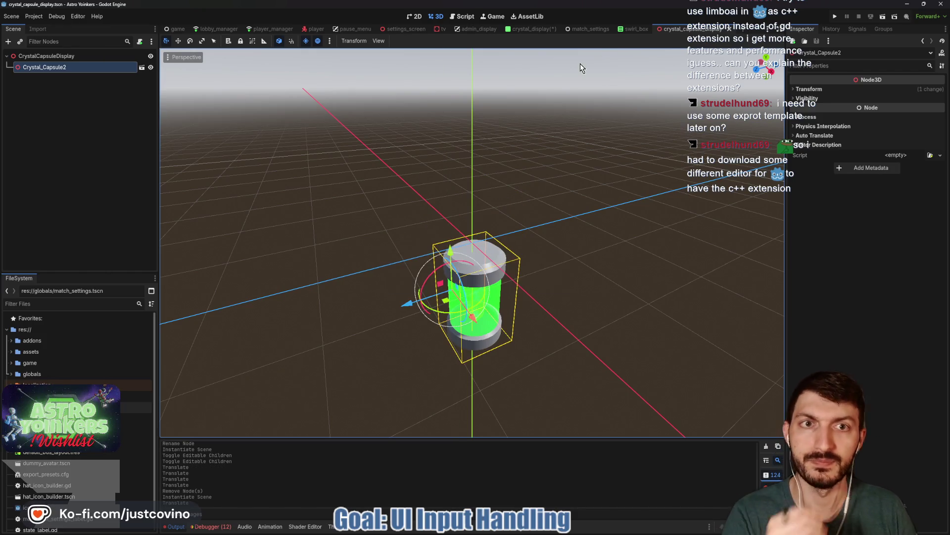
click(536, 31)
click(414, 16)
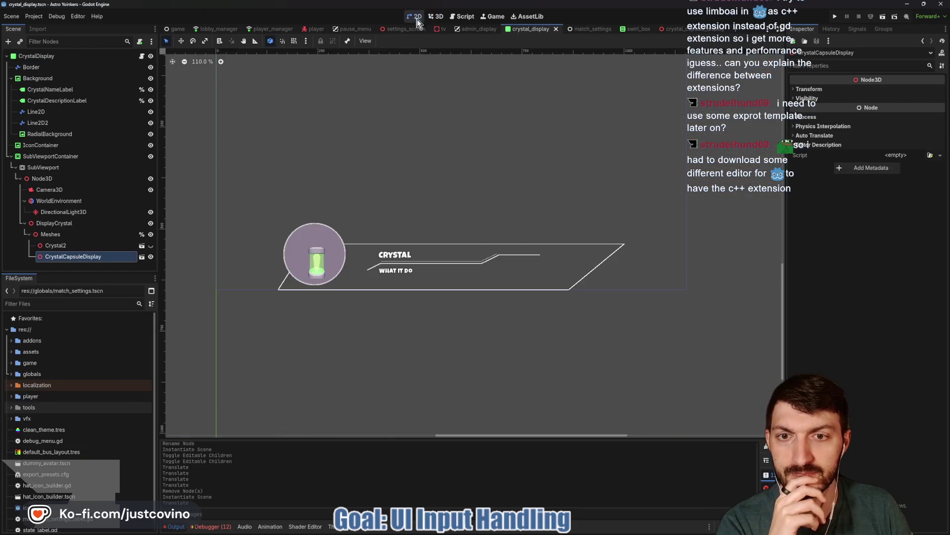
click(689, 29)
drag(450, 253, 450, 214)
key(ctrl+s)
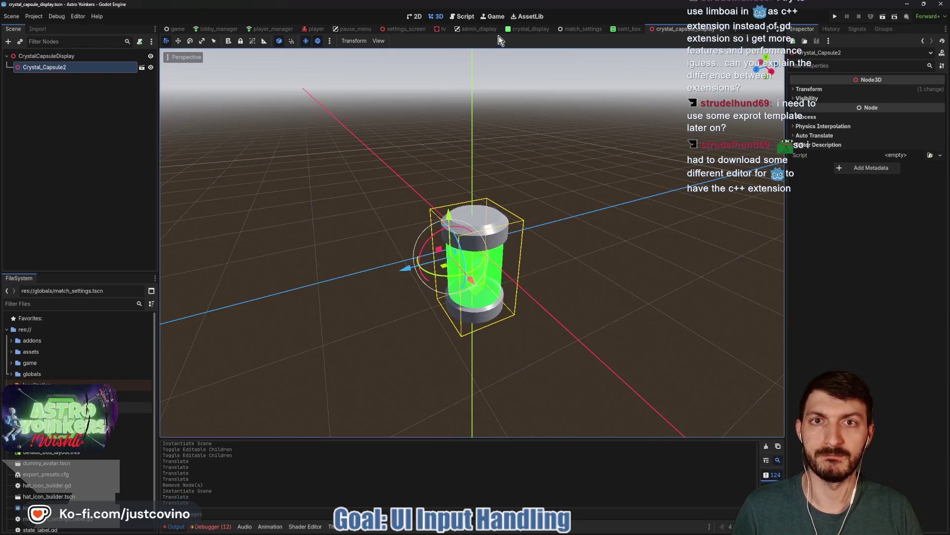
- Experiment with the Meshes node's Y rotation in crystal_display
click(521, 33)
click(413, 17)
click(50, 234)
click(415, 16)
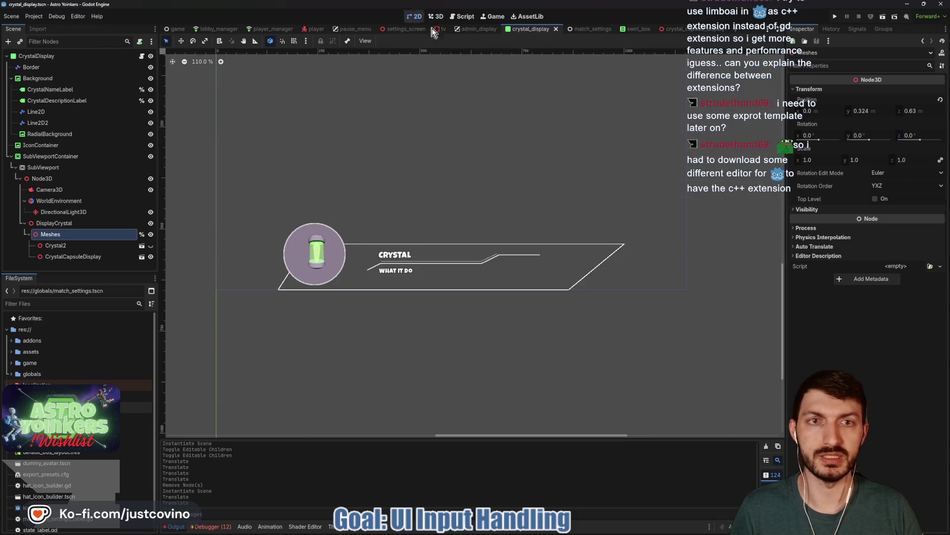
mouse_move(858, 135)
mouse_down()
mouse_move(871, 135)
mouse_move(856, 136)
mouse_up()
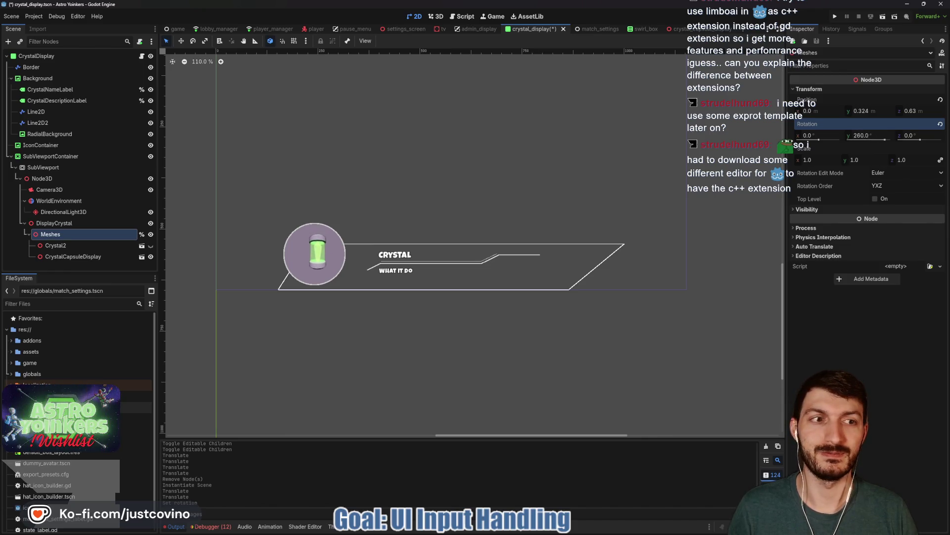
drag(861, 136, 891, 135)
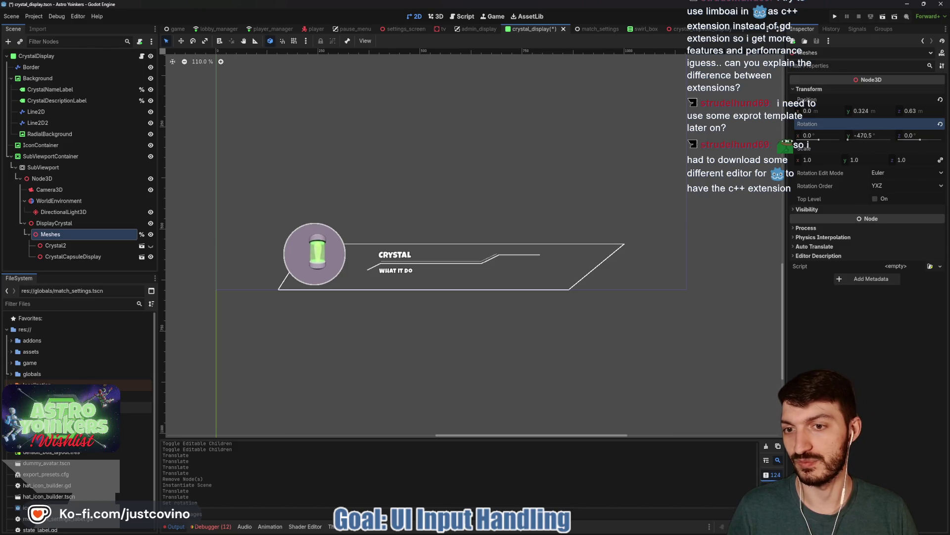
drag(891, 135, 890, 136)
click(868, 135)
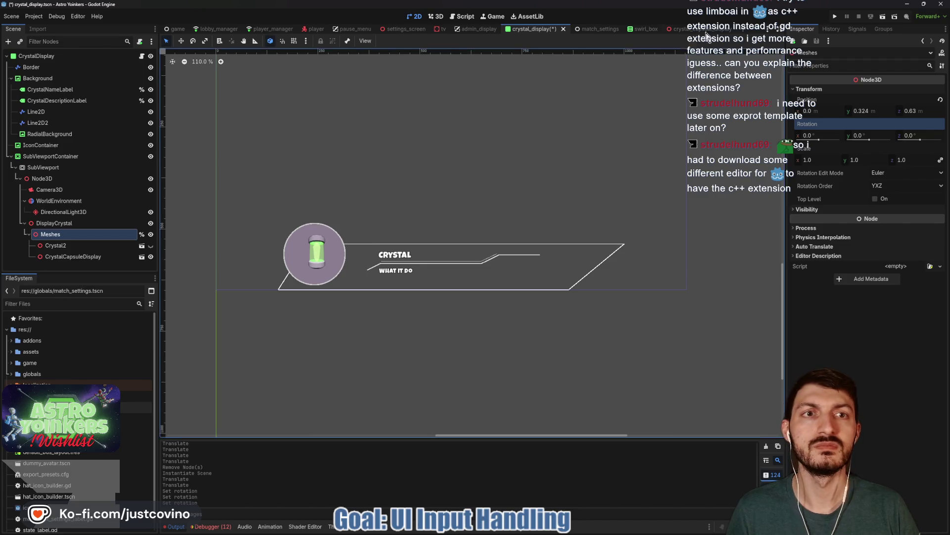
- Shift the capsule along Z in its own scene and save
click(693, 29)
drag(403, 271, 420, 215)
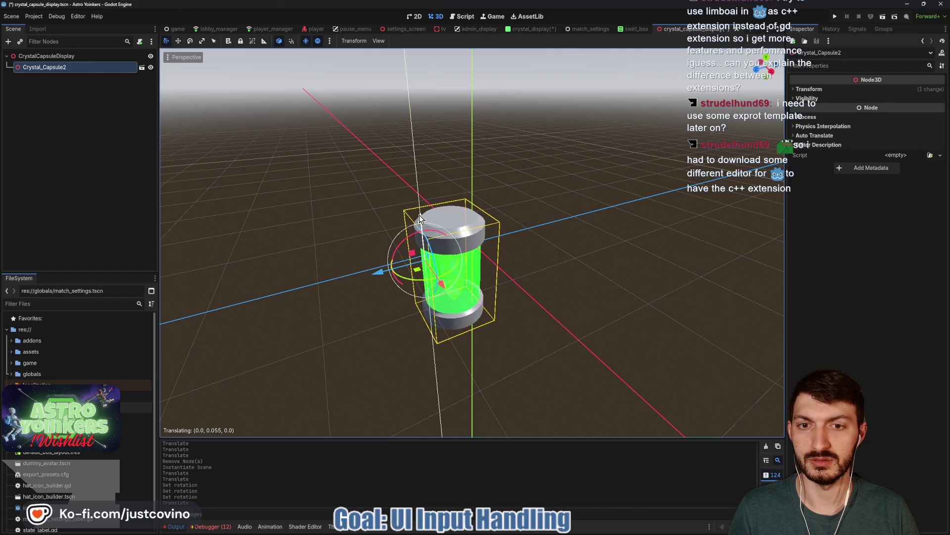
key(ctrl+s)
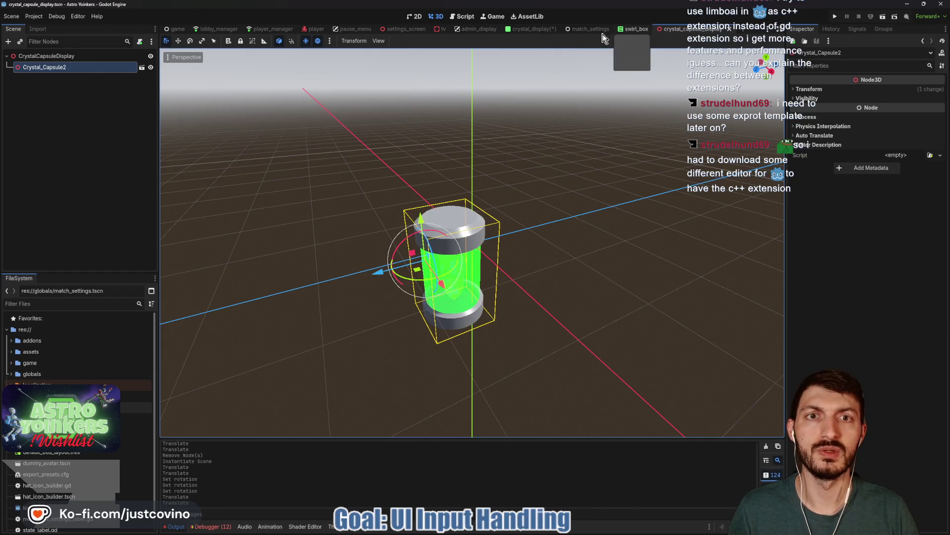
- Check crystal_display's 2D layout, then nudge the capsule slightly lower
click(530, 29)
click(414, 16)
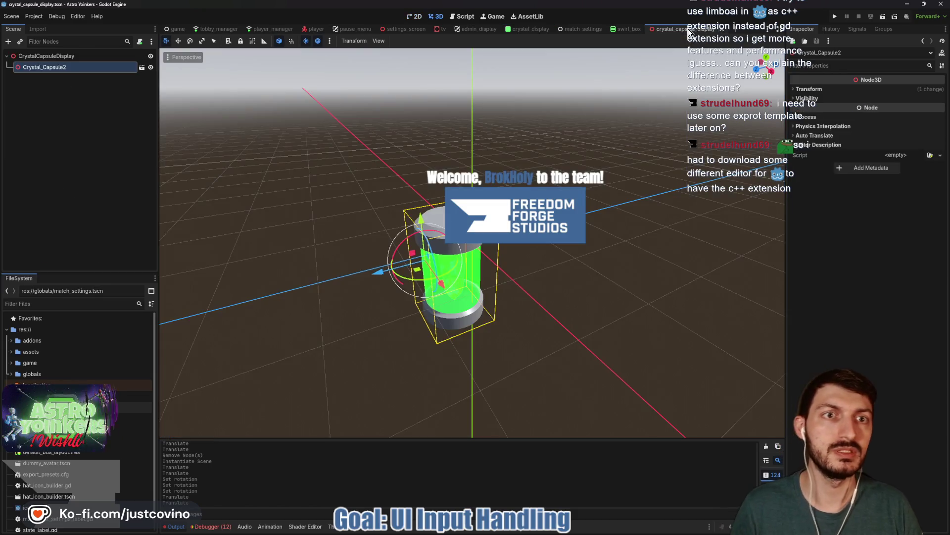
click(685, 29)
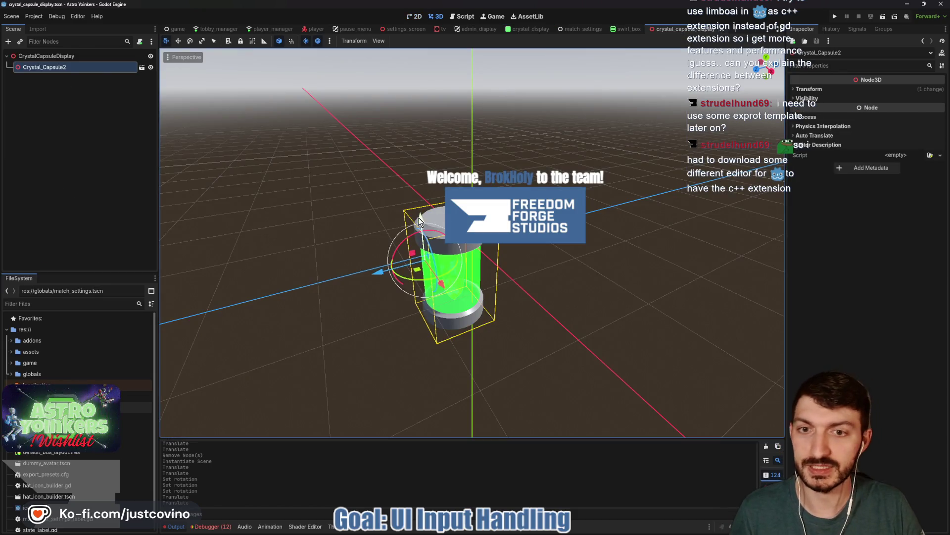
drag(419, 220, 420, 224)
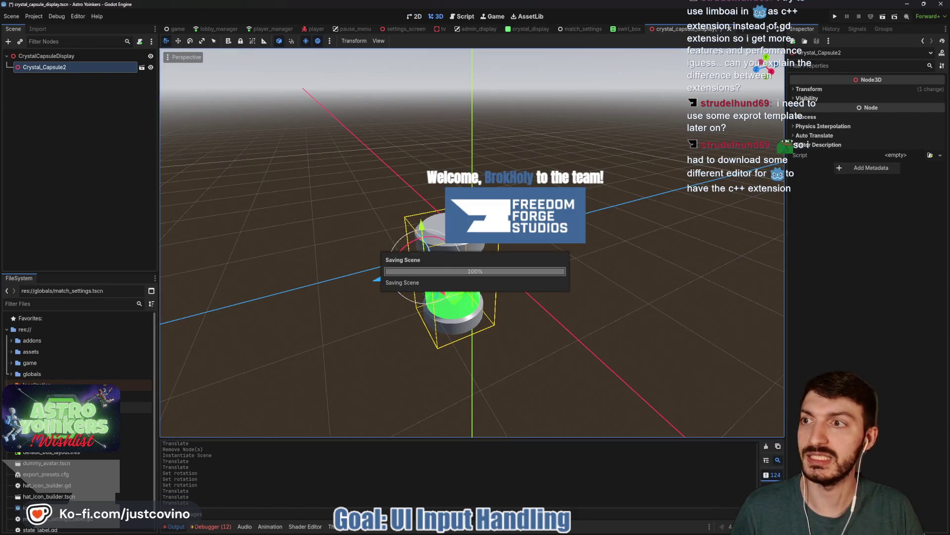
- Hide the CrystalCapsuleDisplay node in crystal_display and save the scene
click(526, 29)
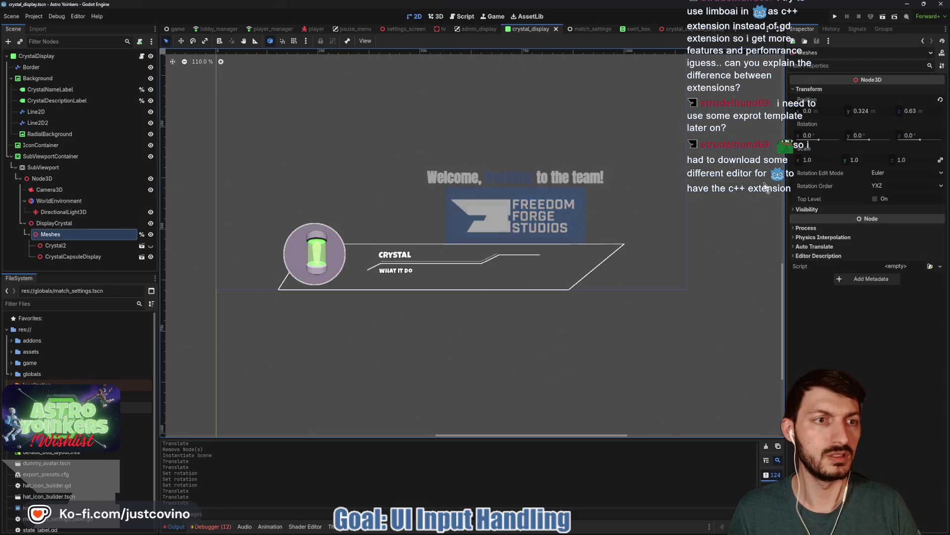
mouse_move(859, 136)
mouse_down()
mouse_move(896, 136)
mouse_move(840, 136)
mouse_move(869, 136)
mouse_up()
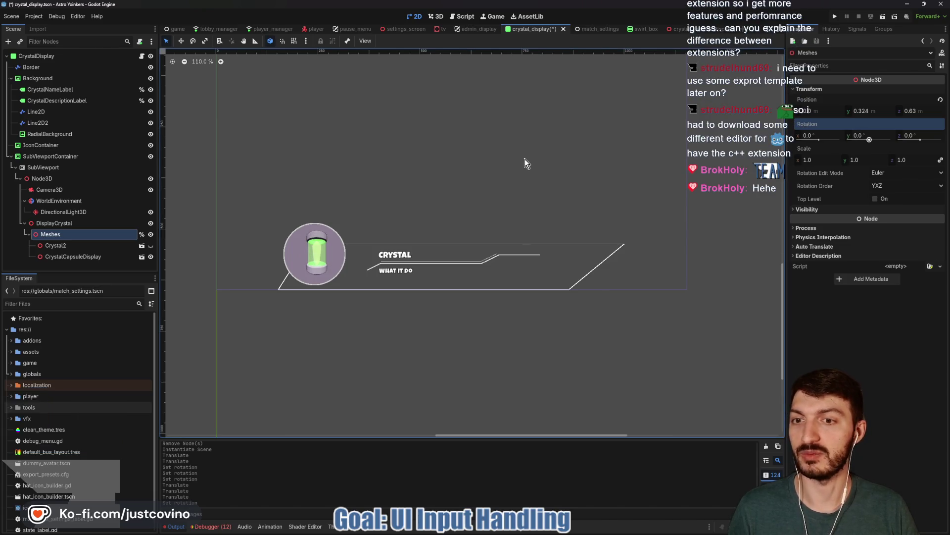
click(150, 256)
key(ctrl+s)
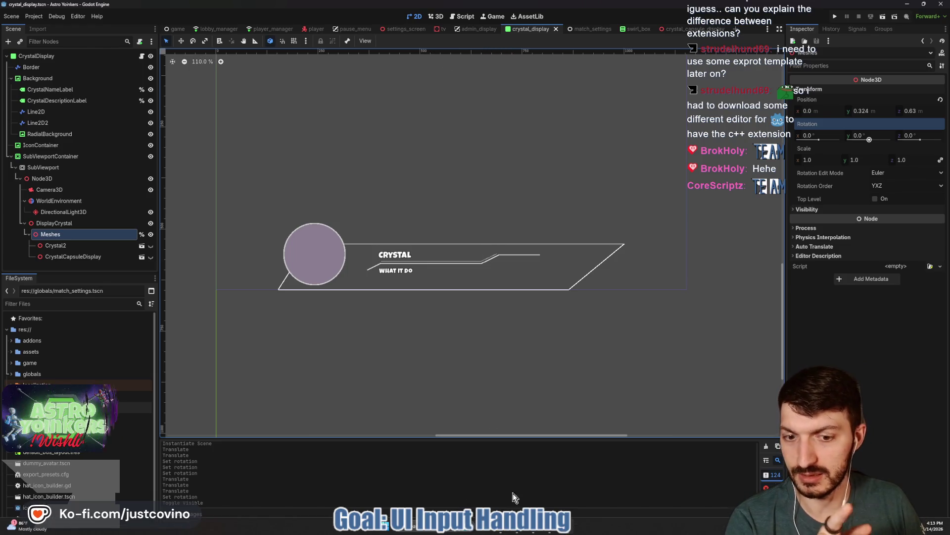
- Commit the two changed files with summary 'dded new cplosion Time', then run the game from Godot
click(535, 532)
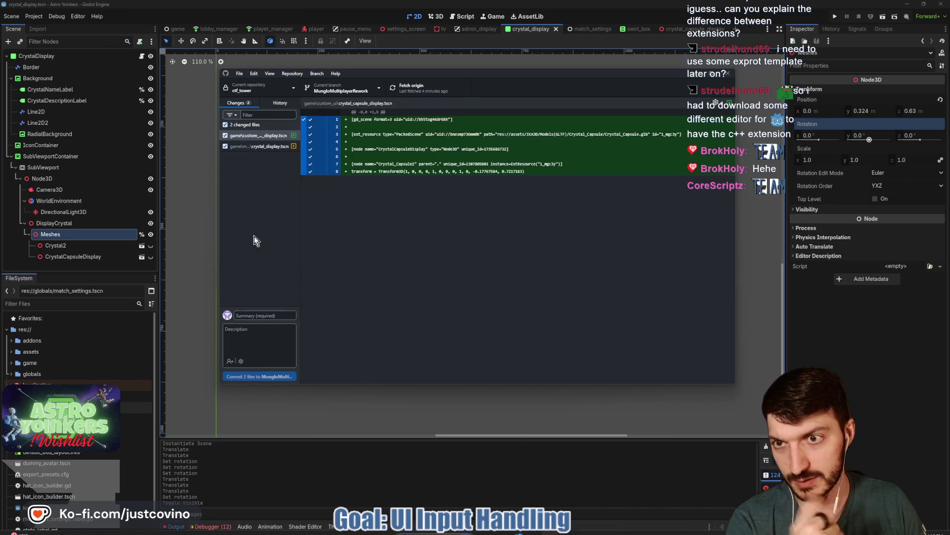
text(added new crystal display to)
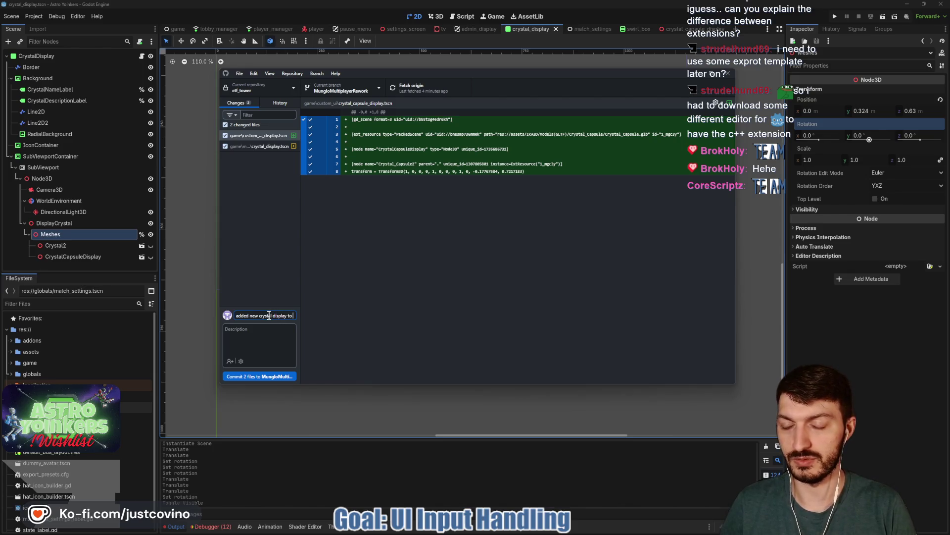
text(plosion Time)
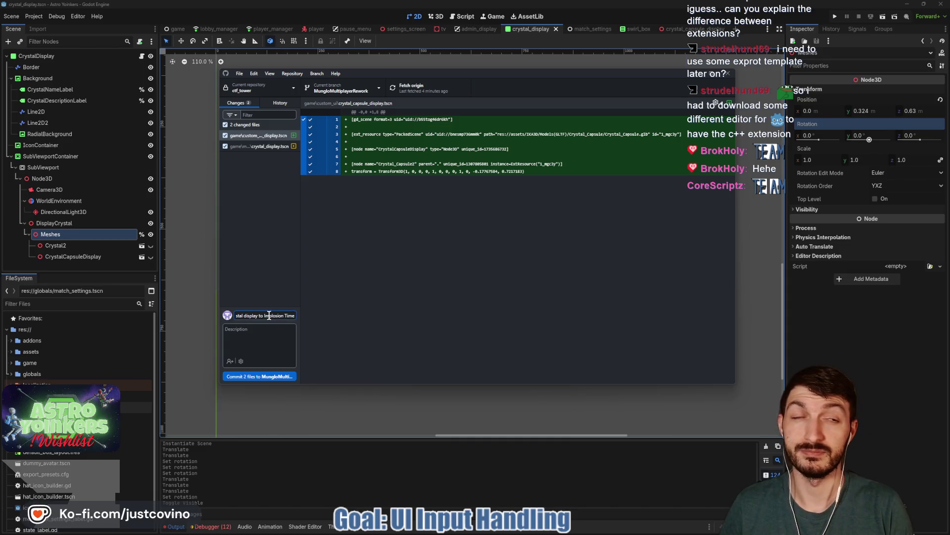
click(284, 377)
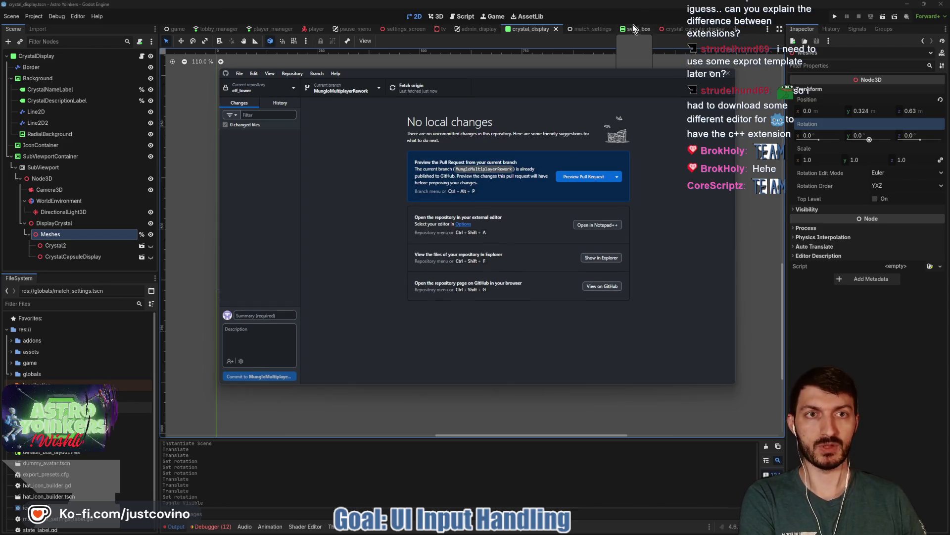
click(622, 14)
click(834, 16)
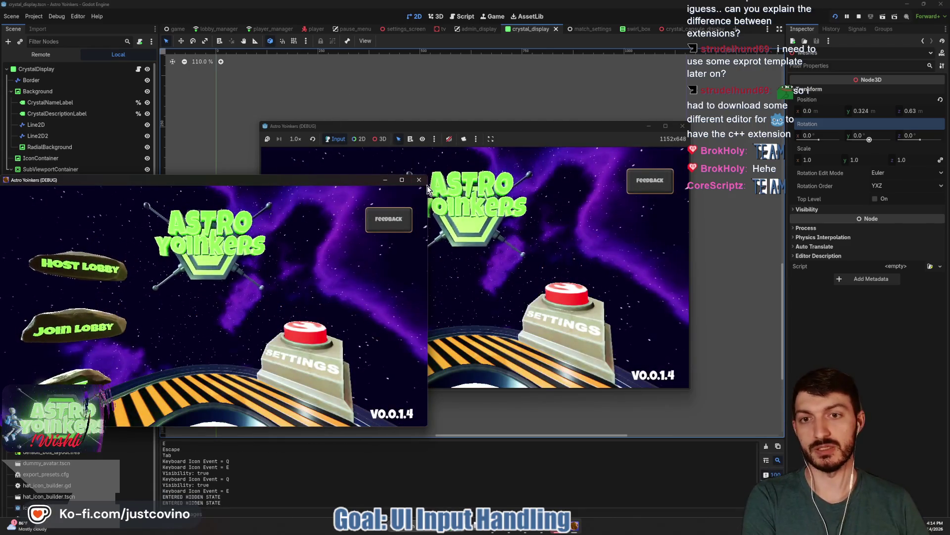
- Host a private lobby, walk toward the Asteroid Map screen, and pause the game
click(341, 227)
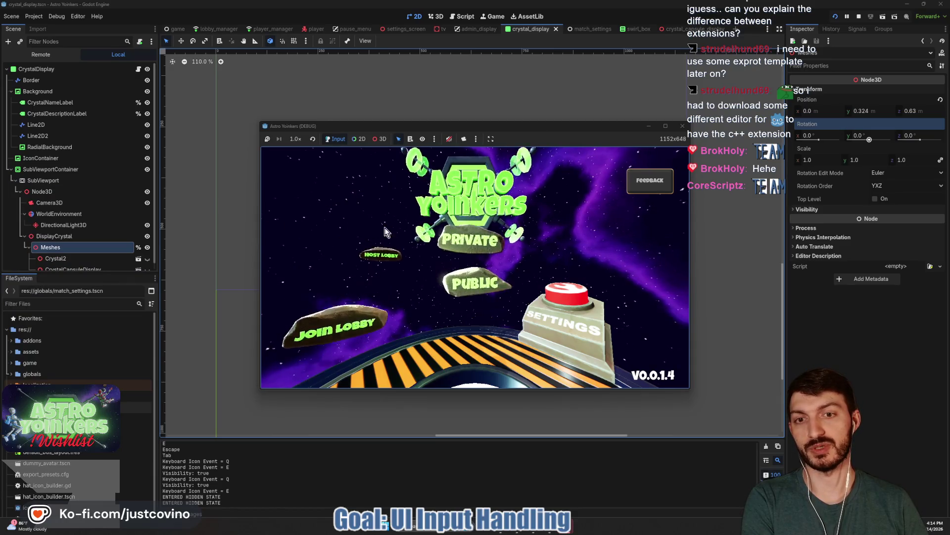
click(415, 232)
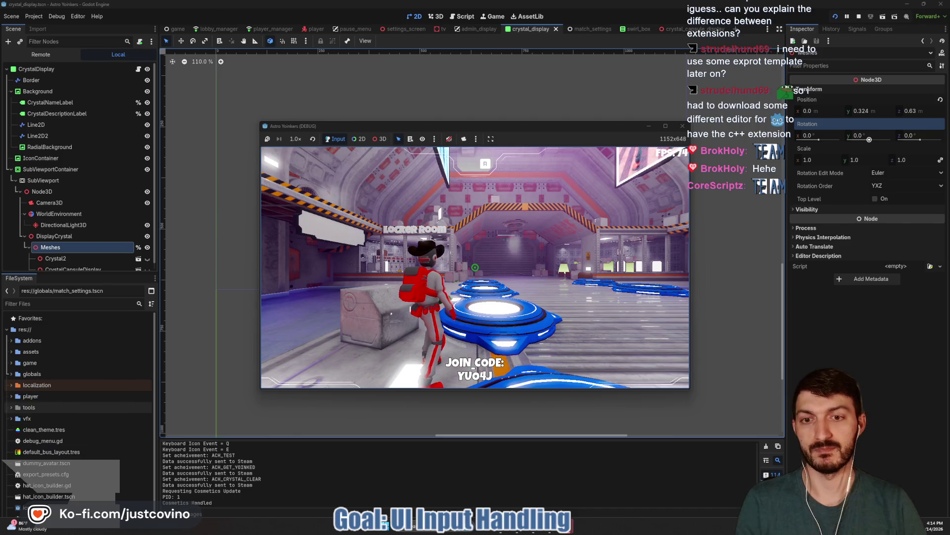
key(w)
key(w)
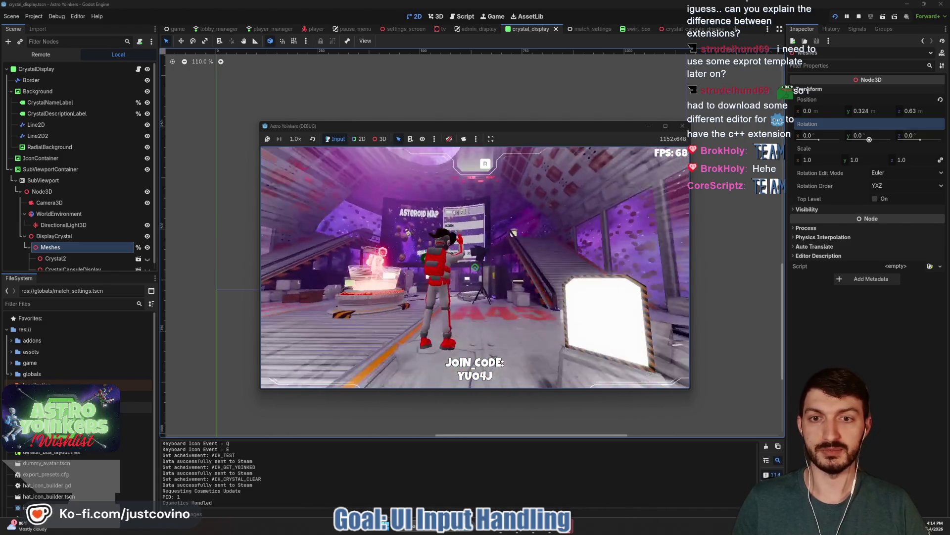
key(w)
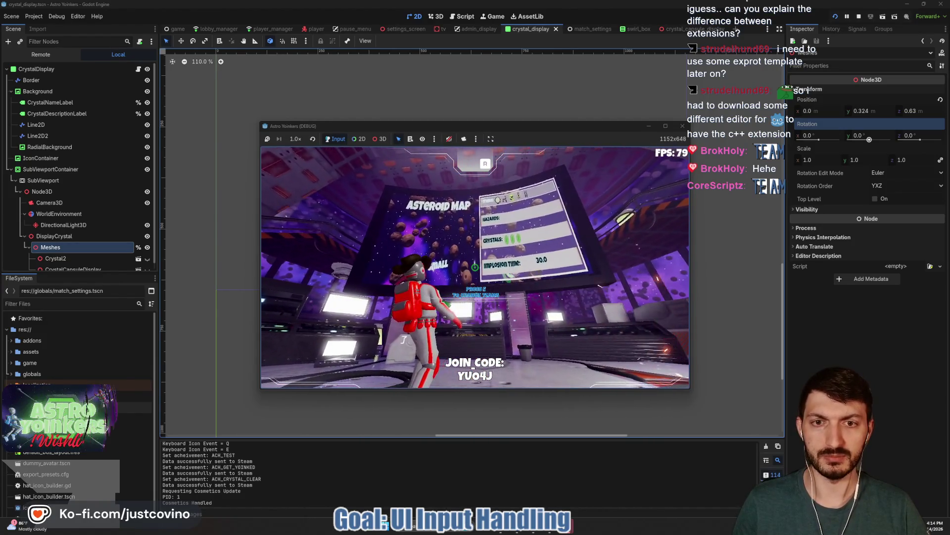
key(Escape)
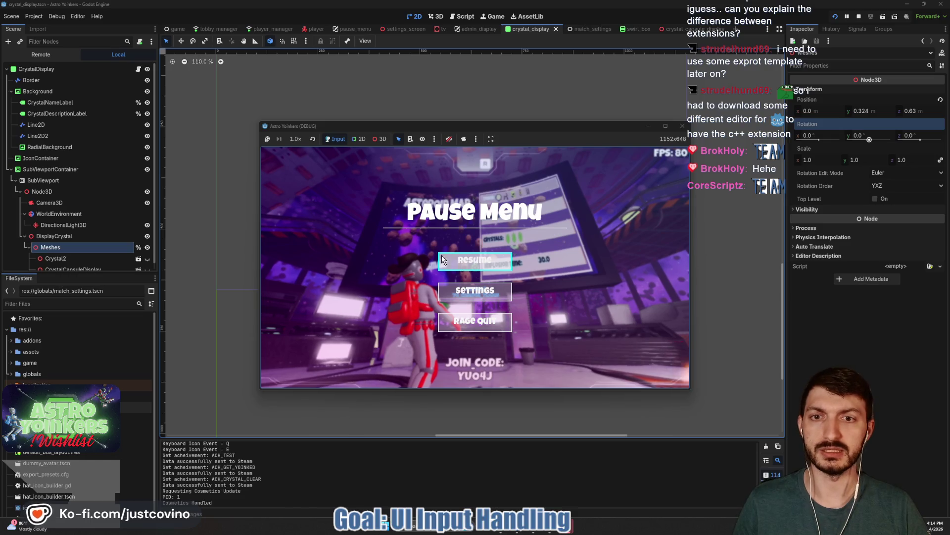
- Open the tv scene and expand SubViewportContainer in the scene tree
click(474, 28)
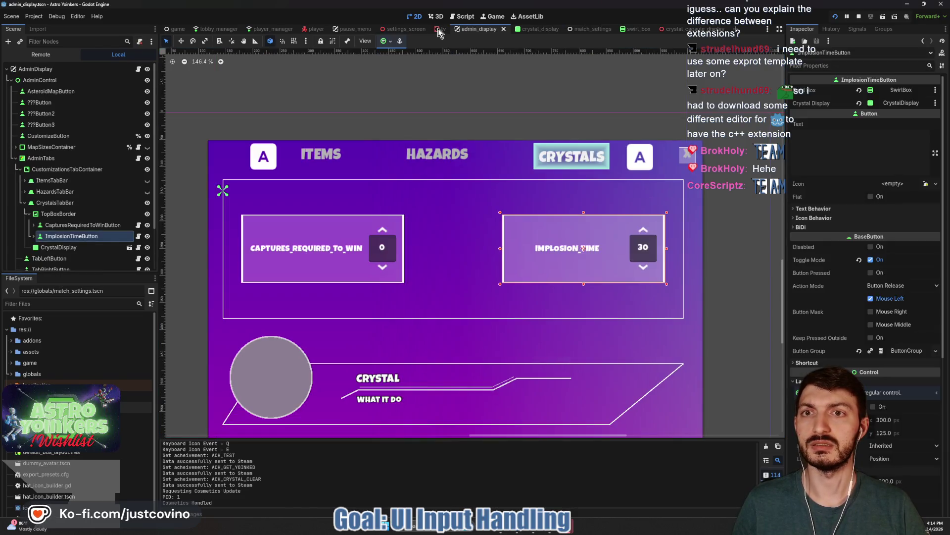
click(439, 31)
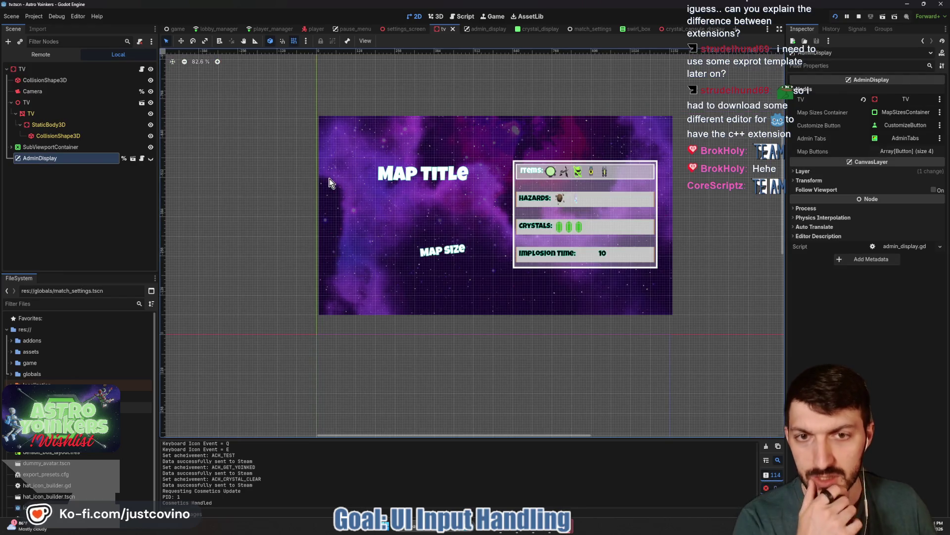
scroll(548, 203, up, 4)
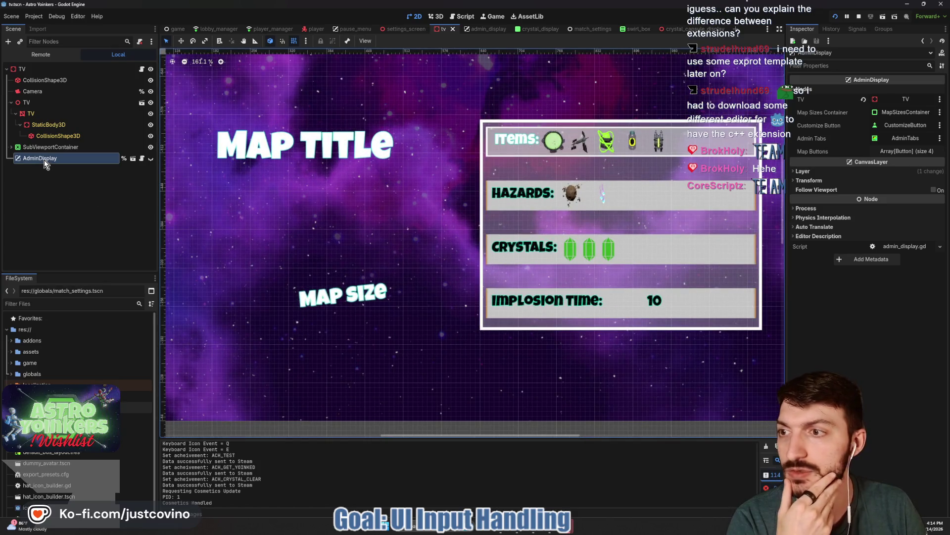
click(12, 147)
scroll(74, 189, down, 3)
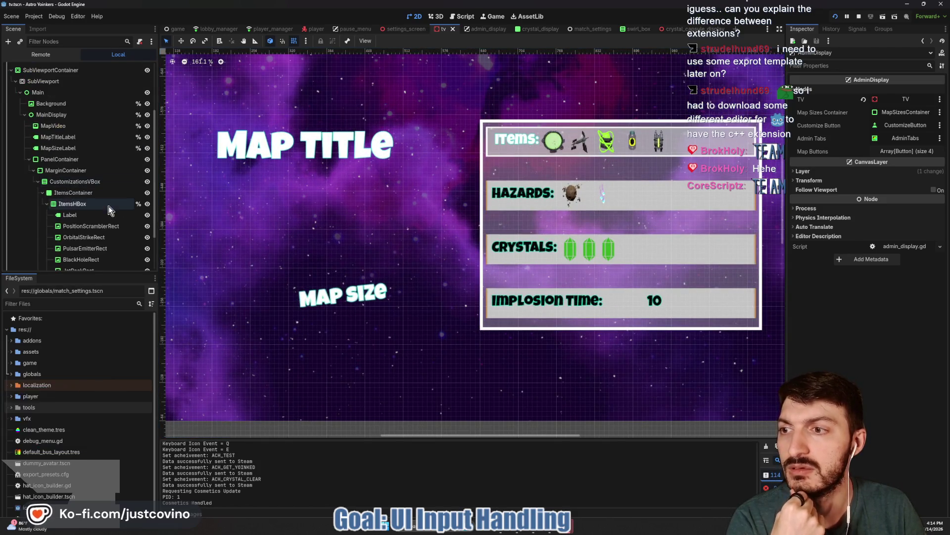
- Copy ItemsContainer's Panel style override, then select HazardsContainer
click(74, 204)
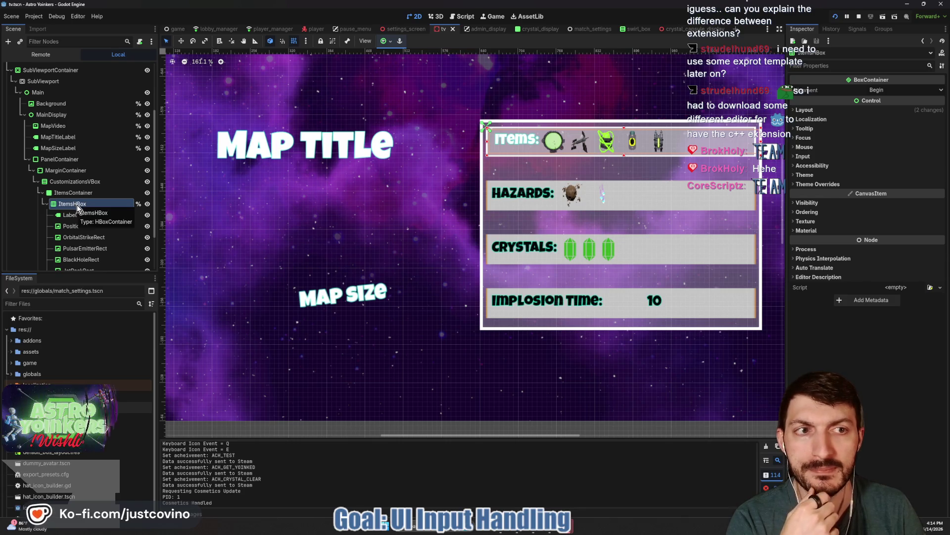
click(70, 195)
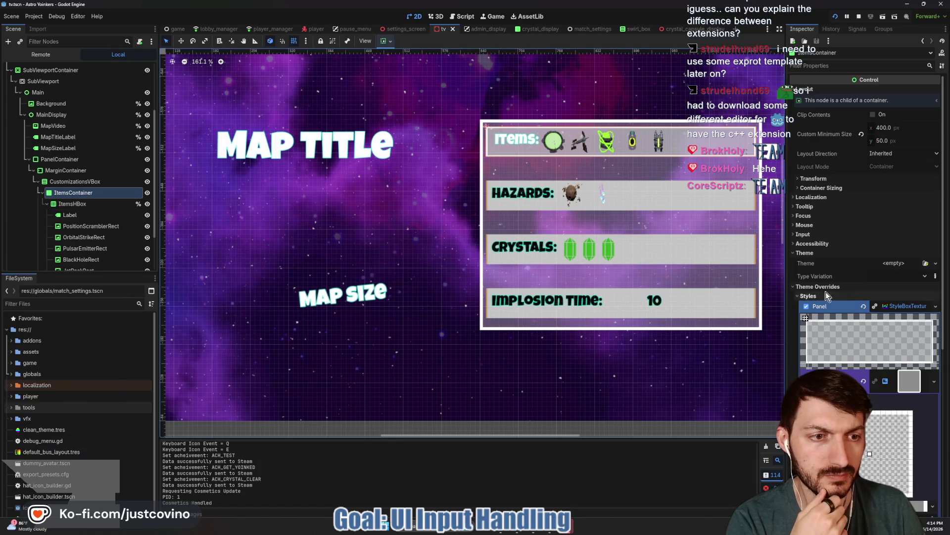
scroll(901, 307, down, 2)
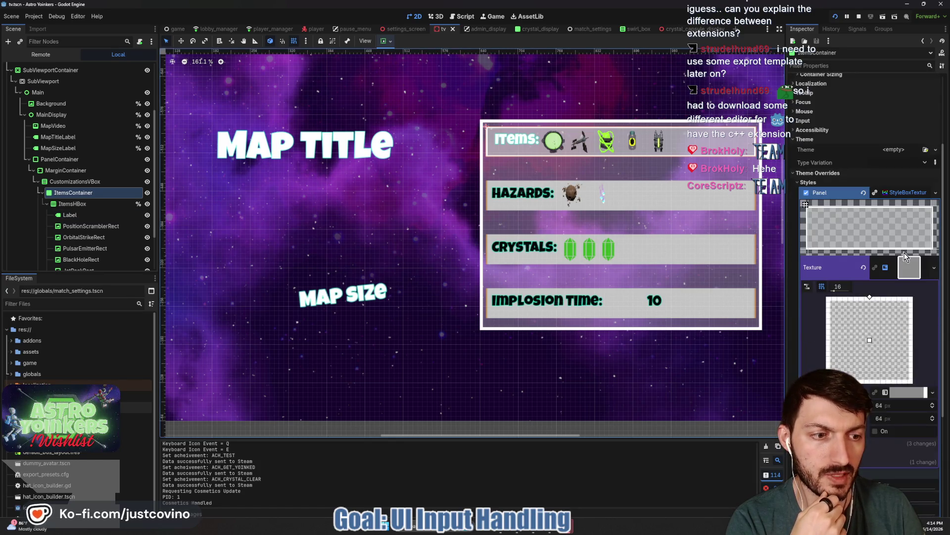
click(900, 194)
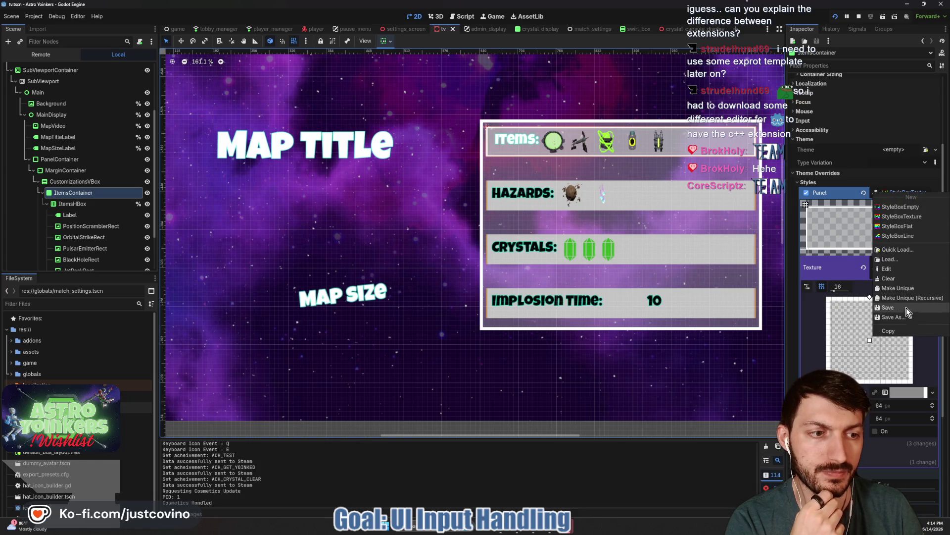
click(893, 329)
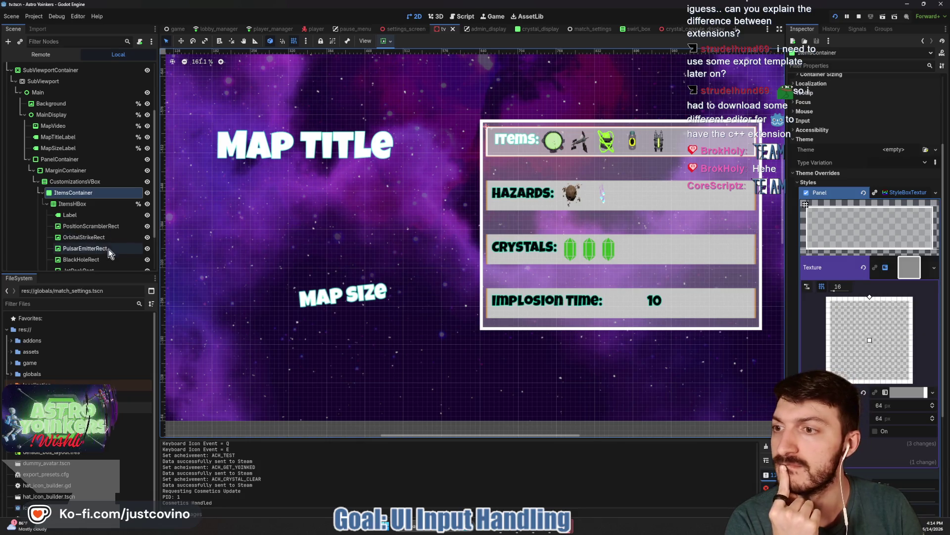
scroll(77, 207, down, 3)
click(75, 230)
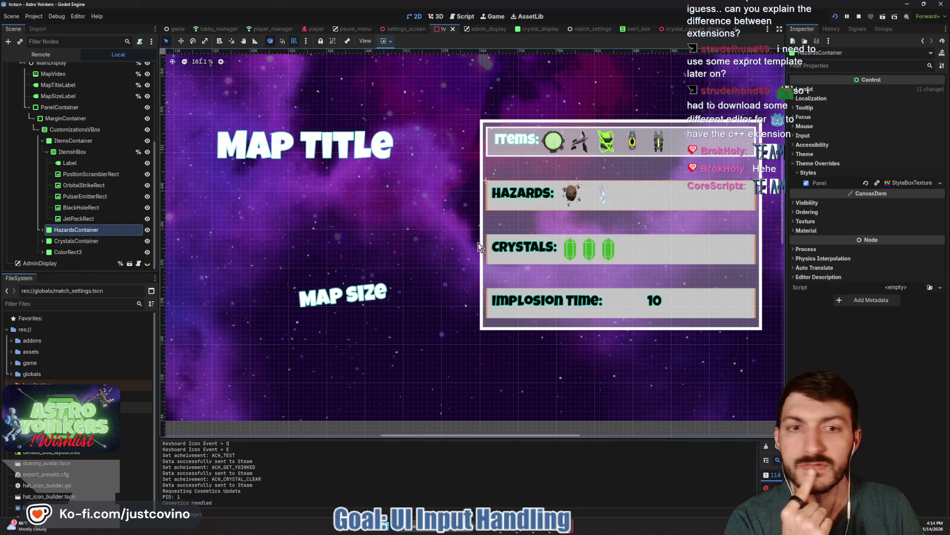
- Paste the copied panel style onto HazardsContainer and CrystalsContainer
click(899, 183)
click(890, 332)
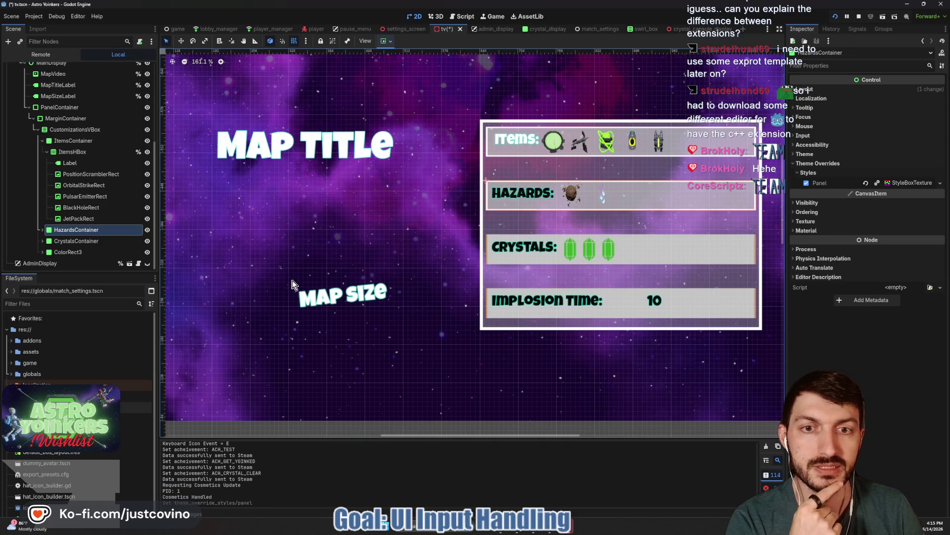
click(504, 229)
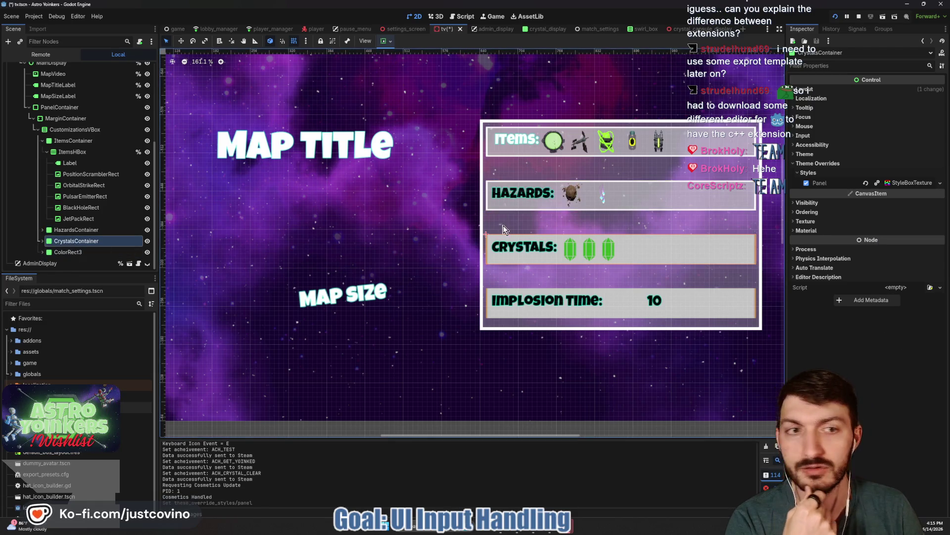
click(898, 183)
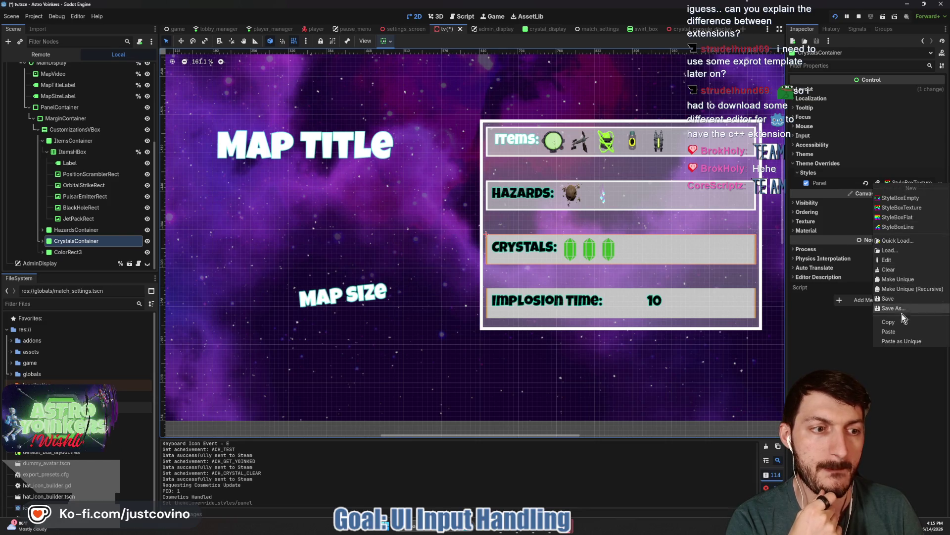
click(889, 332)
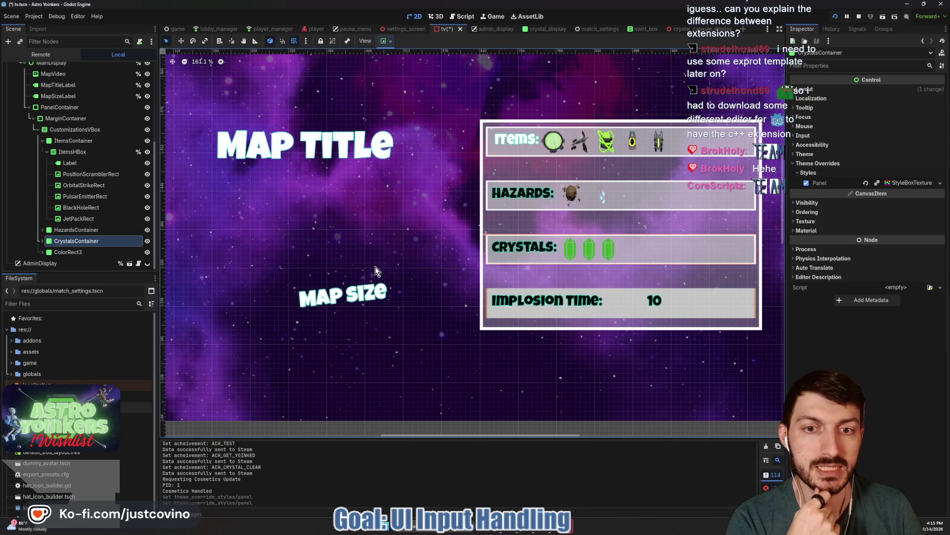
- Rename the ColorRect3 node to ImplosionContainer
click(78, 253)
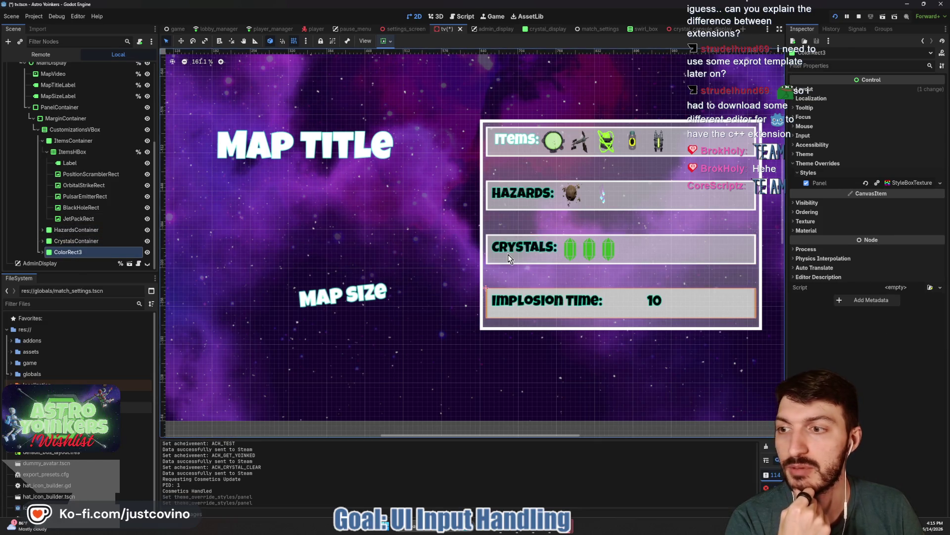
click(78, 240)
click(81, 251)
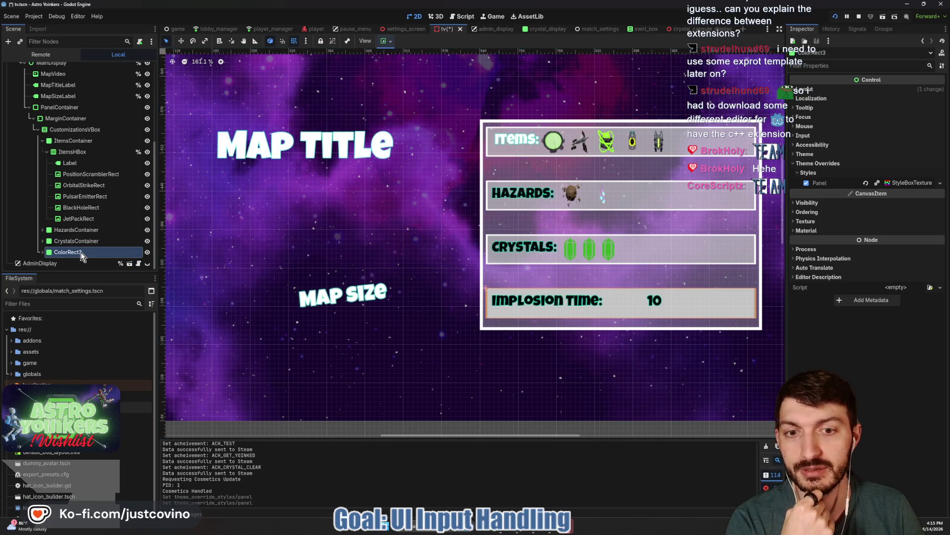
click(76, 251)
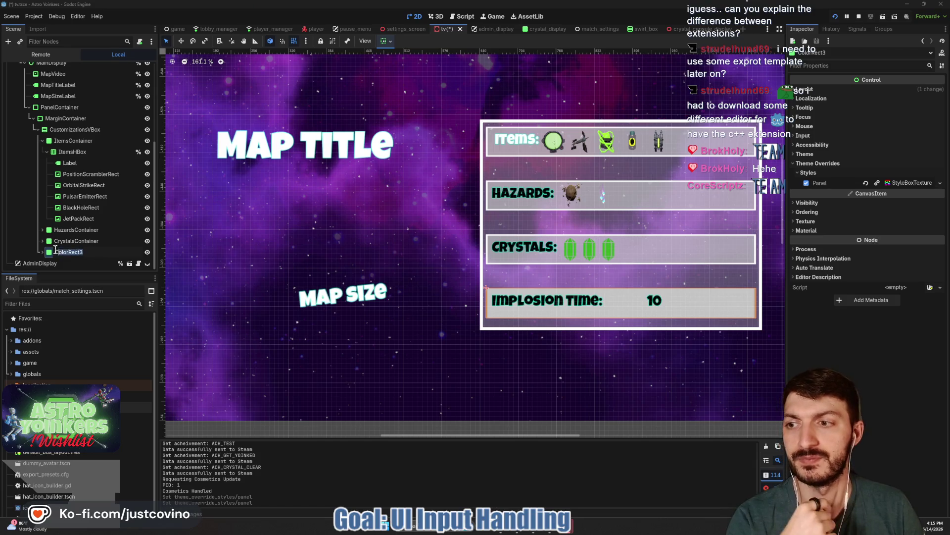
text(Implosioncontaine)
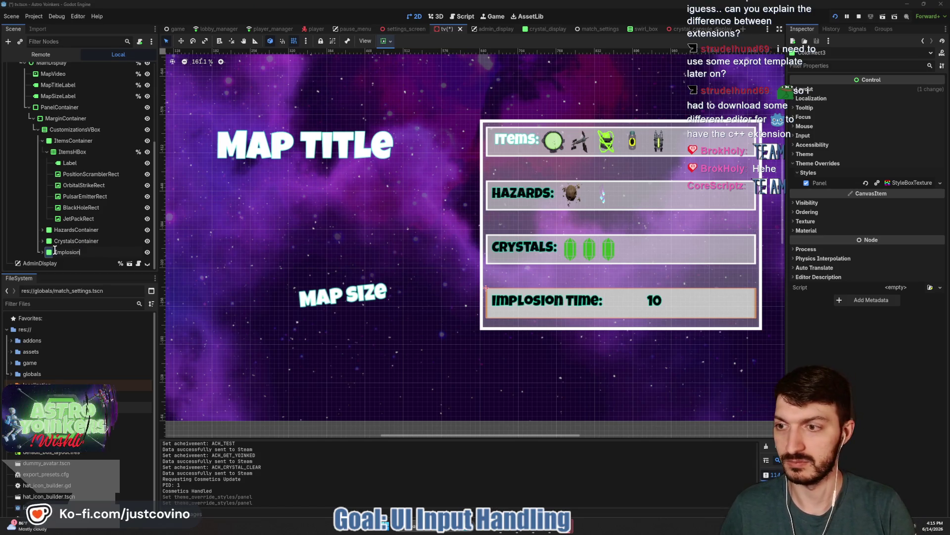
key(BackSpace)
key(BackSpace)
key(BackSpace)
text(Container)
key(Return)
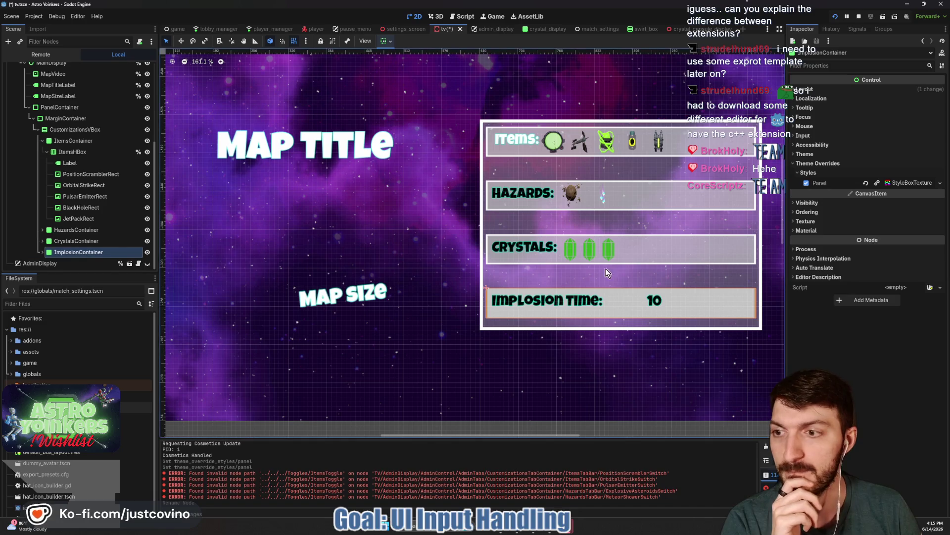
- Paste the same panel style onto ImplosionContainer and clear the Output log
right_click(900, 183)
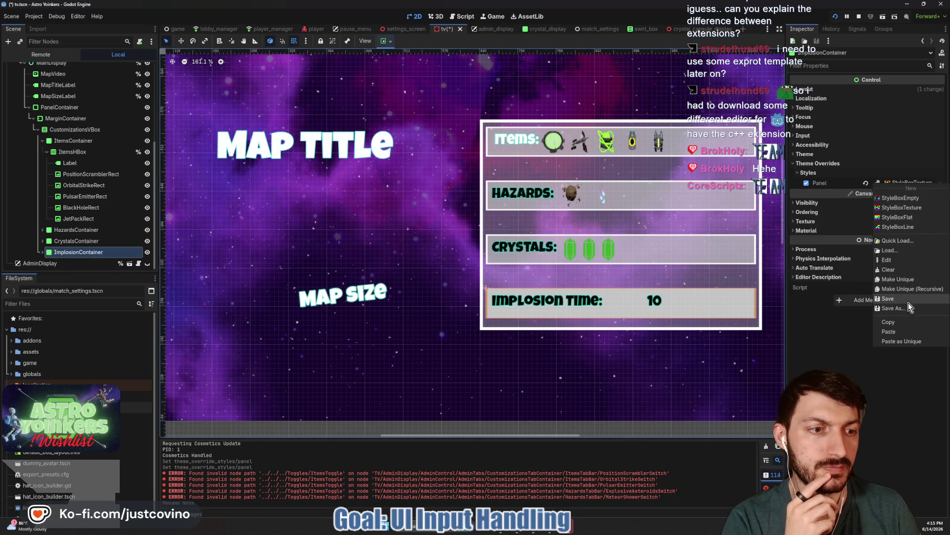
click(909, 330)
click(767, 448)
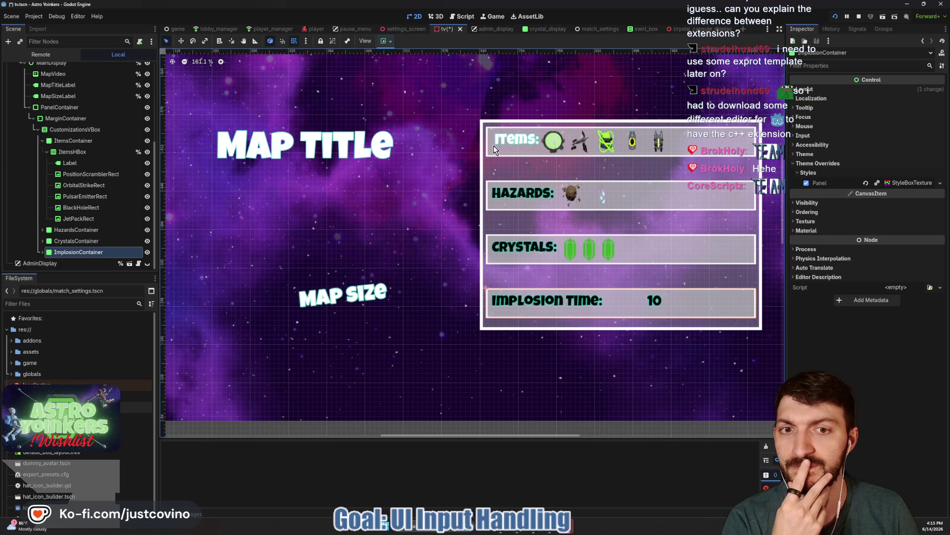
- Set the Items label's Label Settings font colour to black (000000)
click(69, 164)
click(891, 224)
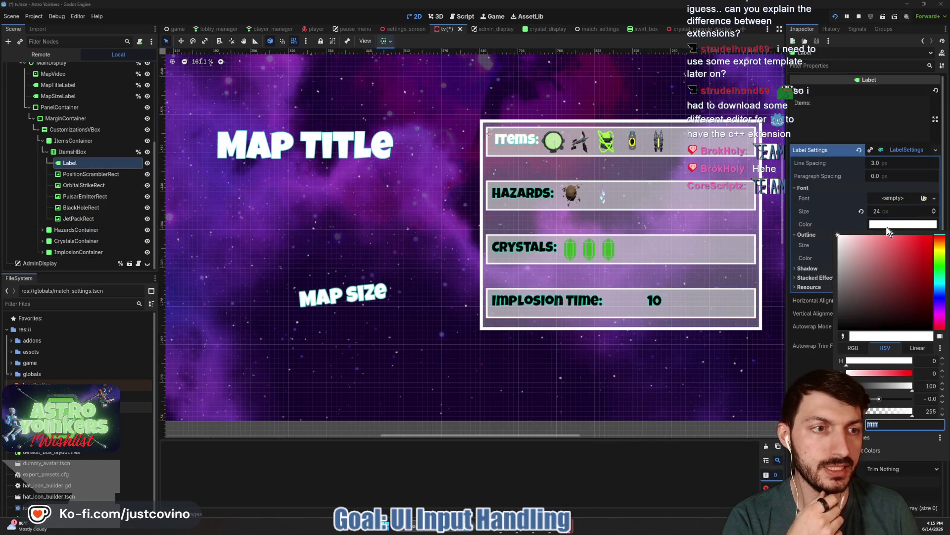
drag(851, 262, 836, 304)
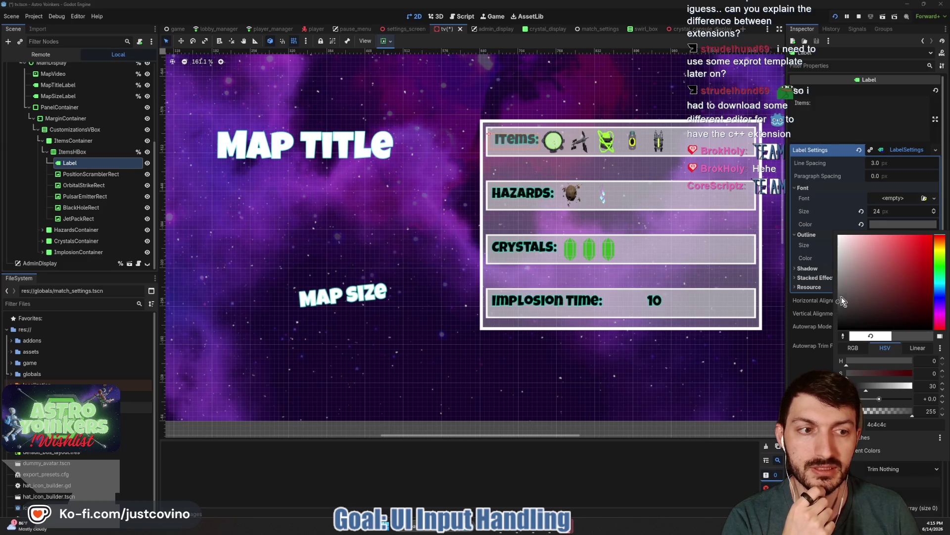
drag(844, 303, 839, 337)
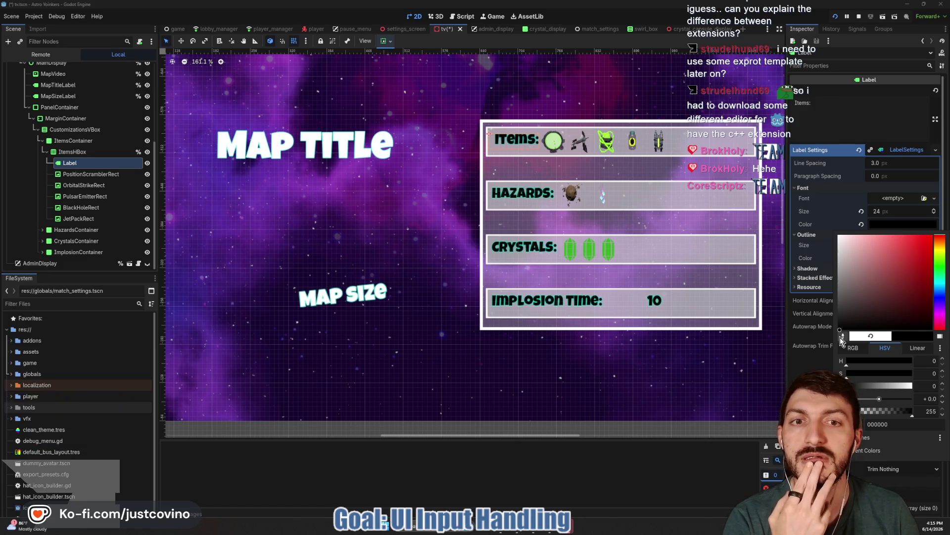
mouse_move(839, 328)
mouse_down()
mouse_move(838, 208)
mouse_move(837, 243)
mouse_move(812, 224)
mouse_up()
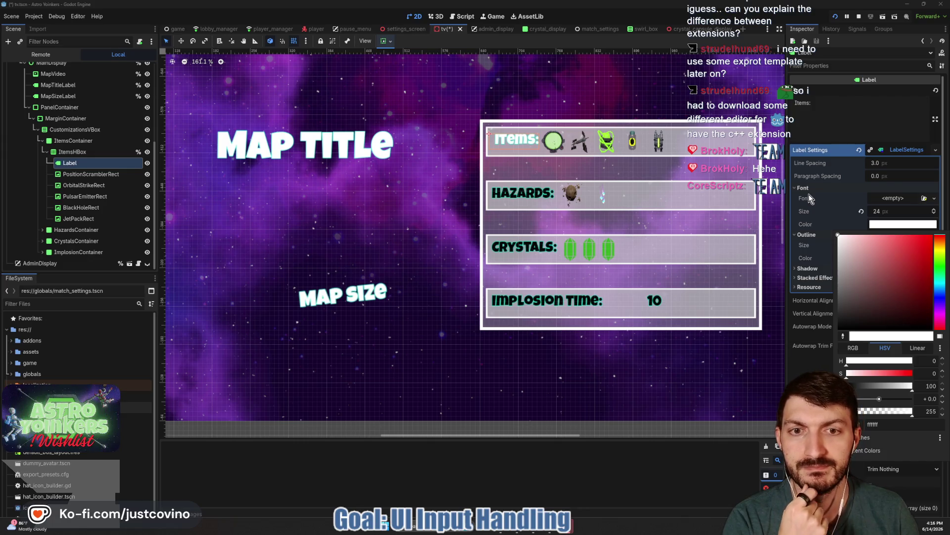
click(837, 330)
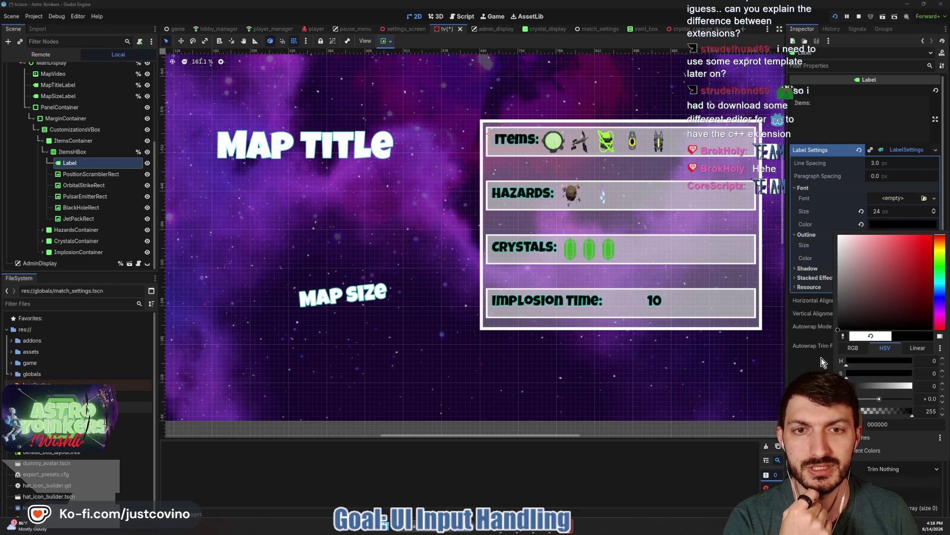
click(55, 89)
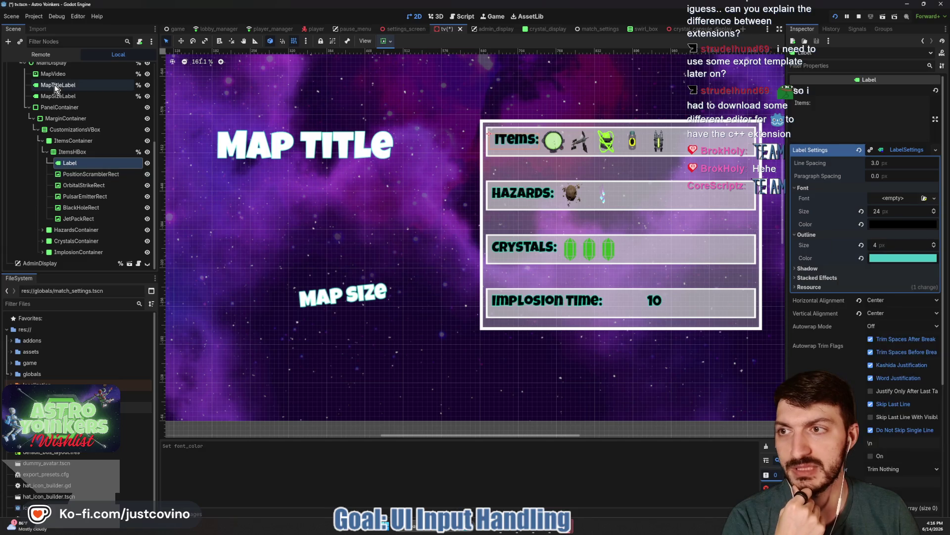
- Set MapTitleLabel's Font Color override to black
click(54, 85)
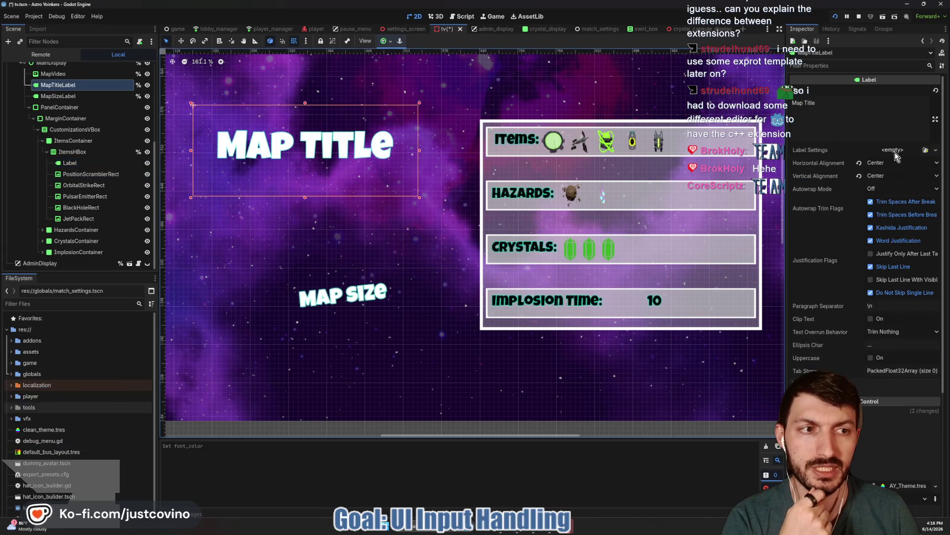
scroll(843, 284, down, 5)
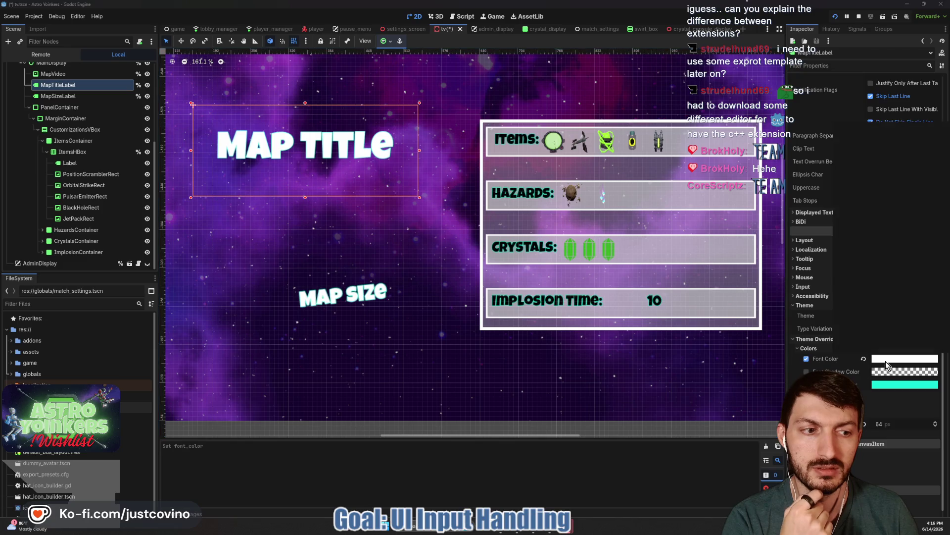
click(888, 361)
drag(843, 191, 821, 290)
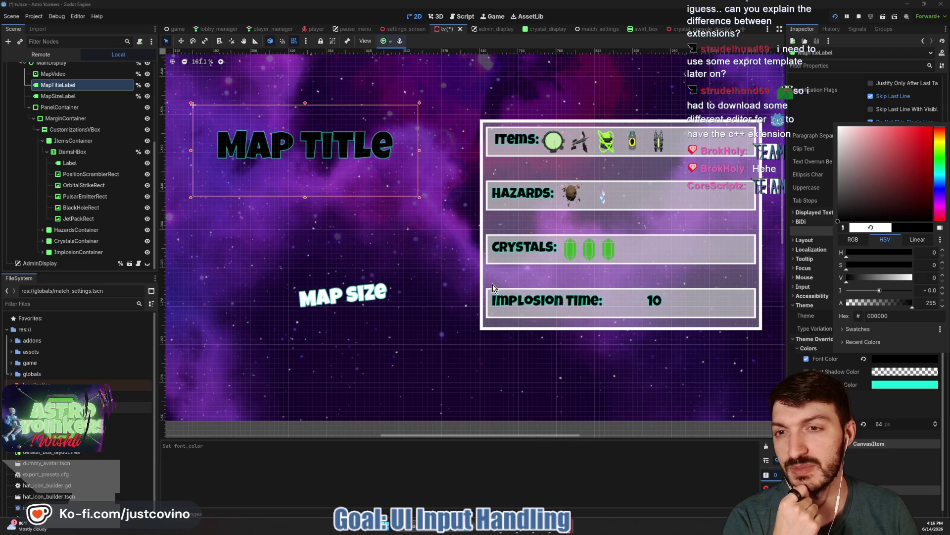
click(67, 100)
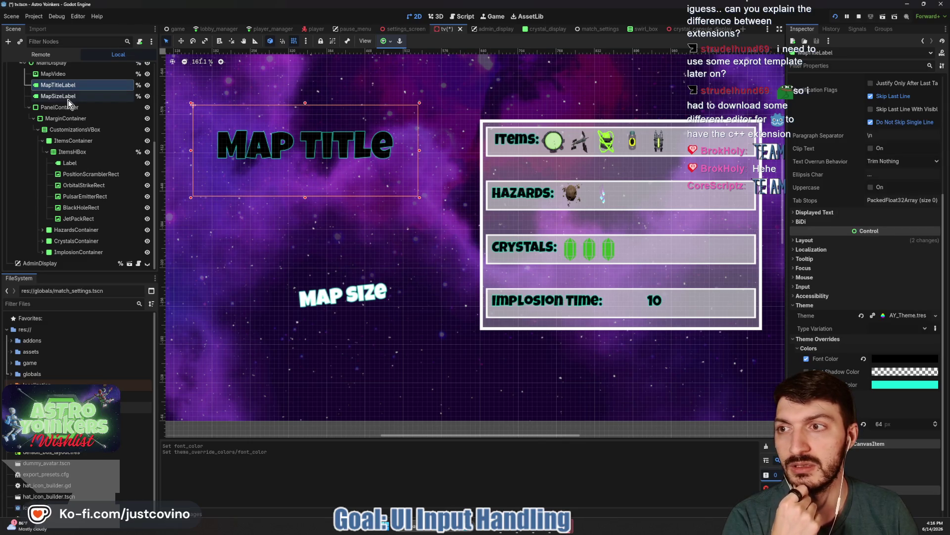
- Set MapSizeLabel's Font Color override to black and save the scene
click(68, 99)
scroll(822, 304, down, 5)
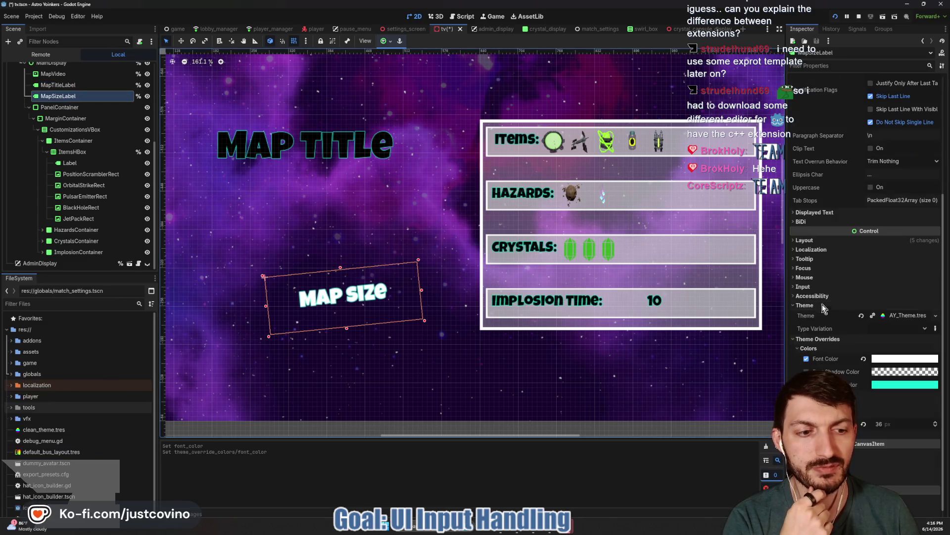
click(873, 359)
drag(846, 203, 824, 272)
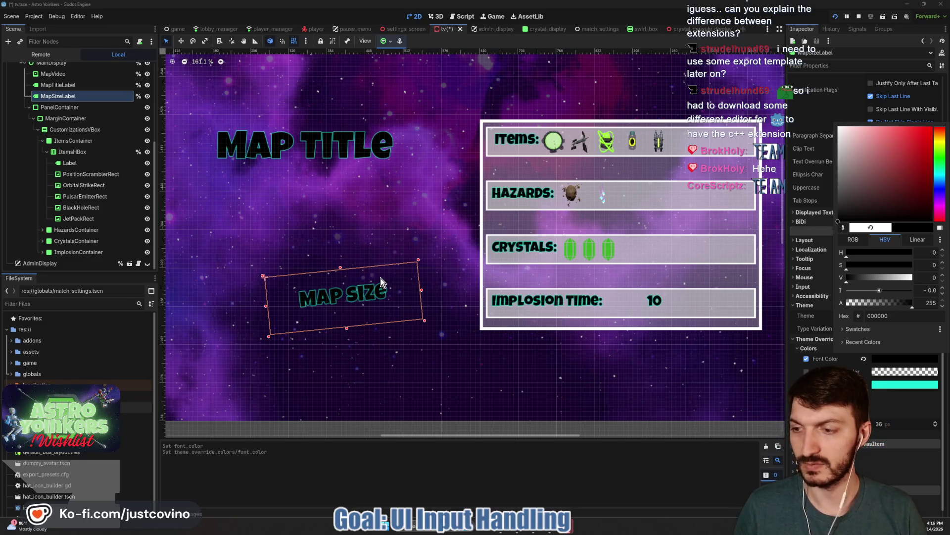
click(351, 226)
key(ctrl+s)
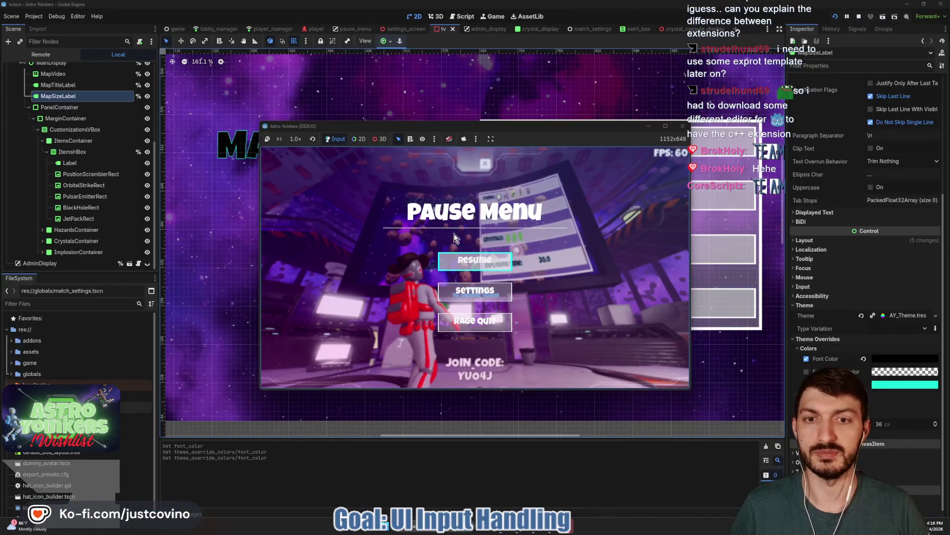
- Resume the game, walk through the lobby to inspect the asteroid-map board, then pause and return to the editor
key(Return)
key(w)
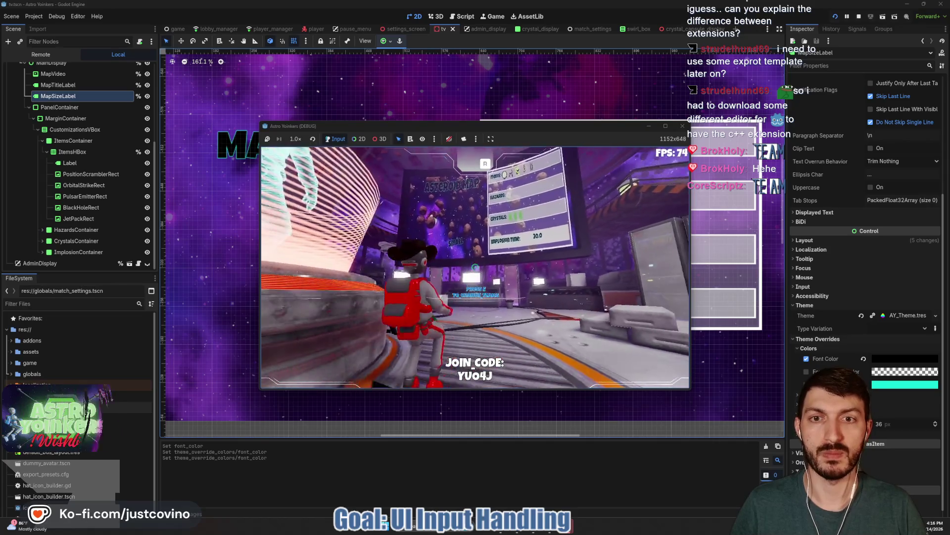
key(a)
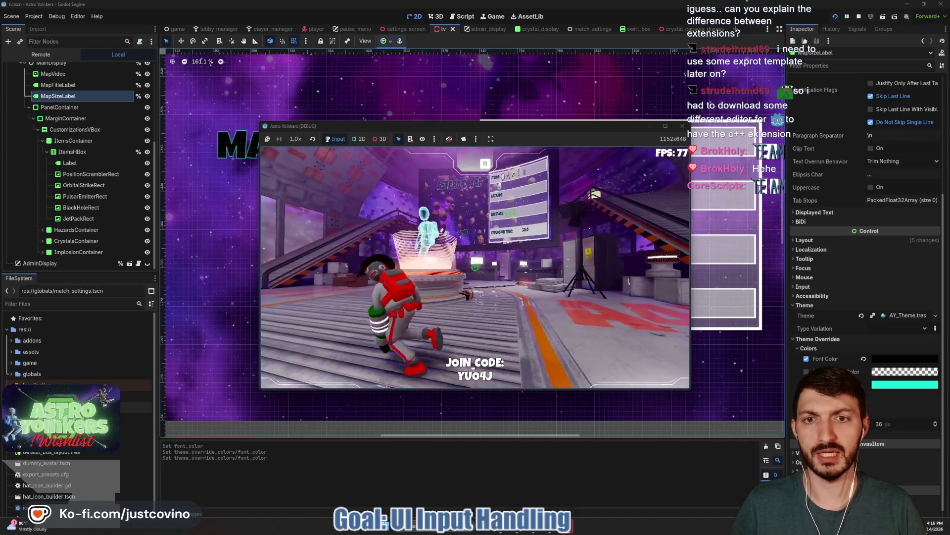
key(w)
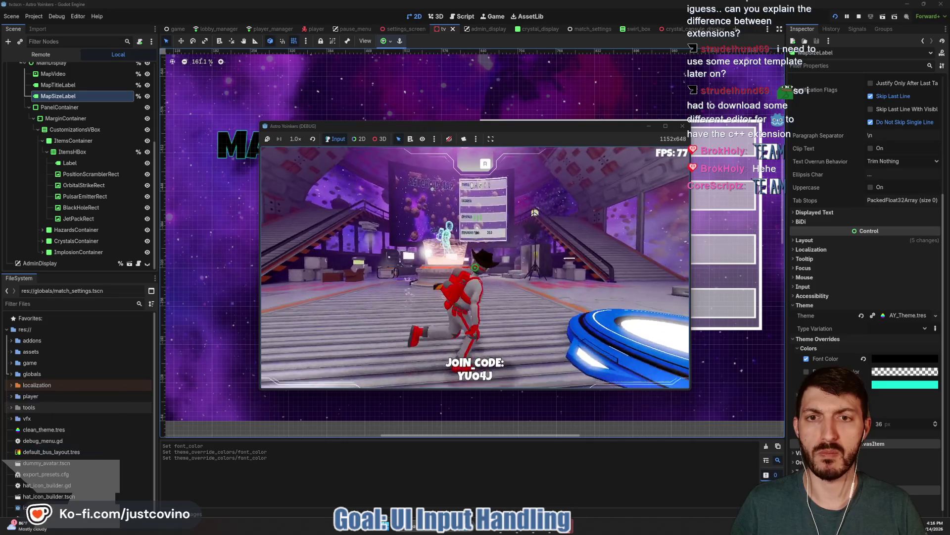
key(w)
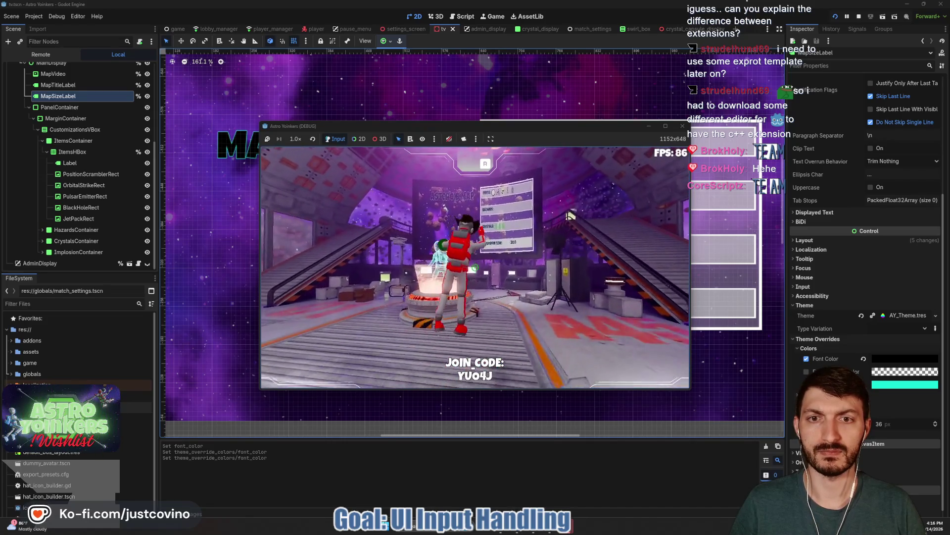
key(w)
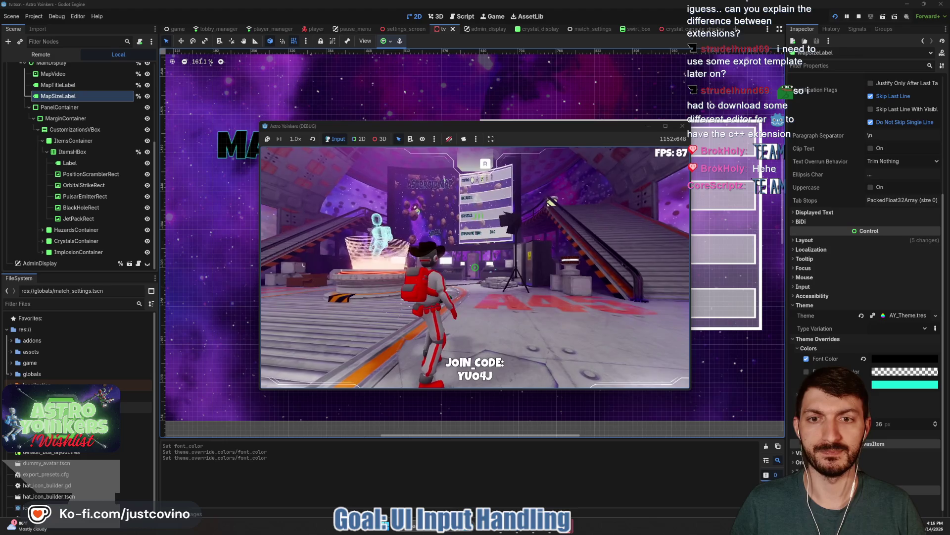
key(w)
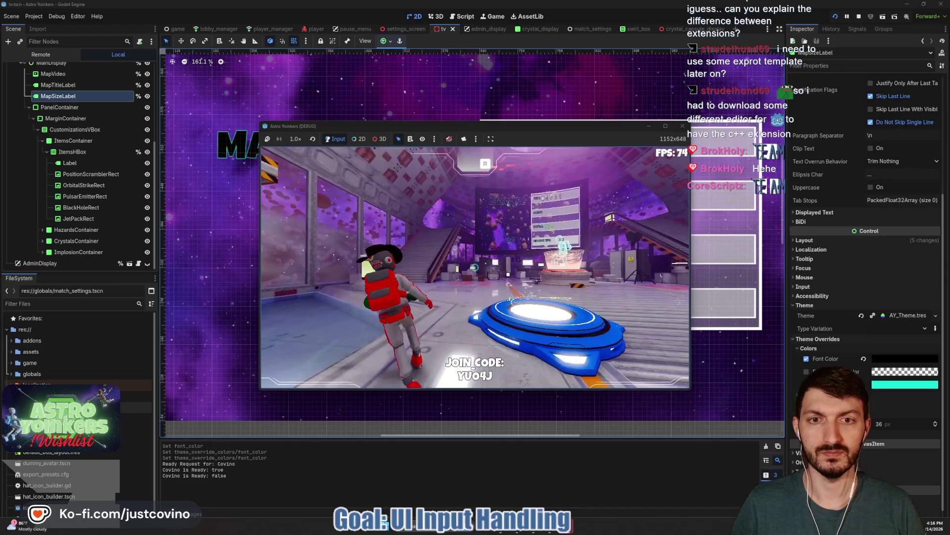
key(w)
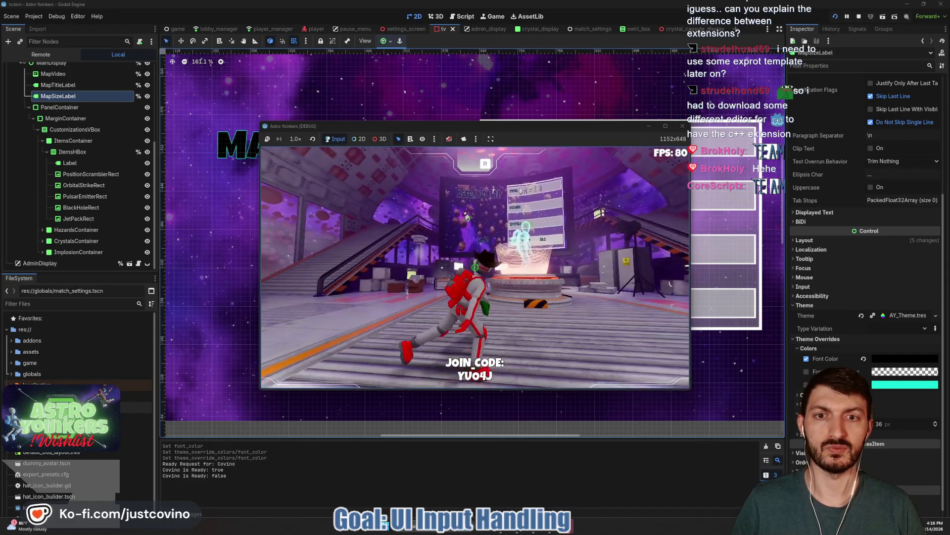
key(w)
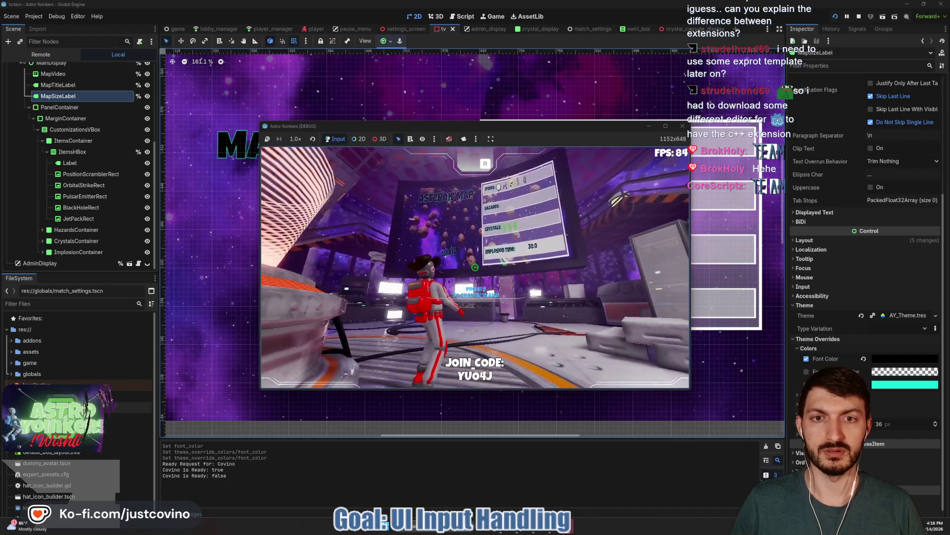
key(Escape)
click(66, 87)
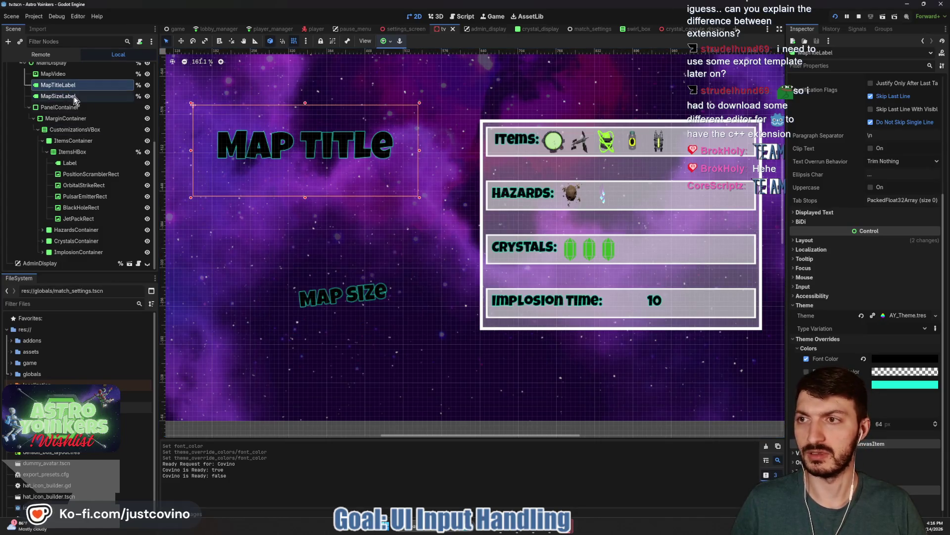
- Set MapTitleLabel's font colour to ffffff
click(891, 358)
text(ffffff)
key(Return)
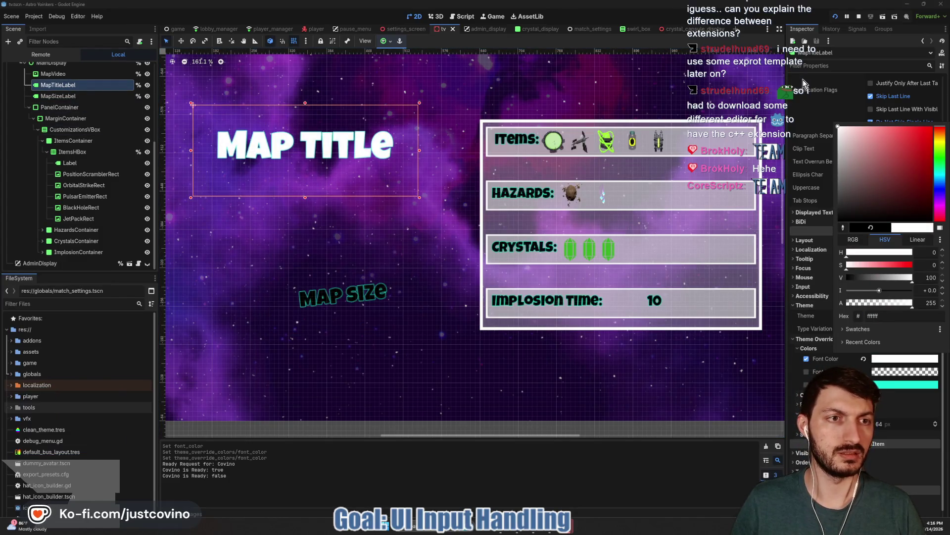
click(66, 99)
- Set MapSizeLabel's font colour to ffffff and save the TV scene
click(65, 97)
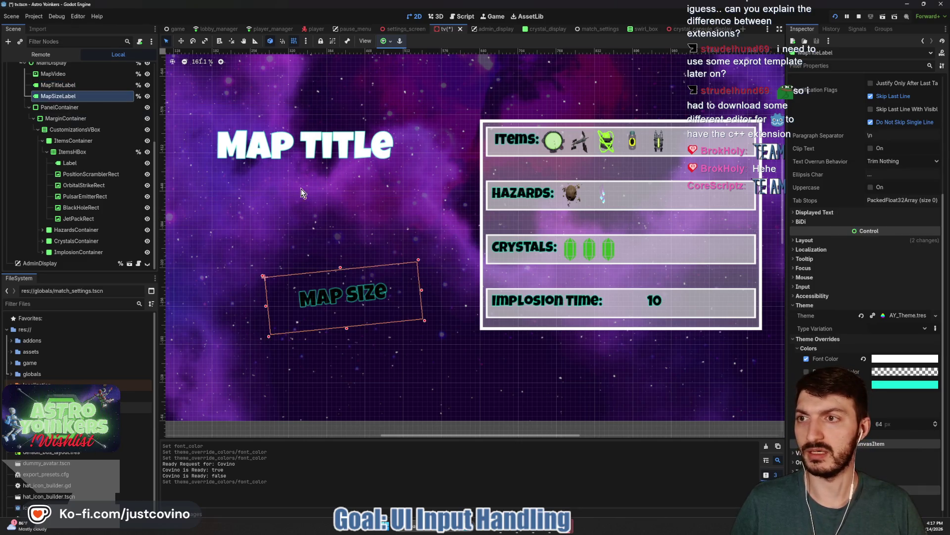
click(905, 358)
text(ffffff)
key(Return)
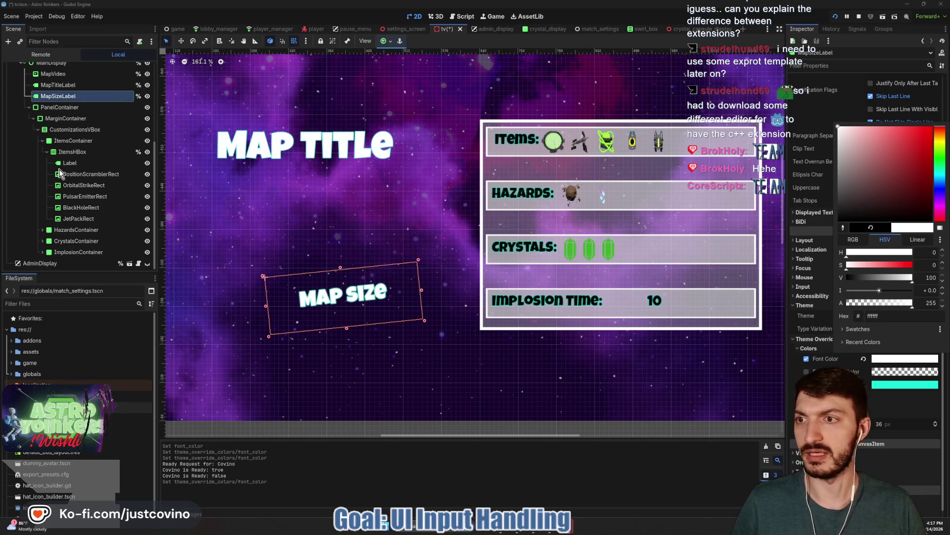
key(Escape)
key(ctrl+s)
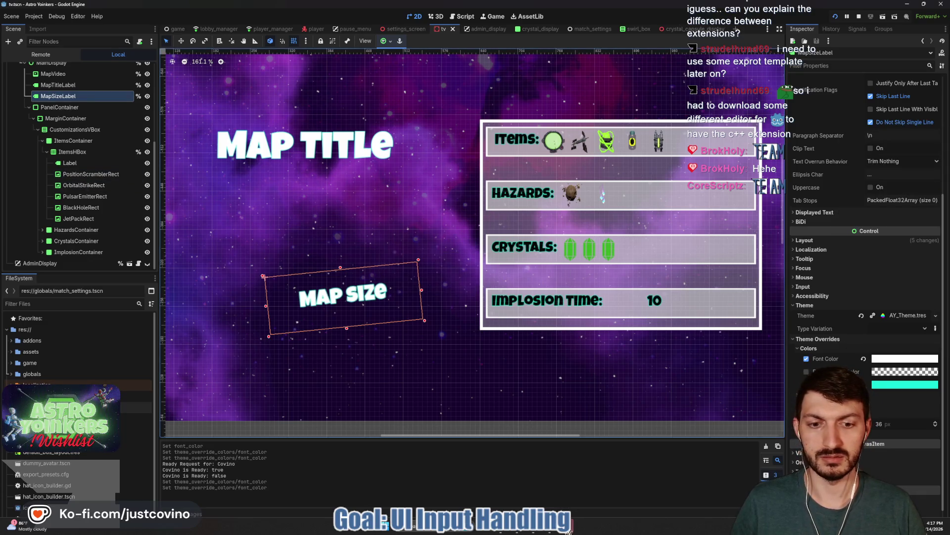
click(602, 492)
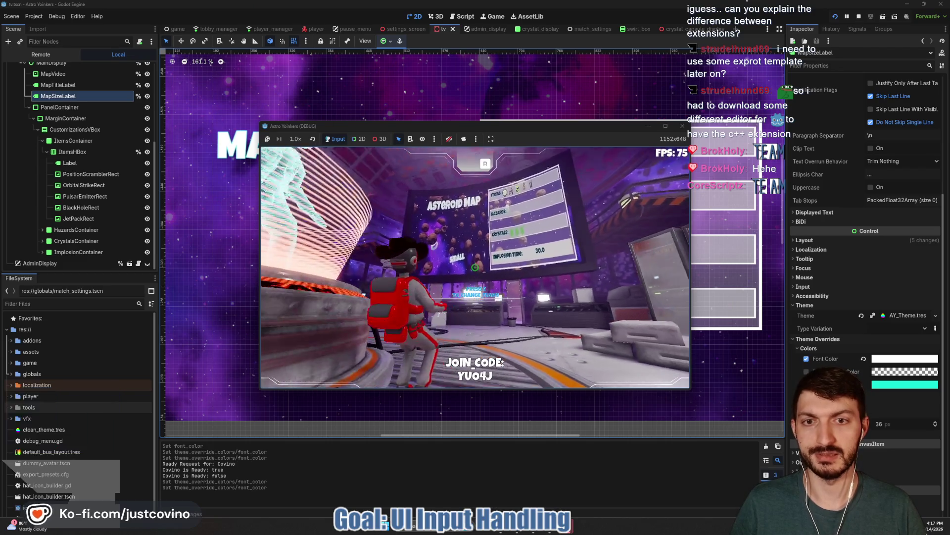
- Walk around the lobby viewing the updated map board, toggle ready on and off, then pause and maximise the window
key(a)
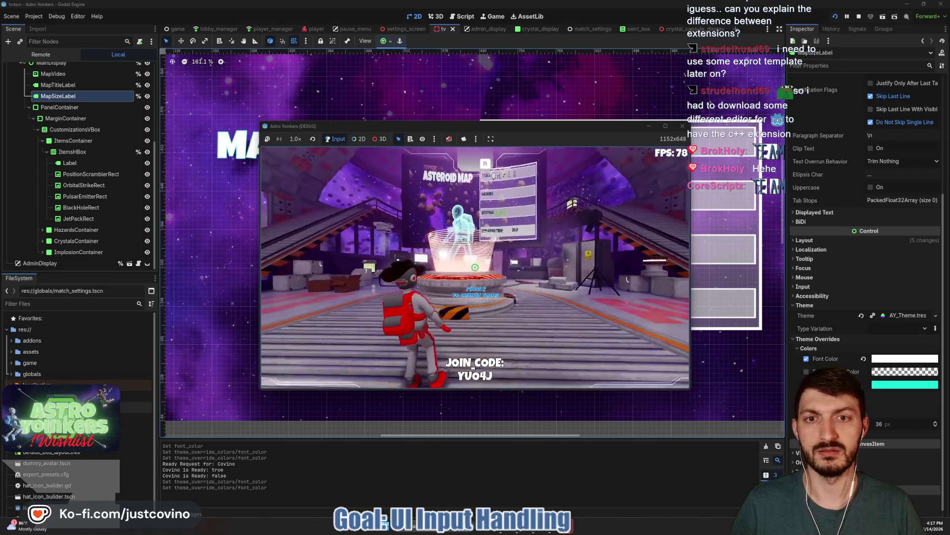
key(r)
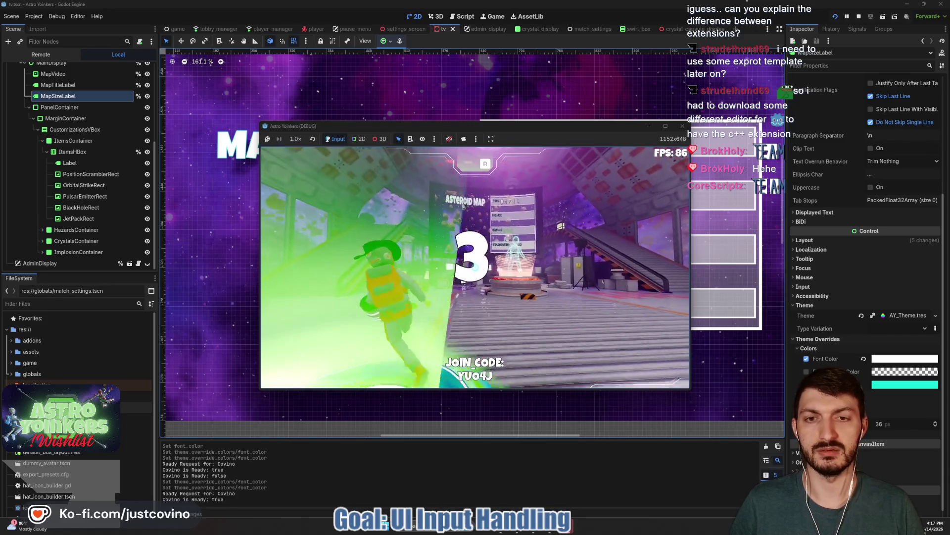
key(r)
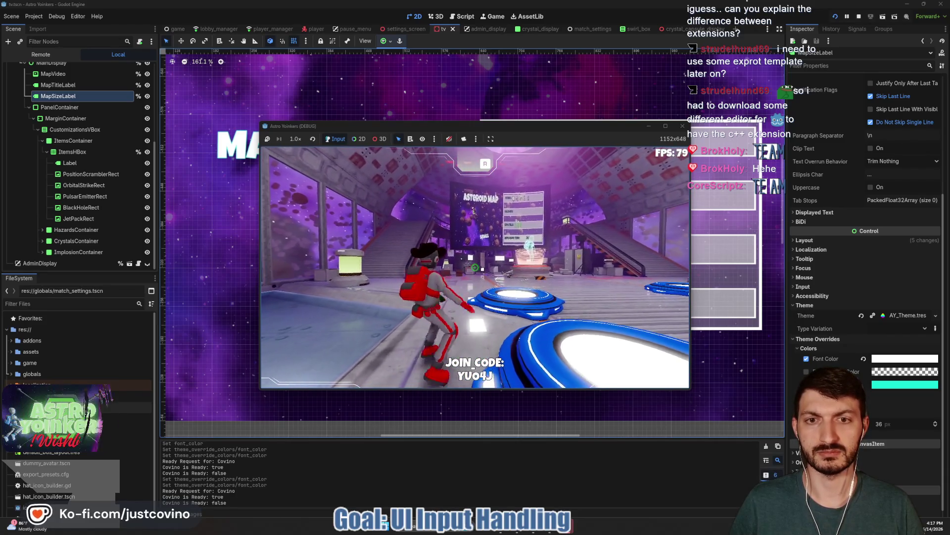
key(w)
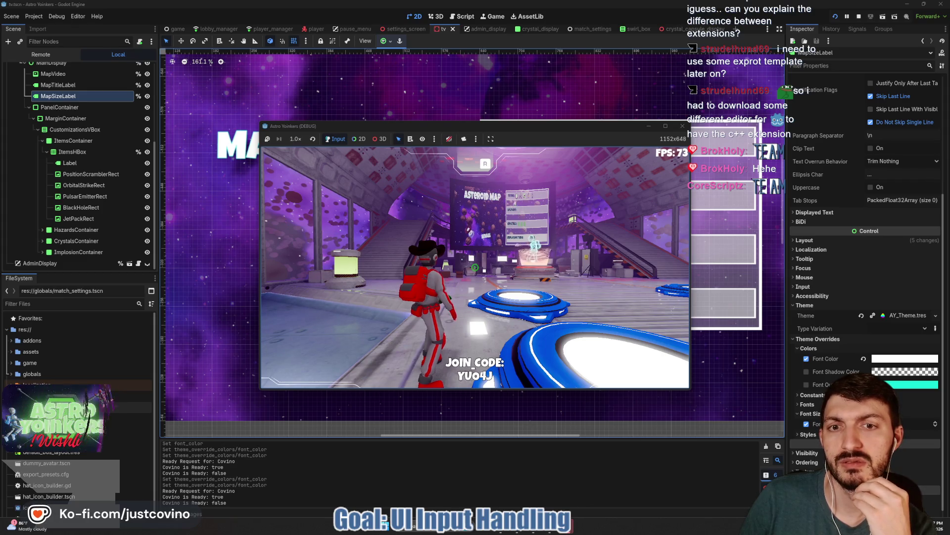
key(w)
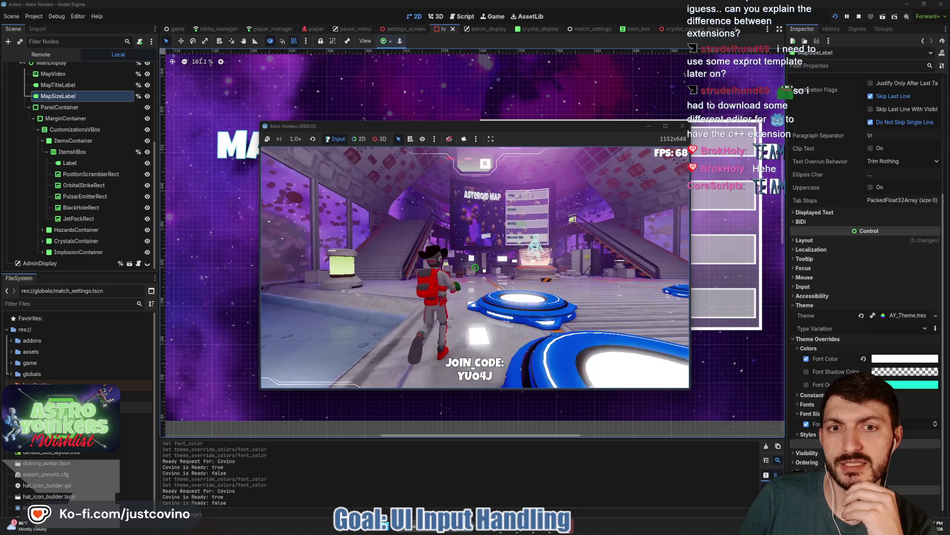
key(w)
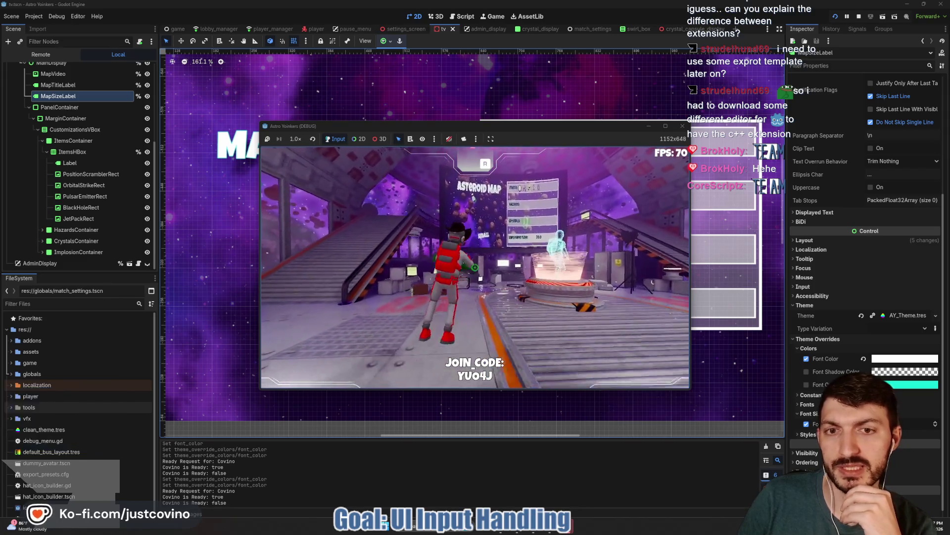
key(w)
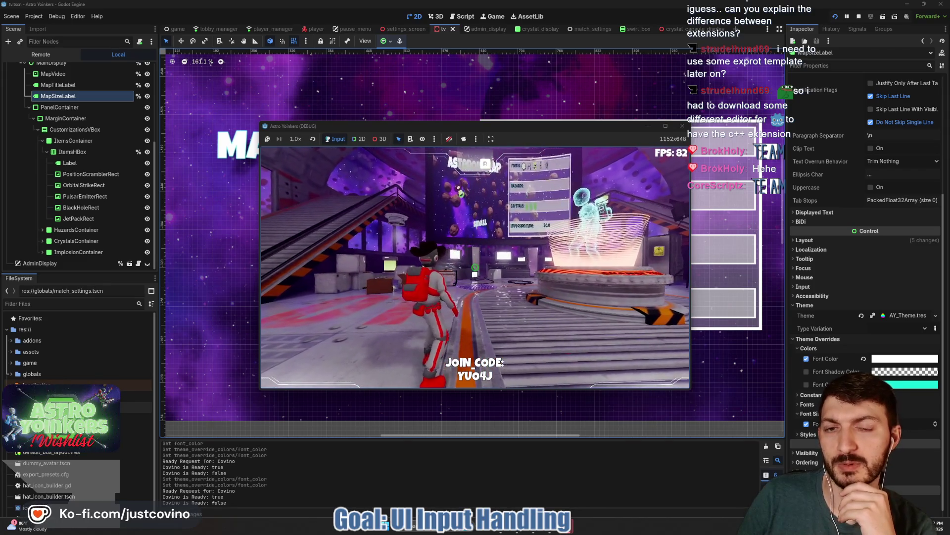
key(w)
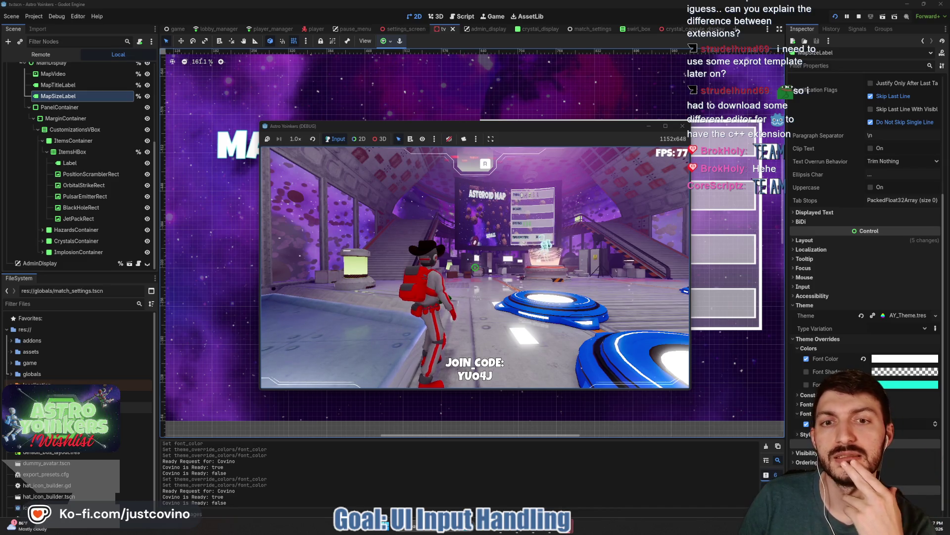
key(w)
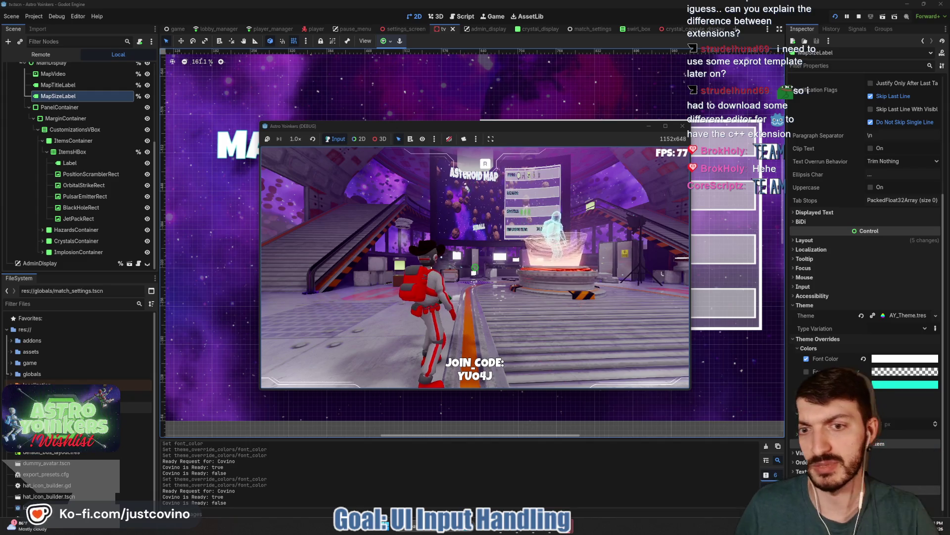
key(Escape)
click(666, 127)
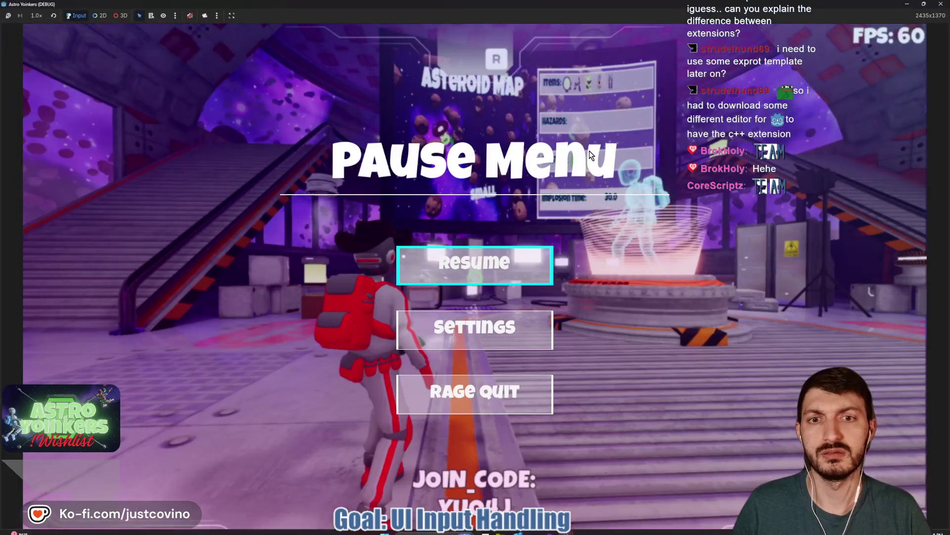
- Resume play, walk onto the ready pad, and enter 'spectate' in the development console
key(Escape)
key(w)
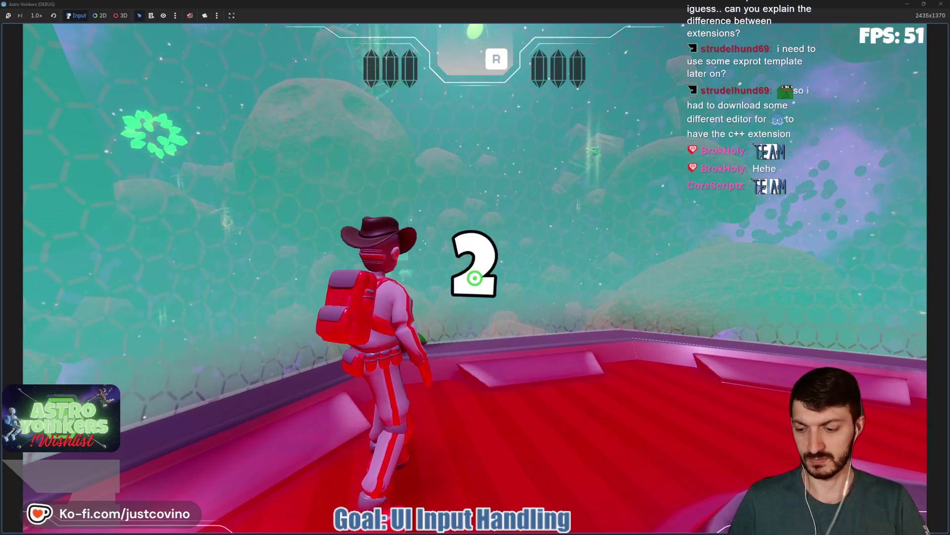
key(grave)
text(spe)
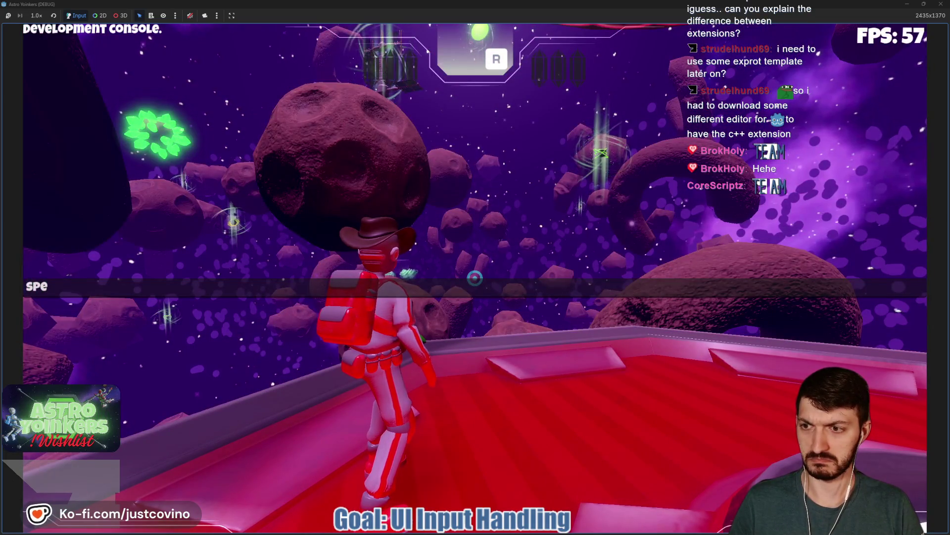
key(Escape)
click(474, 271)
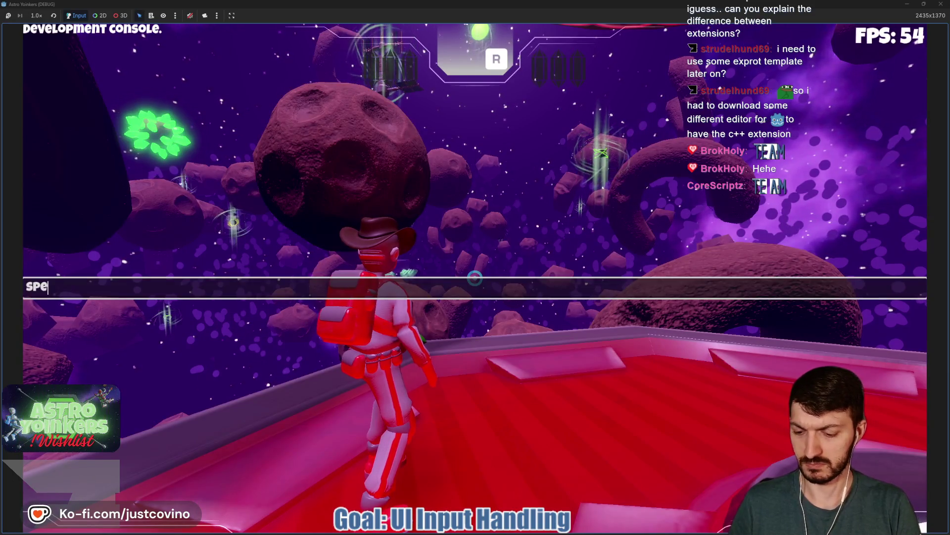
text(spect)
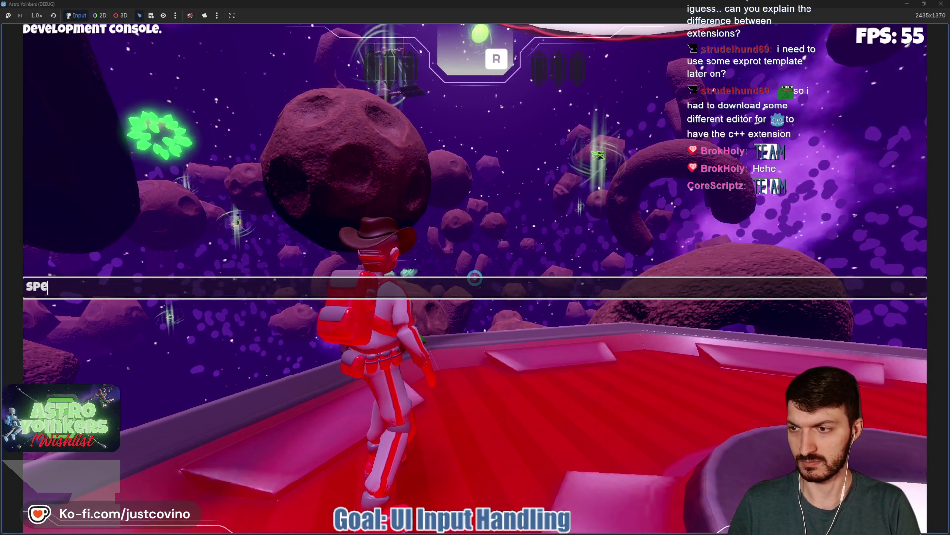
text(ate)
key(Return)
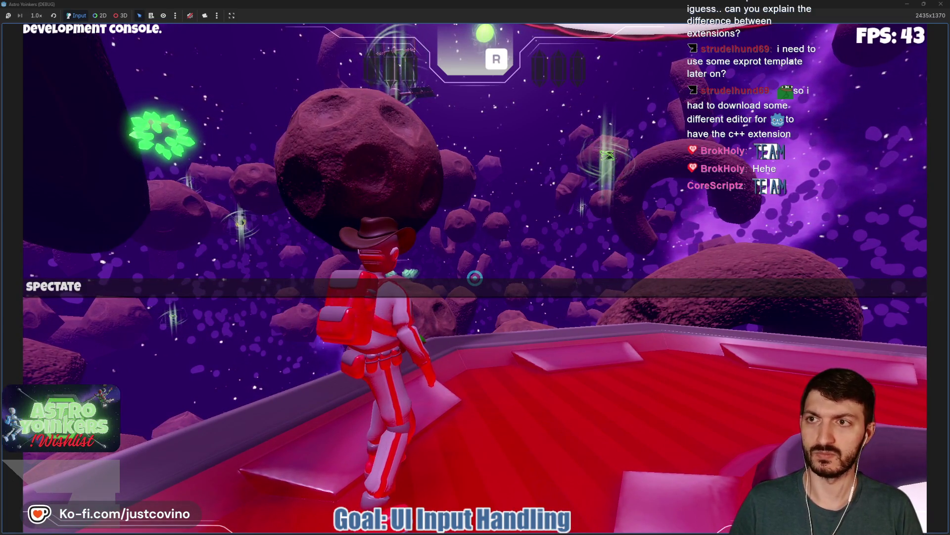
- Fly the spectate camera through the asteroids, then filter for 'spectat' and open spectator.tscn
key(grave)
key(Return)
key(Escape)
key(Escape)
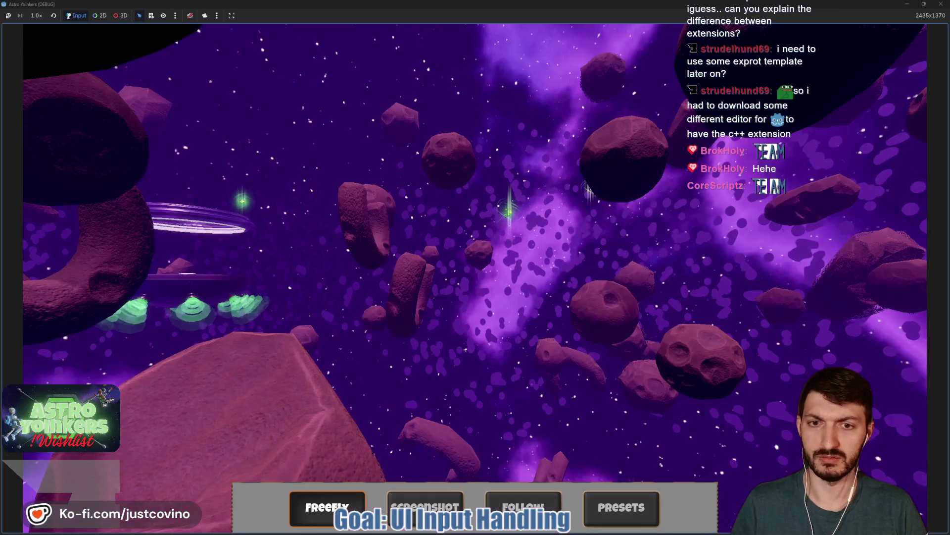
key(w)
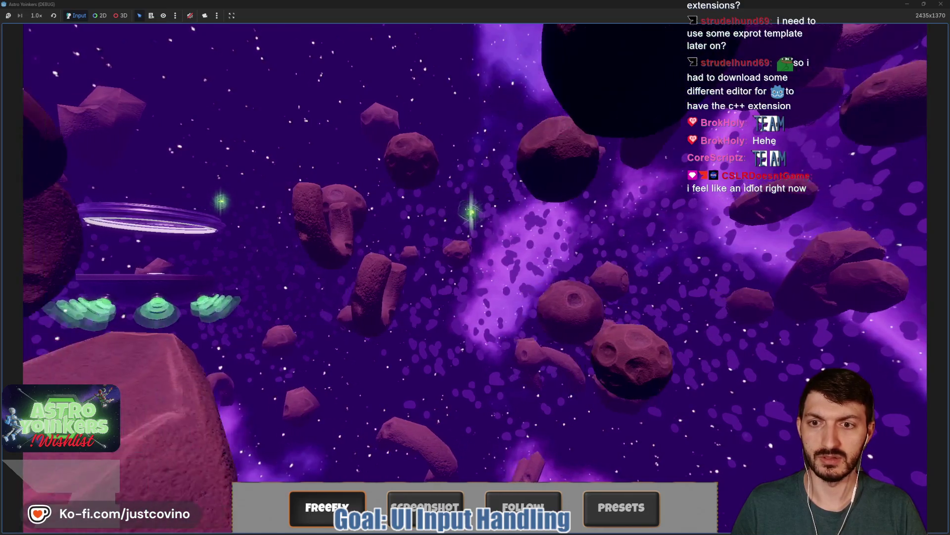
key(w)
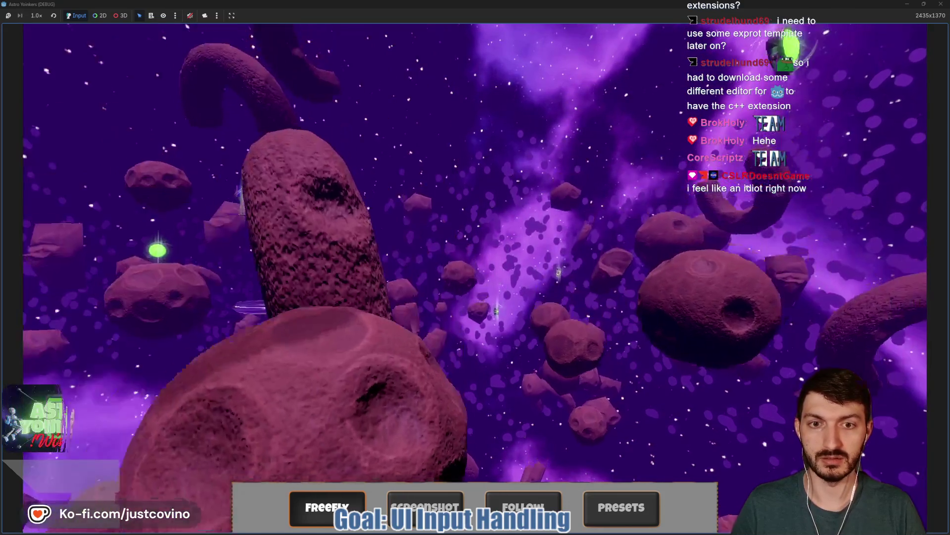
key(w)
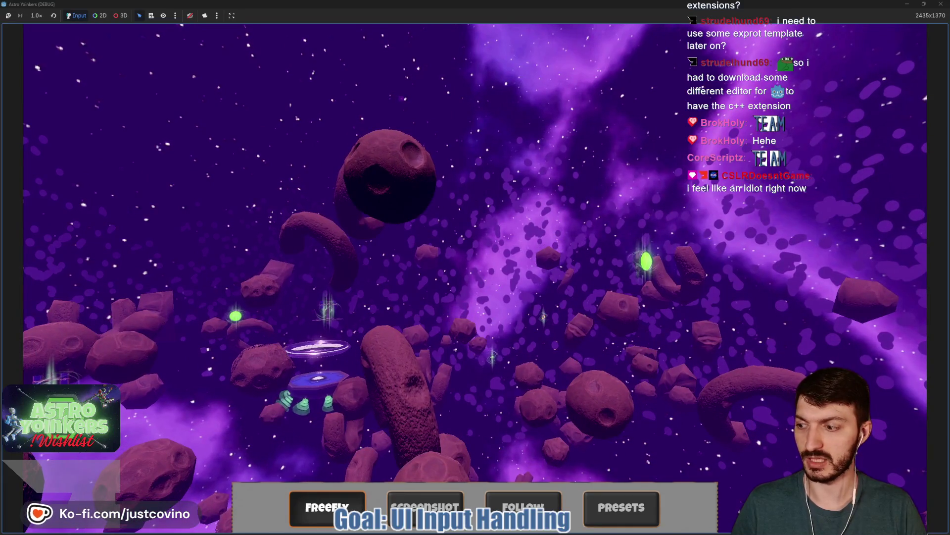
key(w)
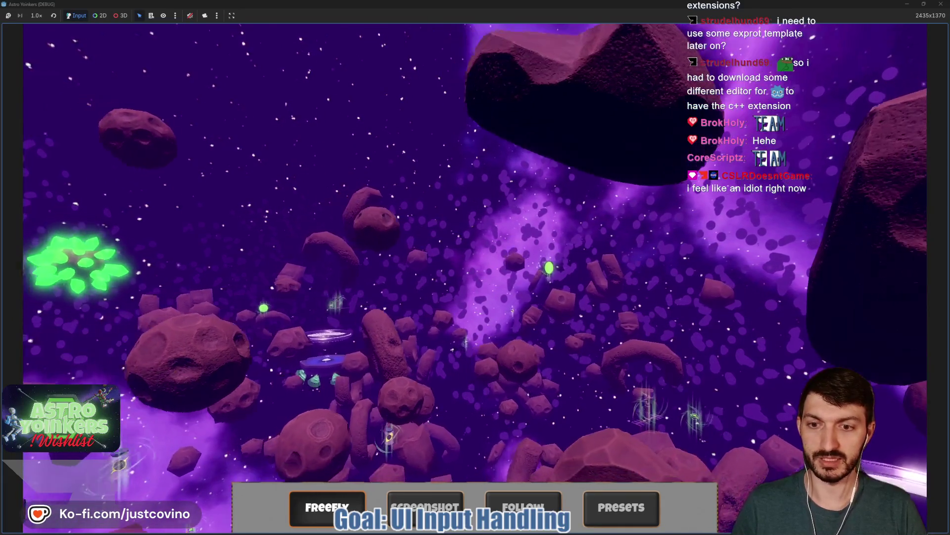
key(w)
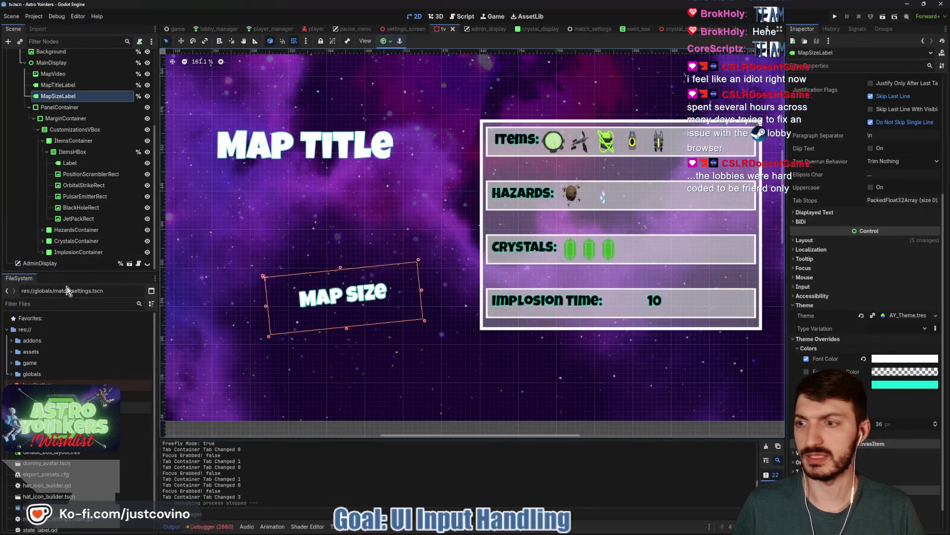
text(sp)
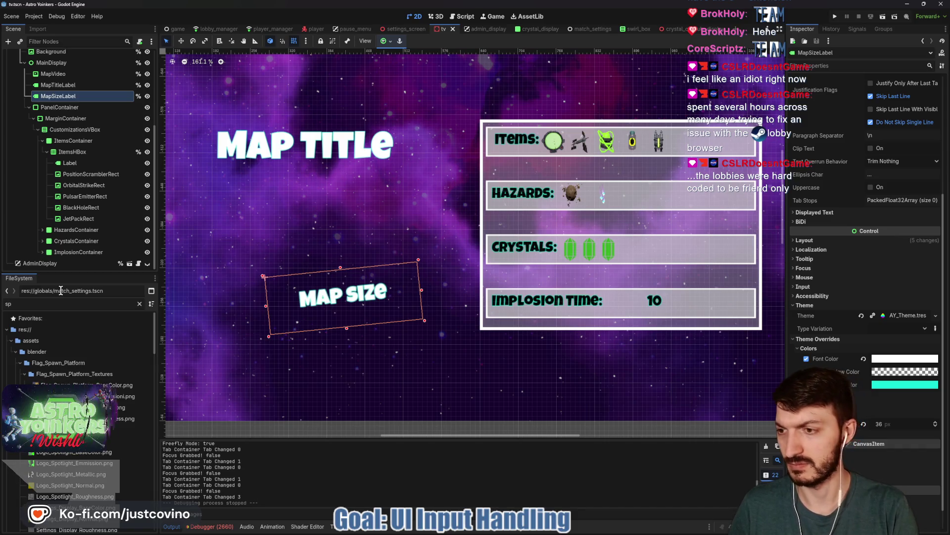
text(ectat)
double_click(74, 406)
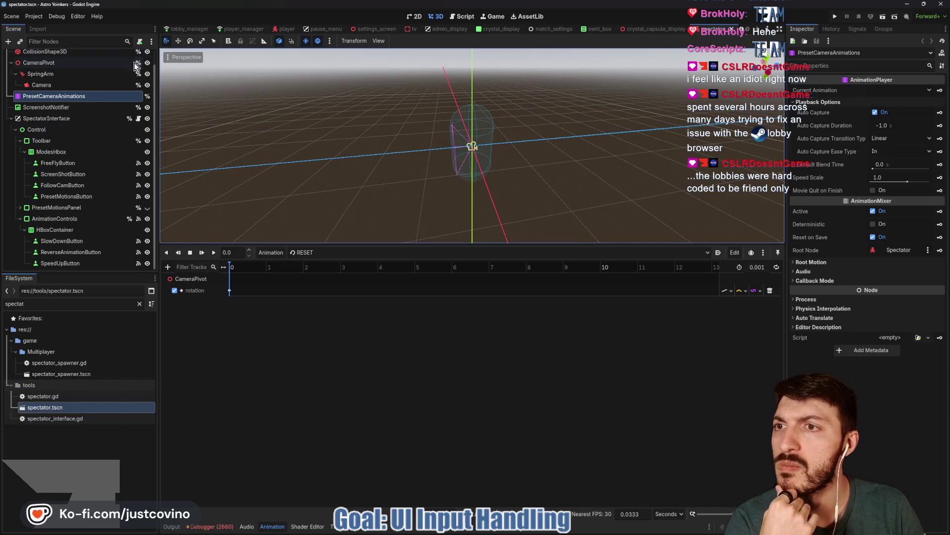
- Select the root Spectator node and inspect its Input Down action name field
scroll(74, 99, up, 1)
click(31, 56)
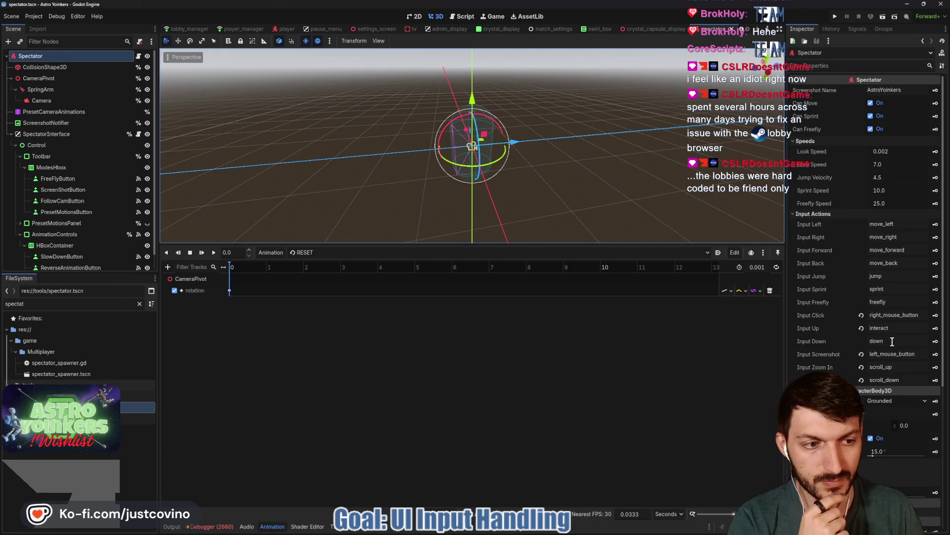
click(859, 341)
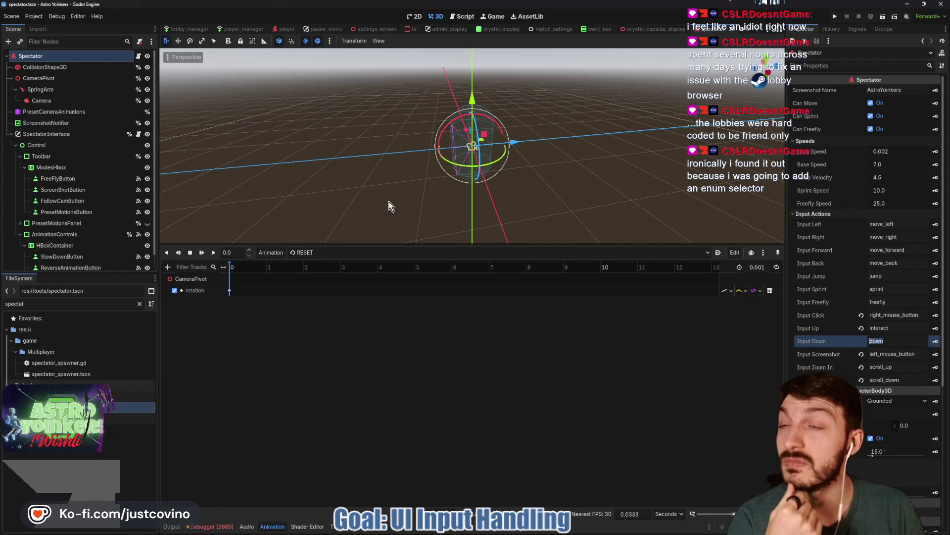
click(34, 17)
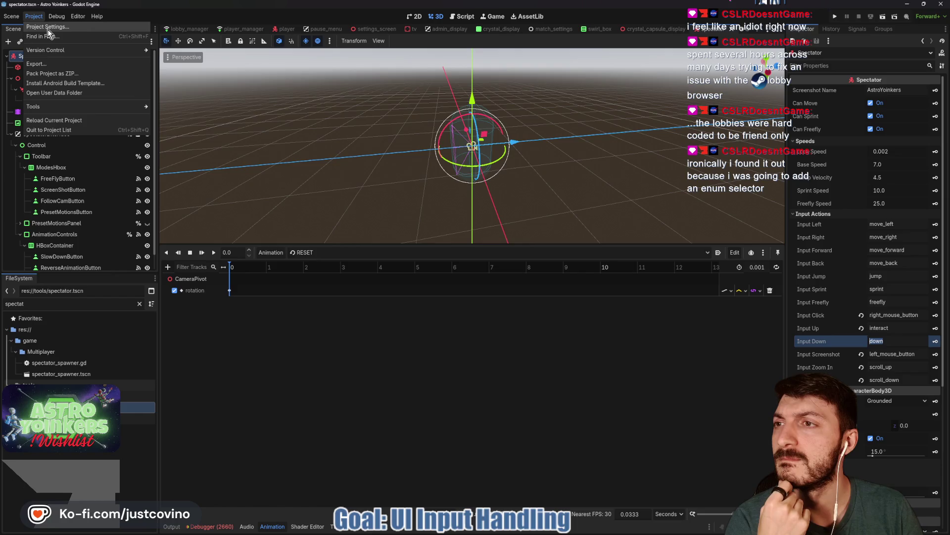
click(48, 27)
scroll(313, 182, down, 10)
scroll(313, 182, down, 3)
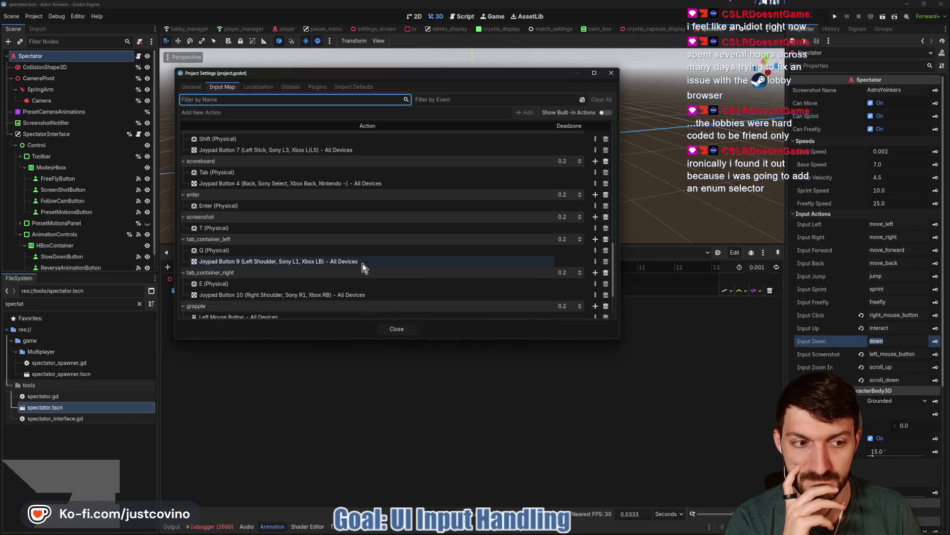
scroll(354, 265, down, 3)
scroll(345, 265, up, 6)
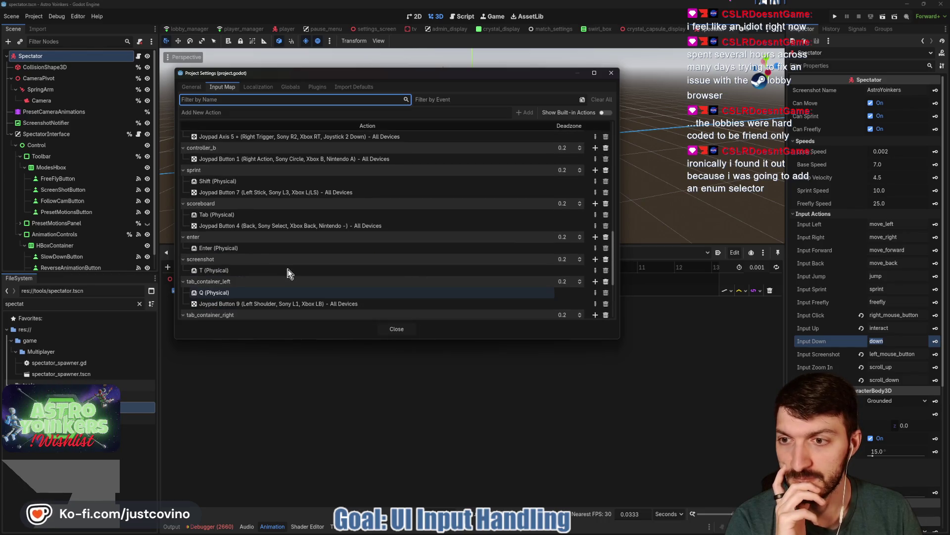
scroll(288, 271, up, 4)
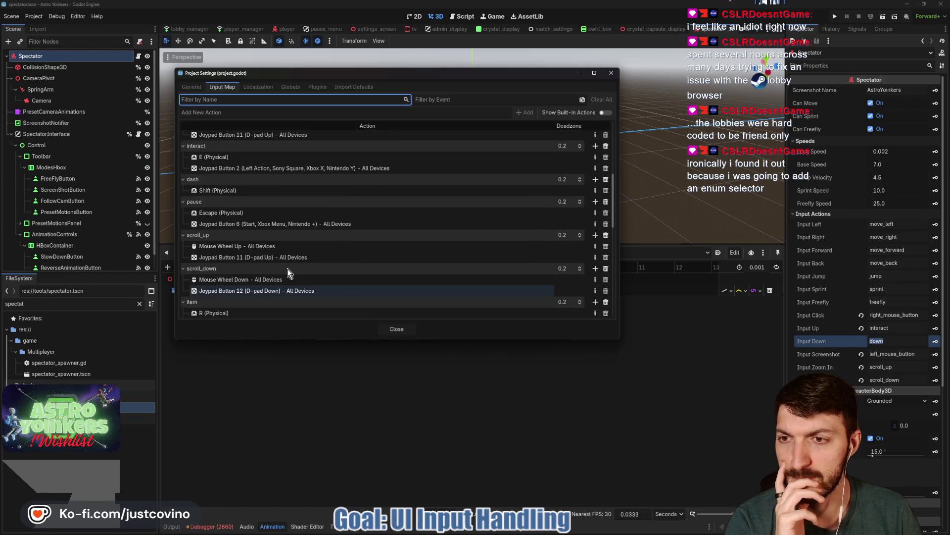
scroll(287, 268, up, 6)
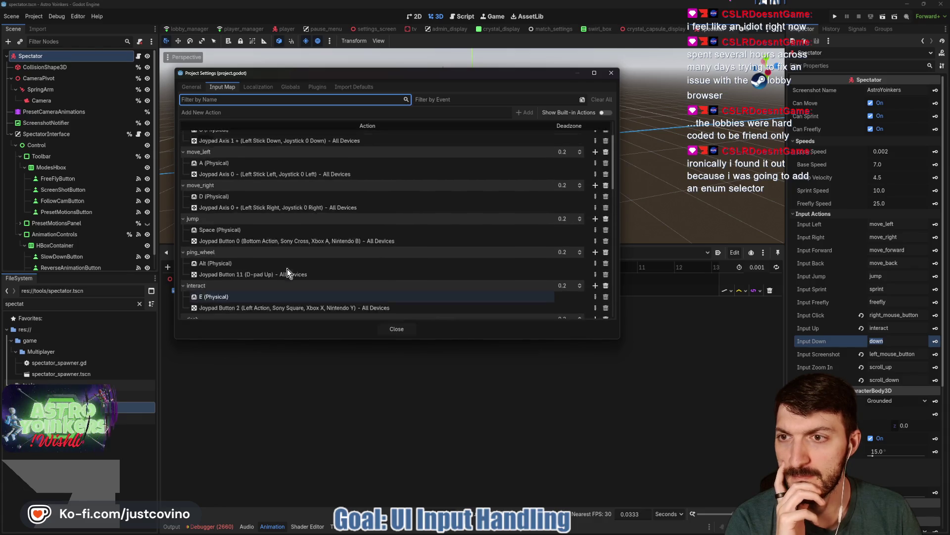
click(397, 330)
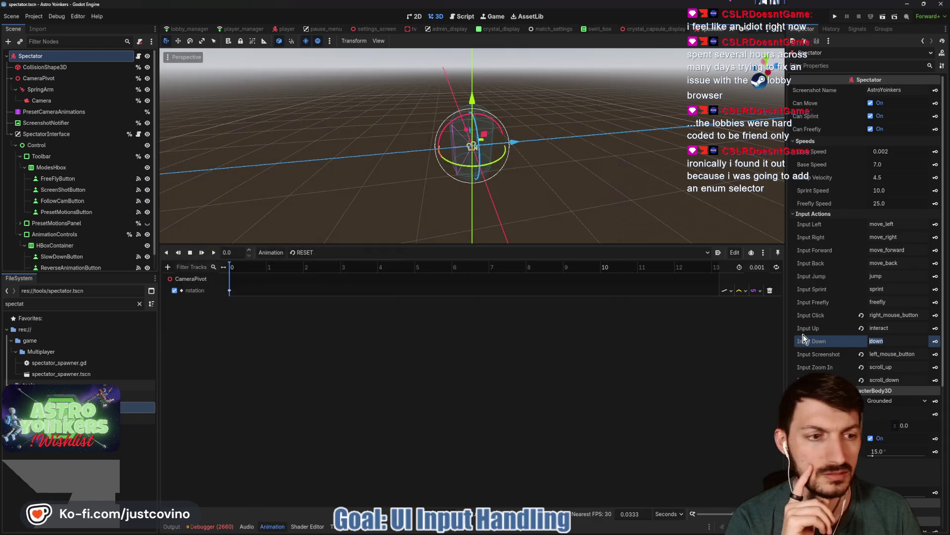
- Set the Spectator's Input Down to tab_container_left and save the spectator scene
click(885, 340)
text(t)
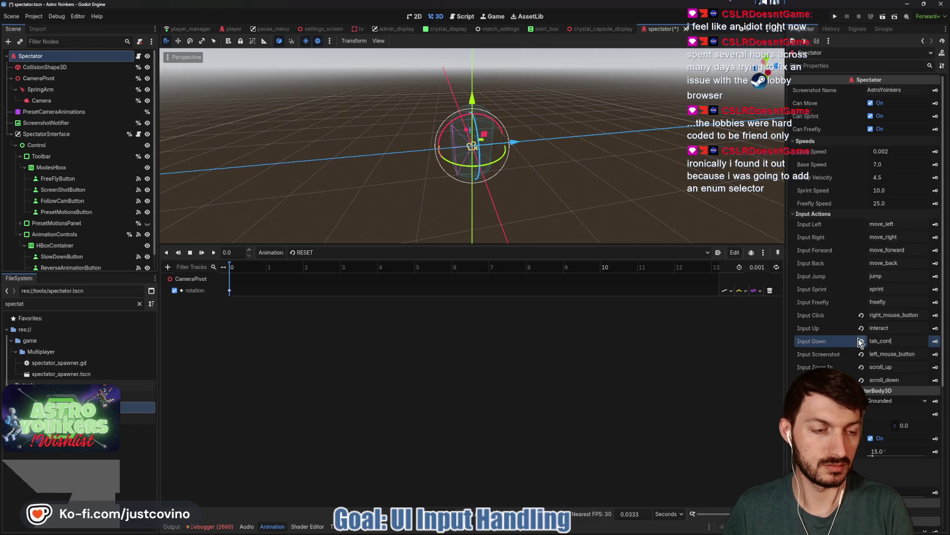
text(ainer_left)
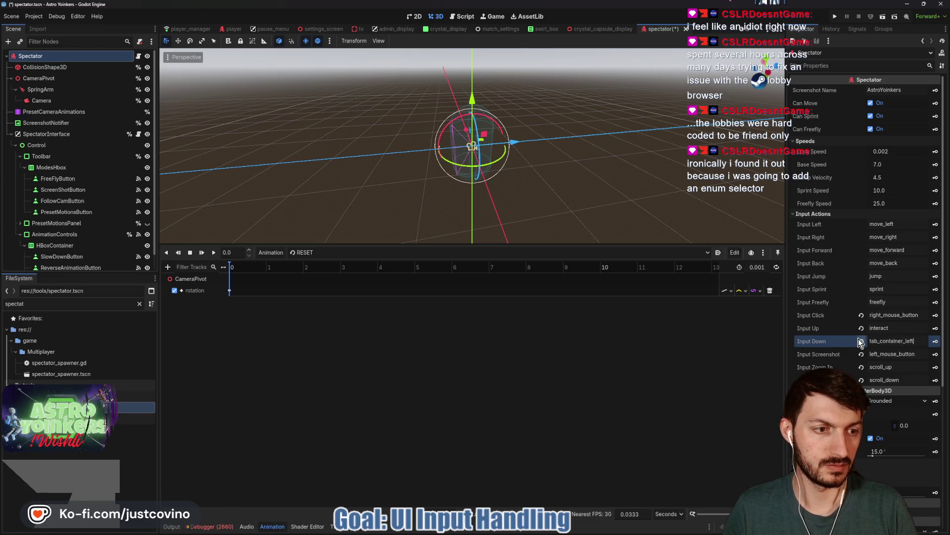
key(ctrl+s)
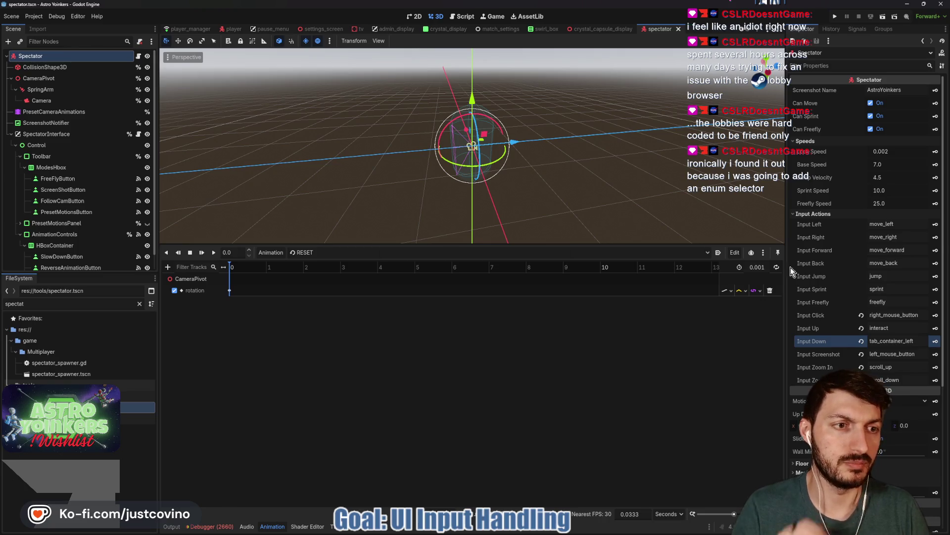
click(139, 56)
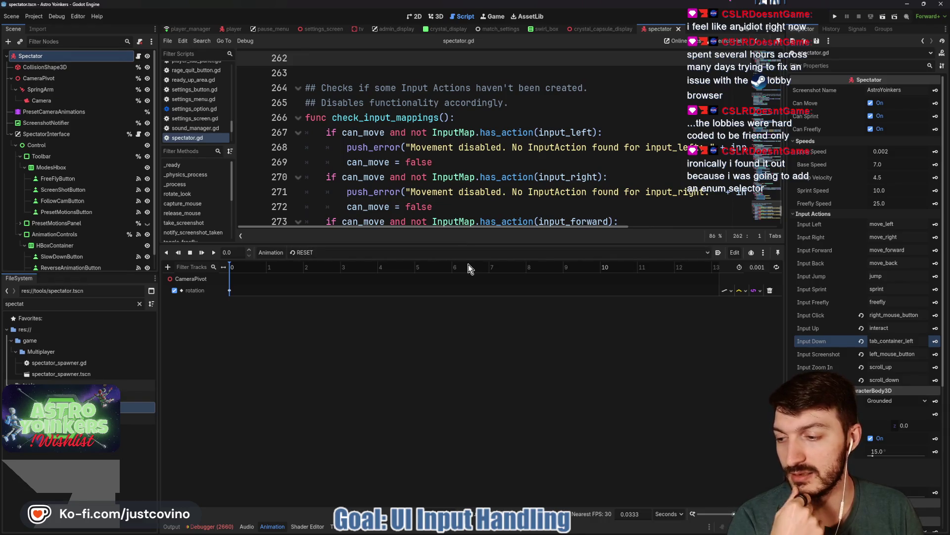
- Enlarge the code view and scroll through spectator.gd, checking the input_click reference
drag(408, 243, 415, 420)
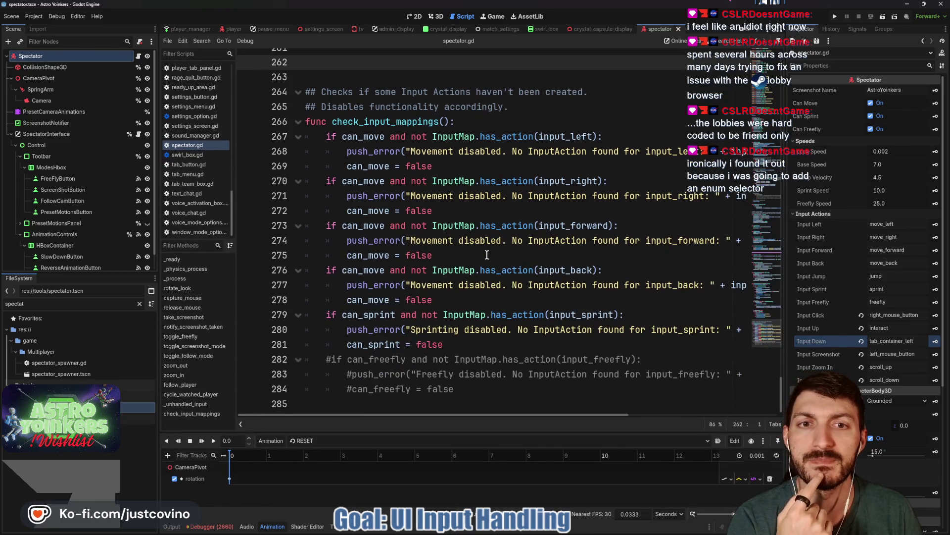
scroll(479, 287, up, 10)
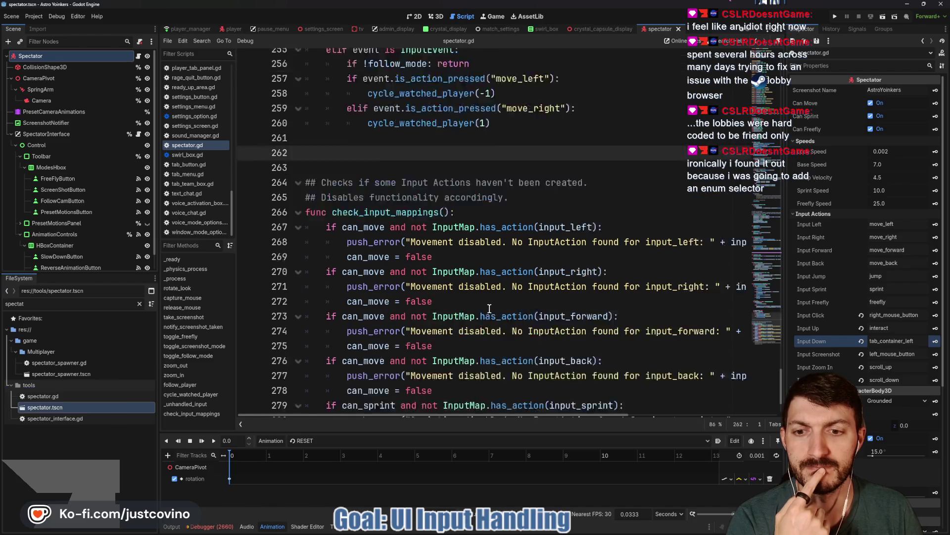
scroll(490, 309, up, 3)
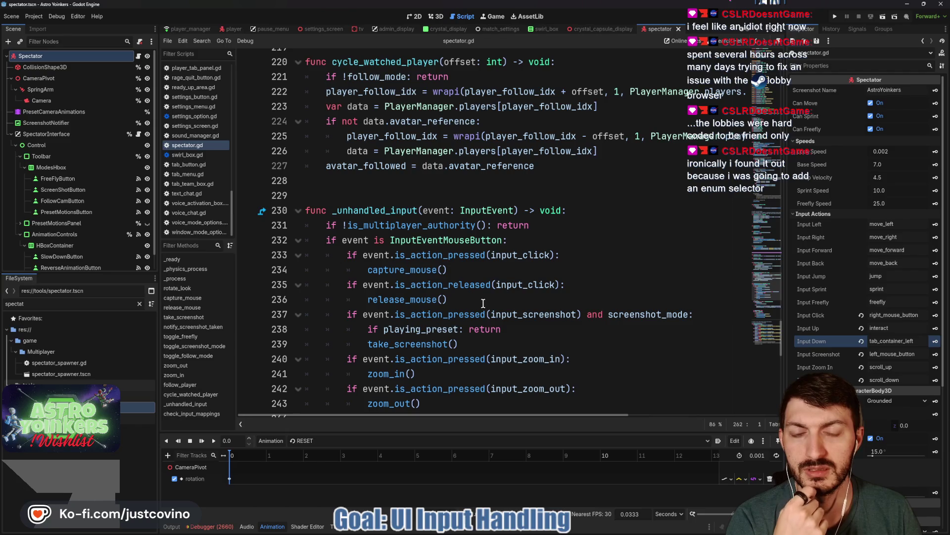
scroll(483, 303, down, 1)
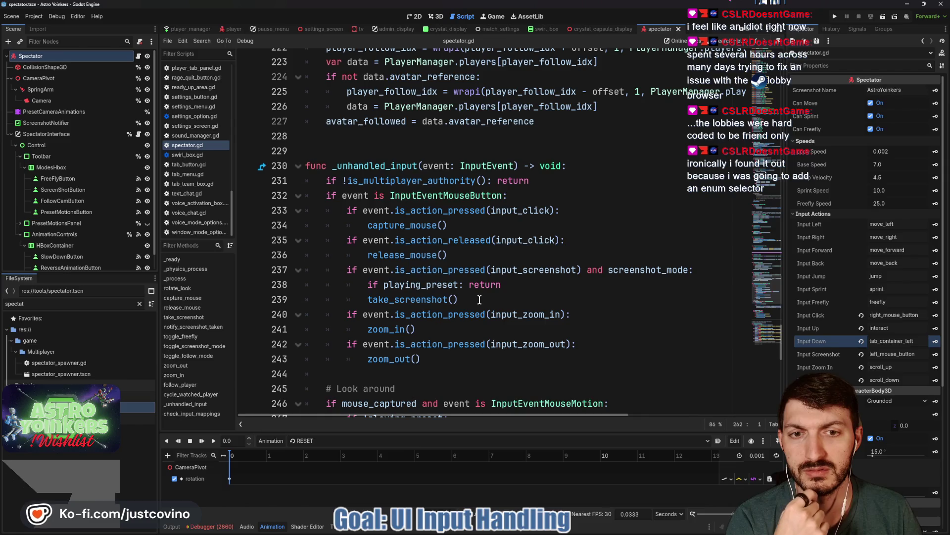
double_click(518, 242)
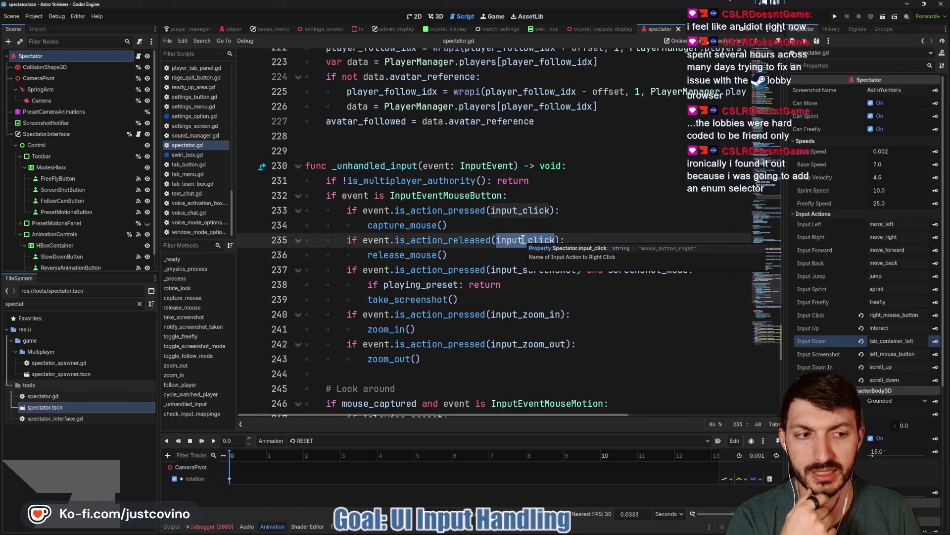
scroll(518, 241, up, 15)
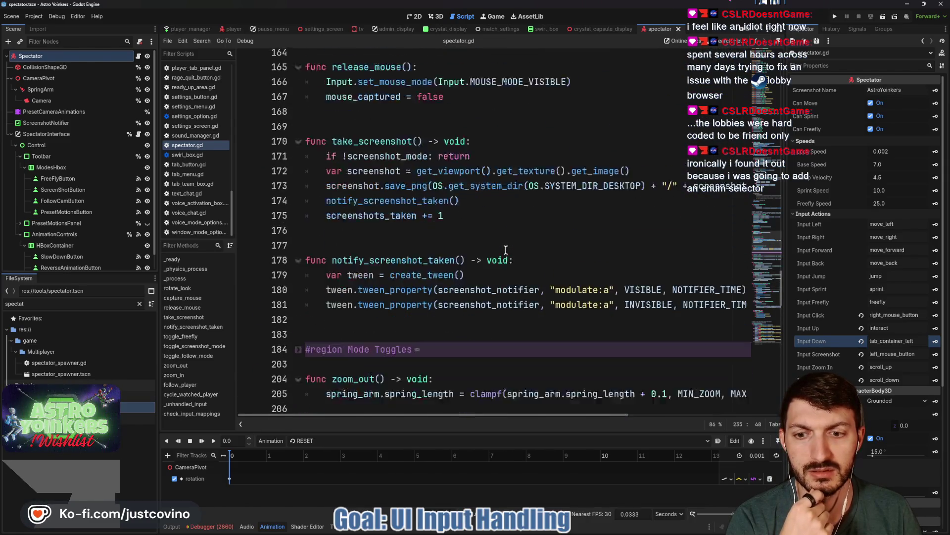
scroll(495, 252, up, 20)
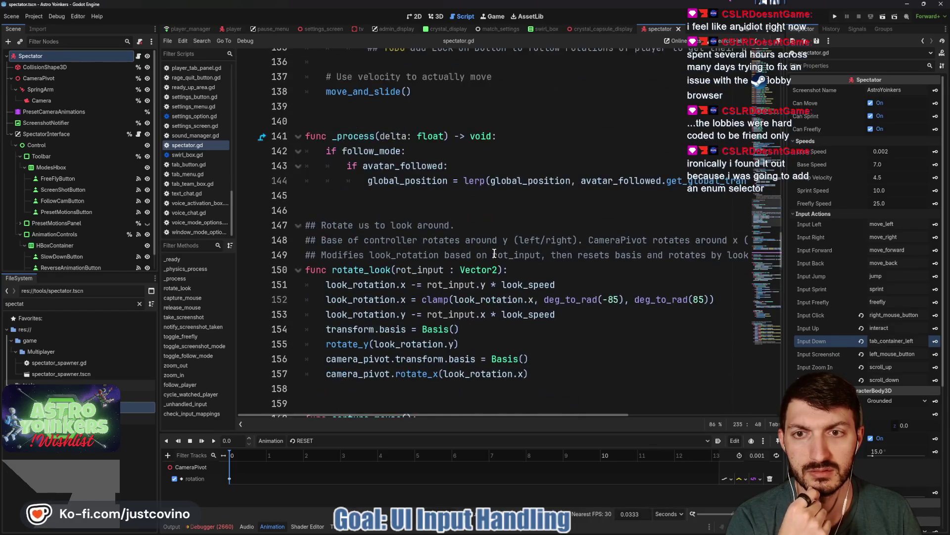
scroll(486, 254, up, 14)
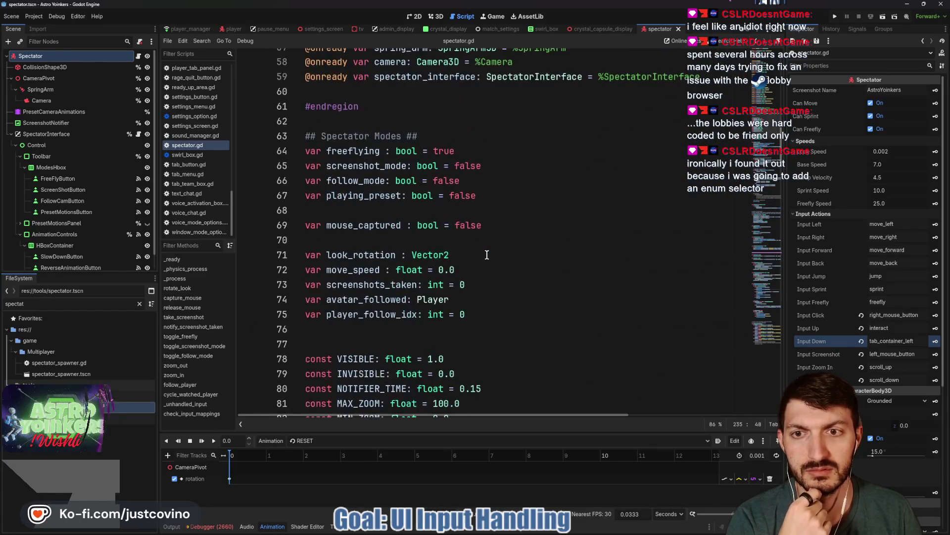
scroll(487, 254, up, 4)
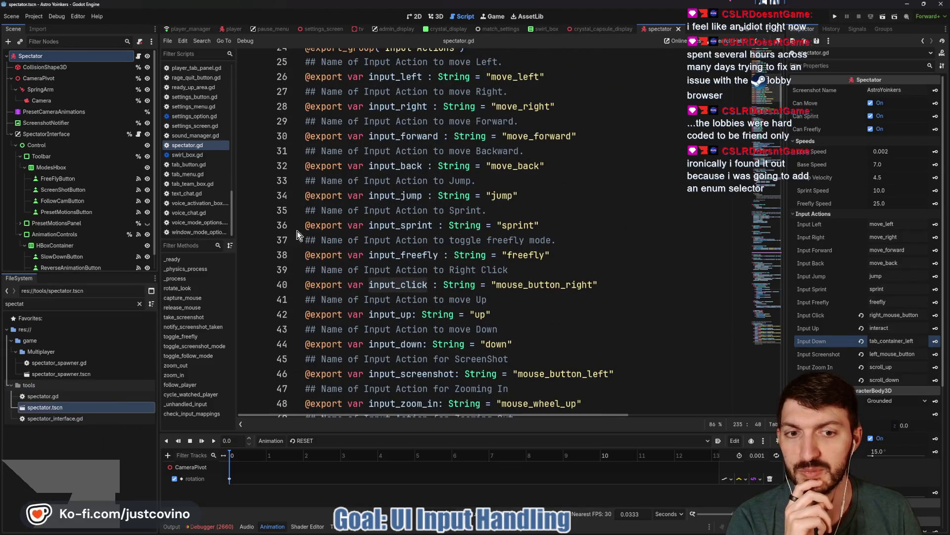
click(32, 19)
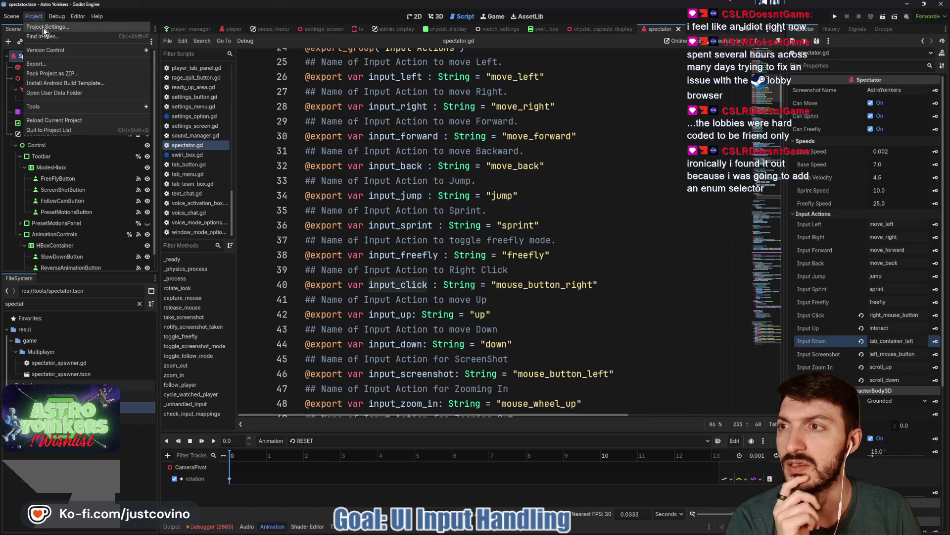
- Scroll through the Project Settings Input Map action names, then close the window
click(43, 28)
scroll(295, 207, down, 10)
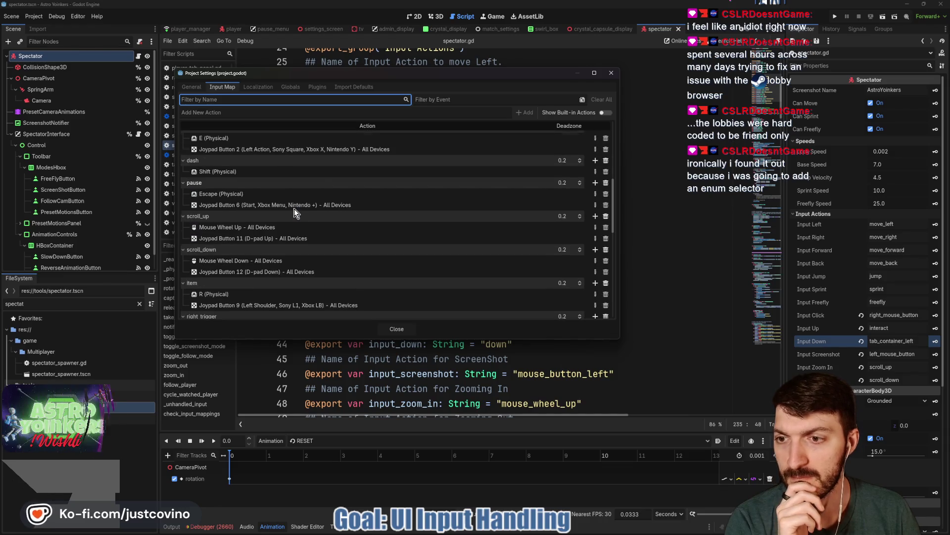
scroll(294, 210, down, 5)
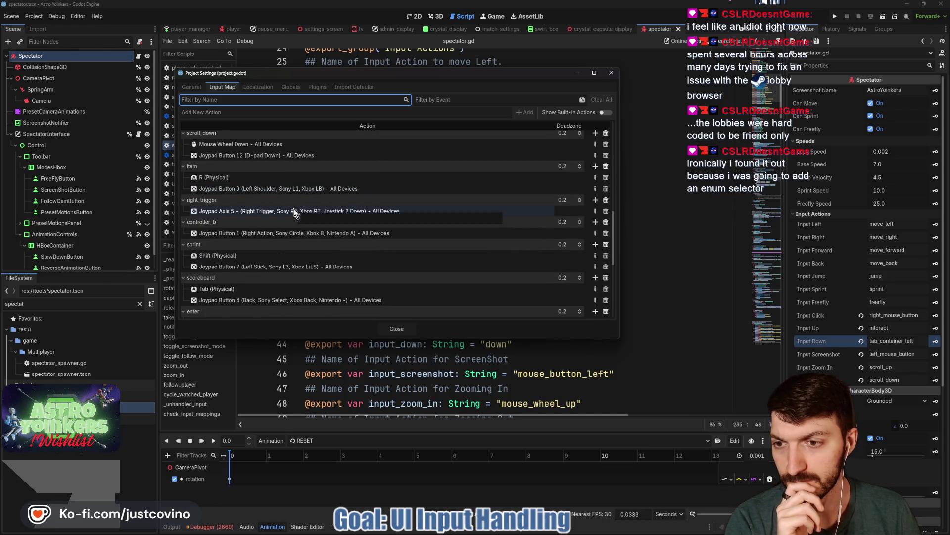
scroll(294, 212, down, 4)
scroll(294, 212, down, 4)
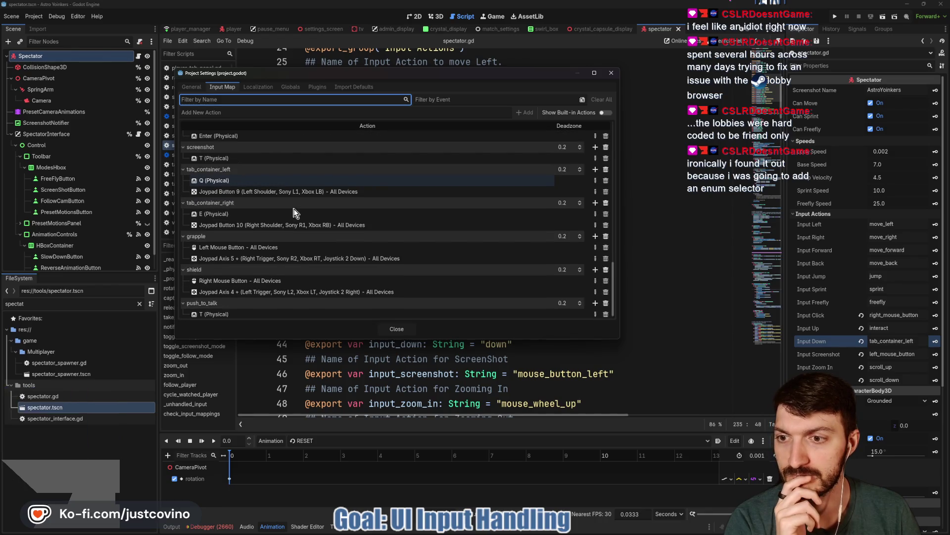
click(399, 330)
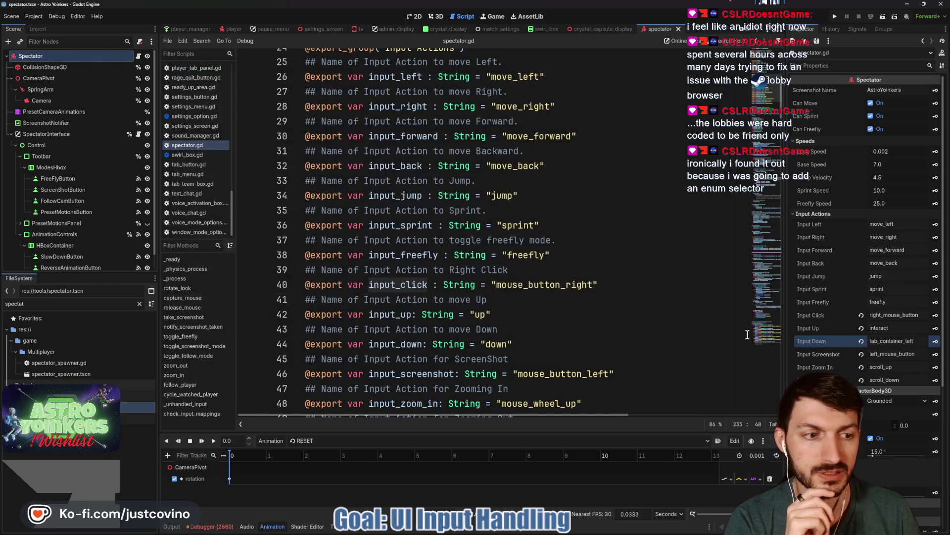
- Change the Spectator's Input Click action to shield and save the scene
click(918, 314)
double_click(917, 315)
text(shie)
key(Return)
key(ctrl+s)
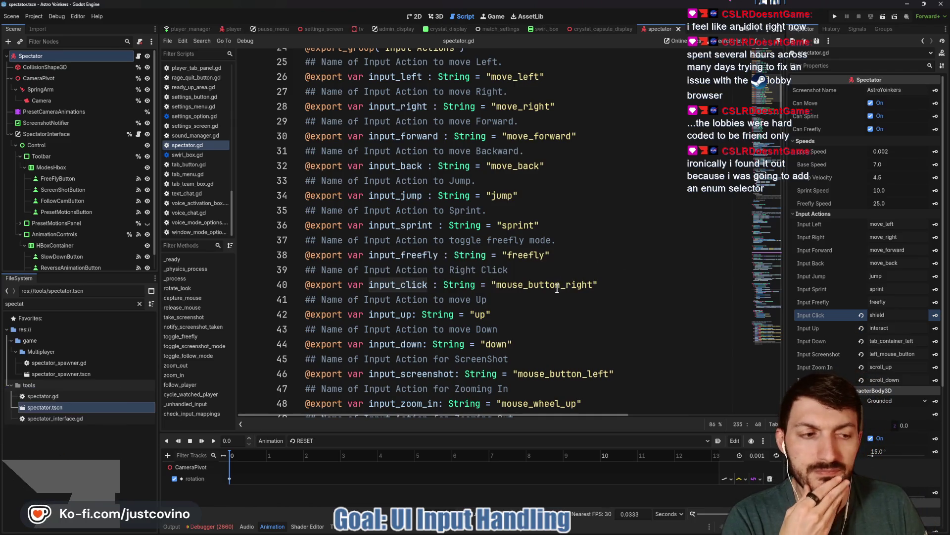
- Recheck the full Input Map action list in Project Settings, then close it
click(36, 18)
click(54, 28)
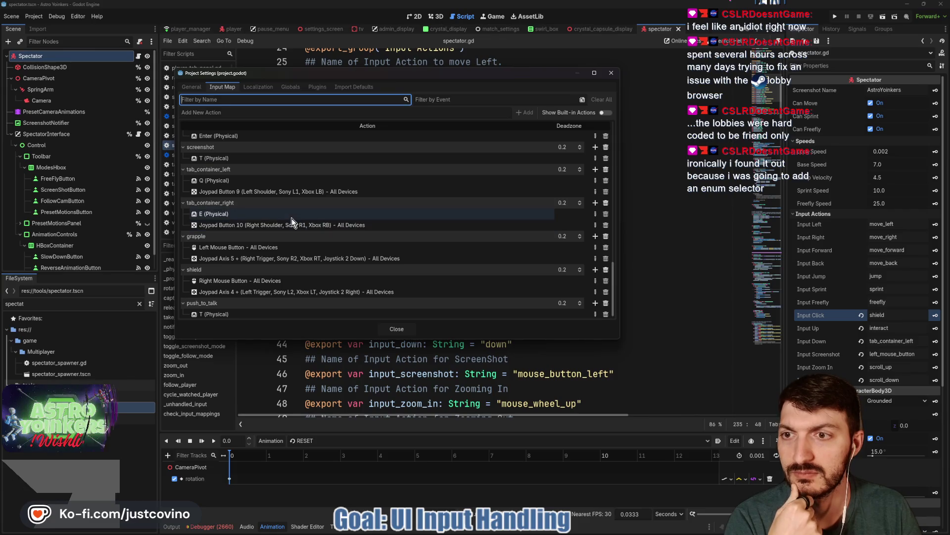
scroll(292, 218, up, 4)
scroll(292, 219, up, 3)
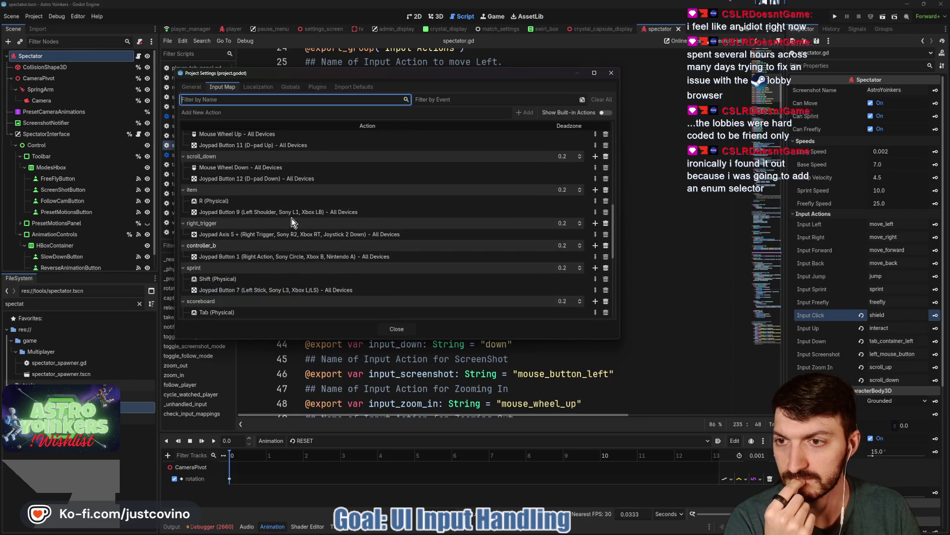
scroll(292, 218, up, 3)
scroll(292, 218, up, 3)
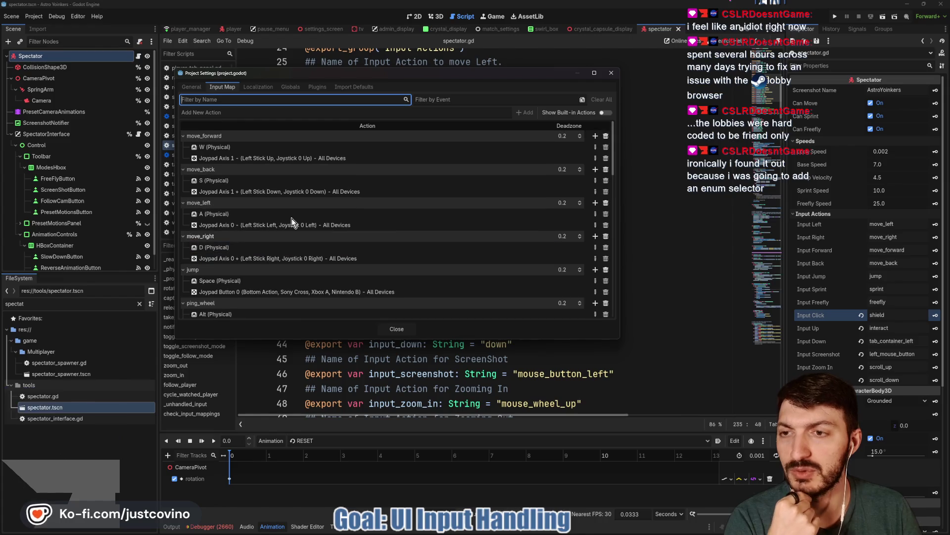
scroll(292, 218, up, 3)
scroll(292, 219, down, 2)
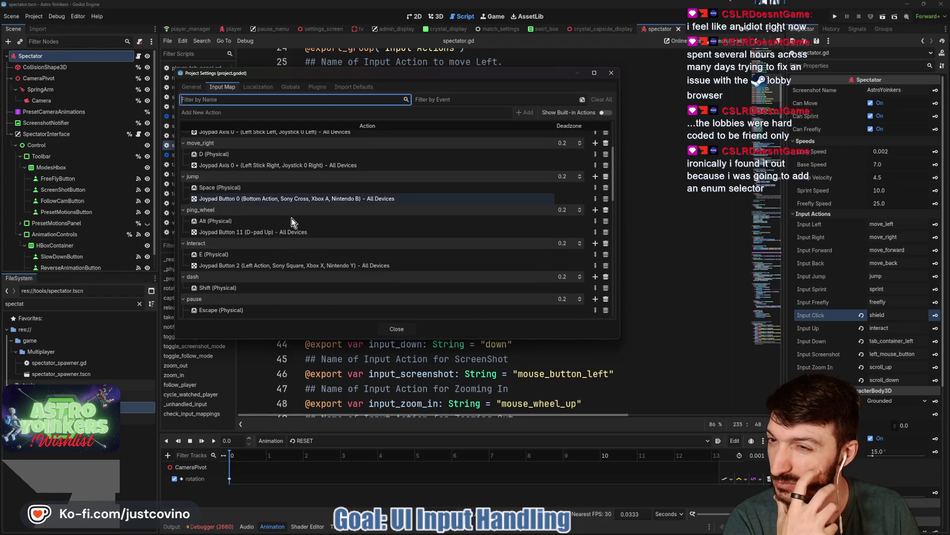
scroll(292, 218, down, 2)
scroll(292, 218, down, 2)
scroll(292, 218, down, 3)
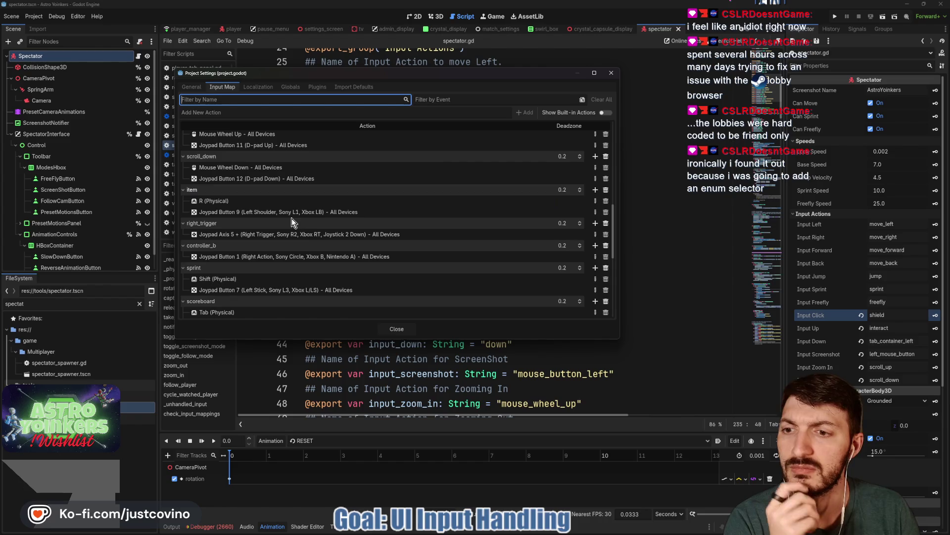
scroll(292, 219, down, 3)
scroll(292, 218, down, 2)
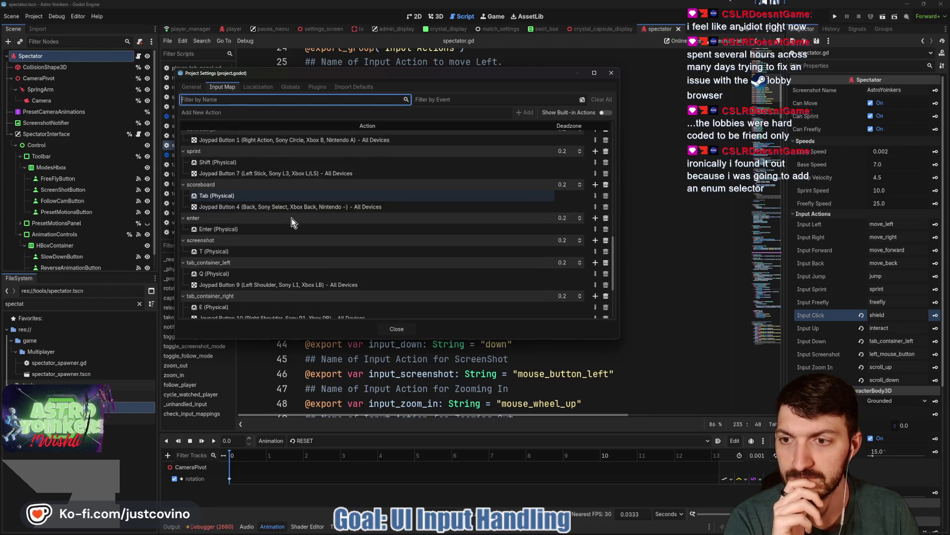
scroll(292, 218, down, 1)
scroll(292, 218, down, 1)
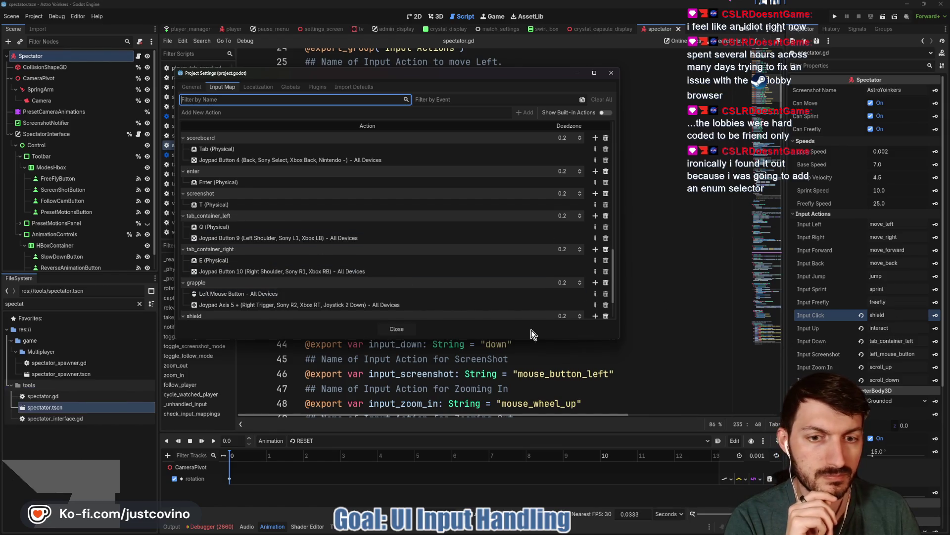
click(406, 329)
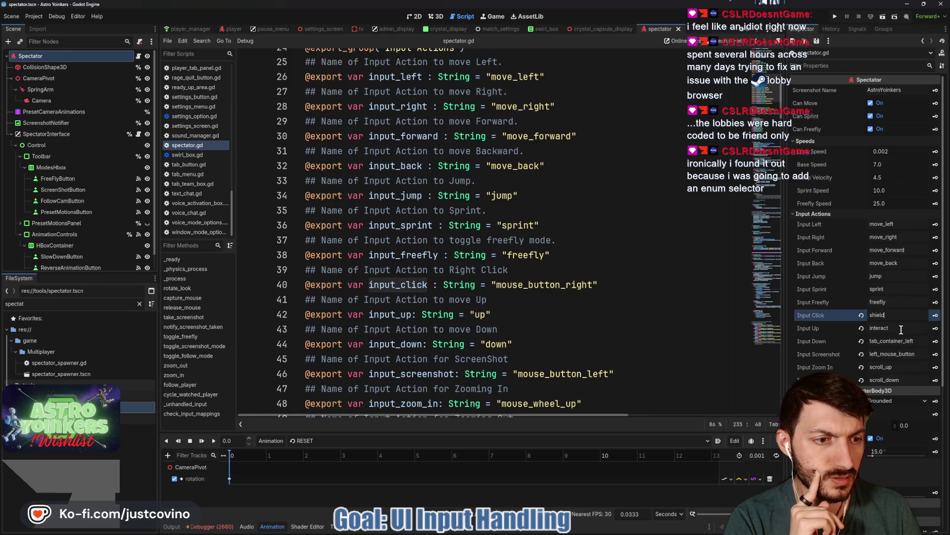
- Map the Spectator's Input Screenshot to grapple and save the spectator scene
click(910, 353)
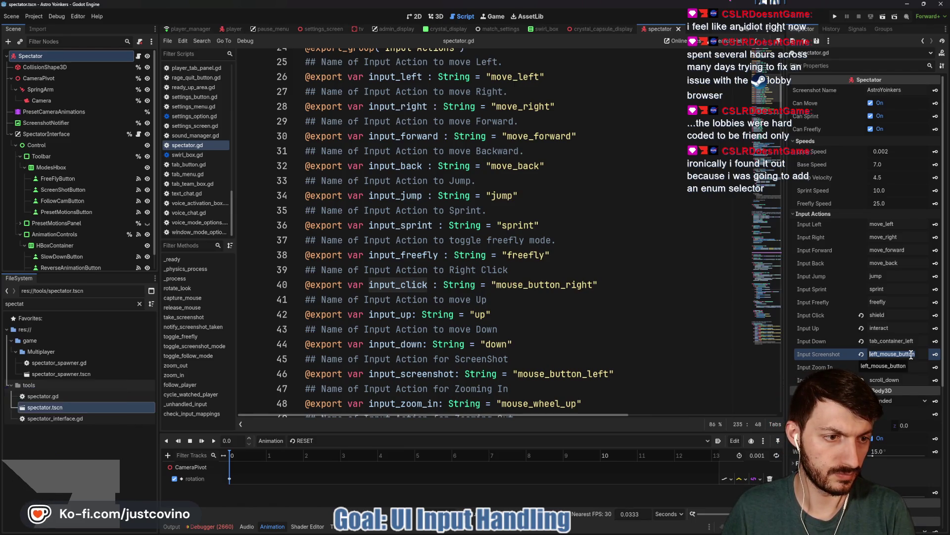
text(grapple)
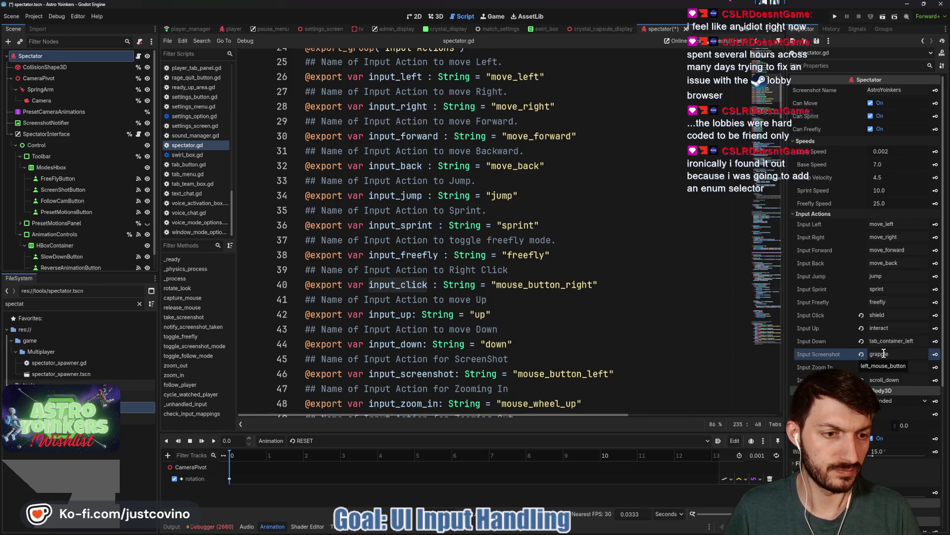
key(Return)
key(ctrl+s)
click(627, 350)
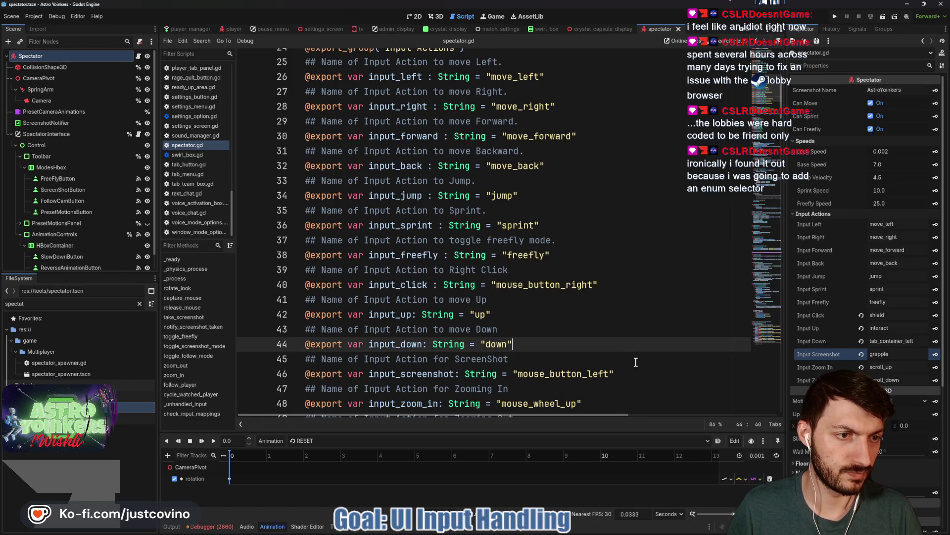
click(832, 17)
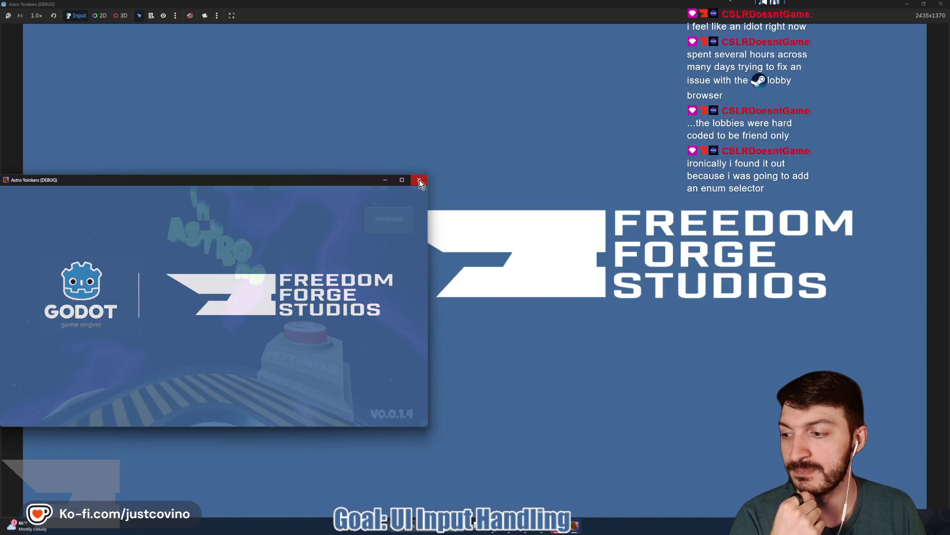
- Host a lobby from the game menu and walk onto the match pad for the asteroid map
click(420, 182)
click(196, 203)
click(470, 235)
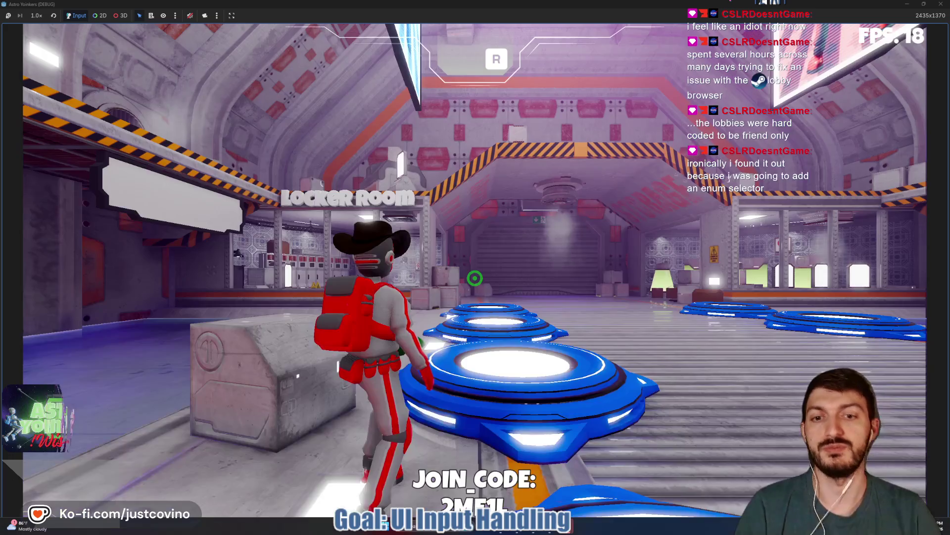
key(w)
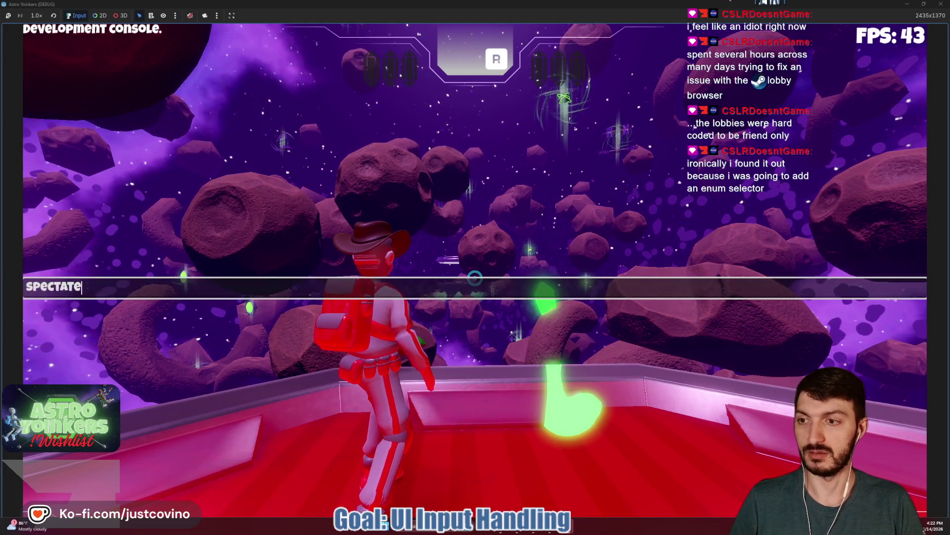
- Enter spectator mode via the console, frame the asteroid field, then close the game window
key(Return)
key(Escape)
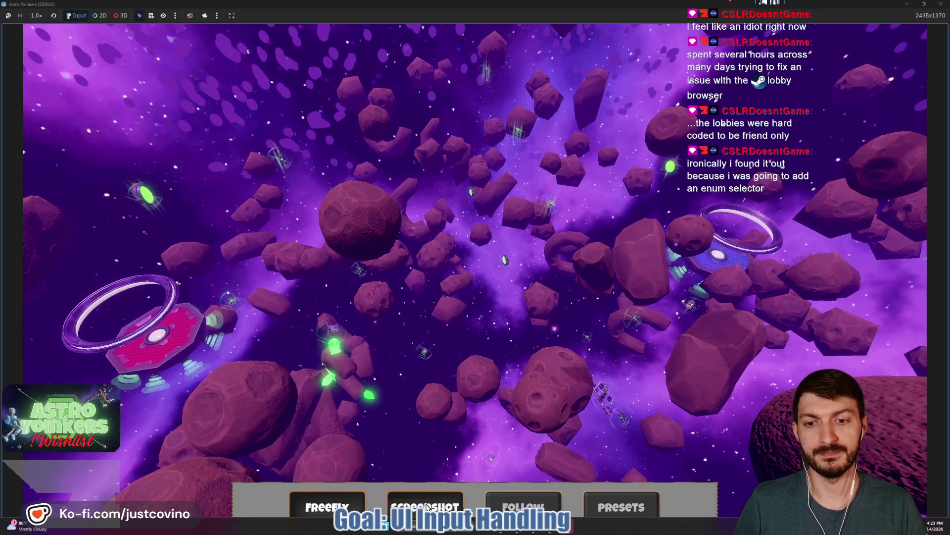
key(Escape)
key(Escape)
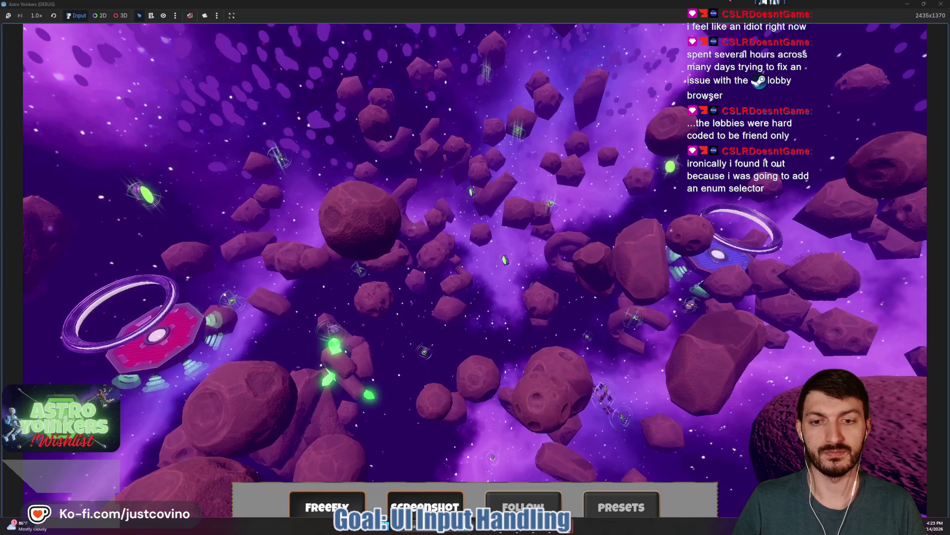
key(Escape)
key(Escape)
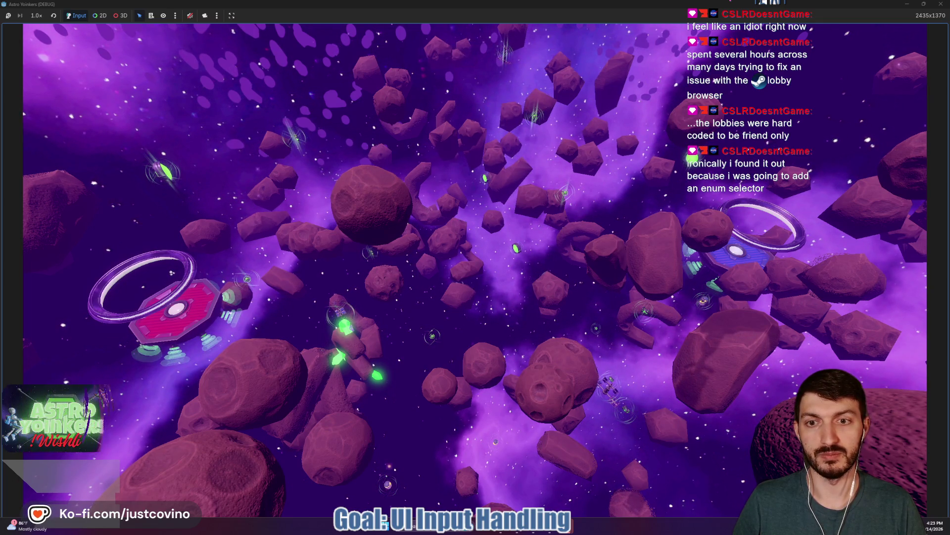
click(906, 5)
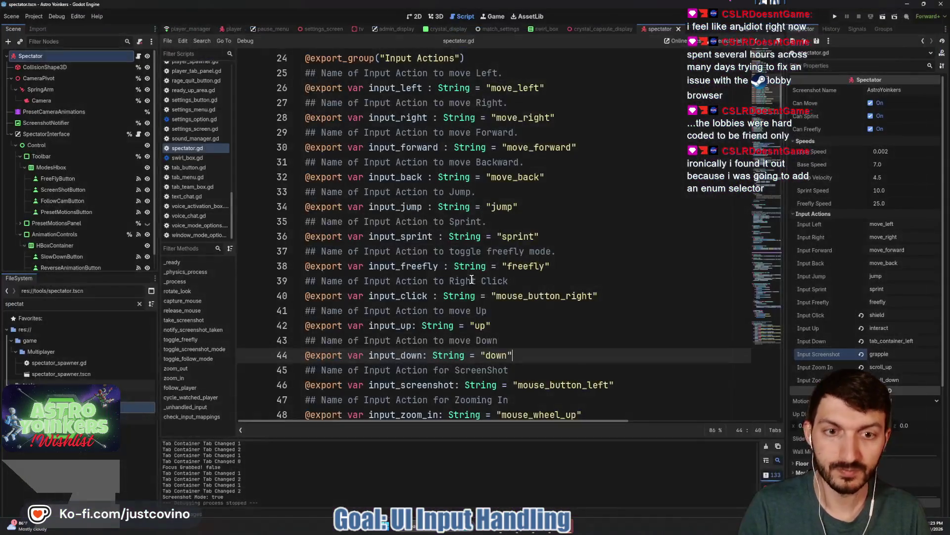
click(906, 5)
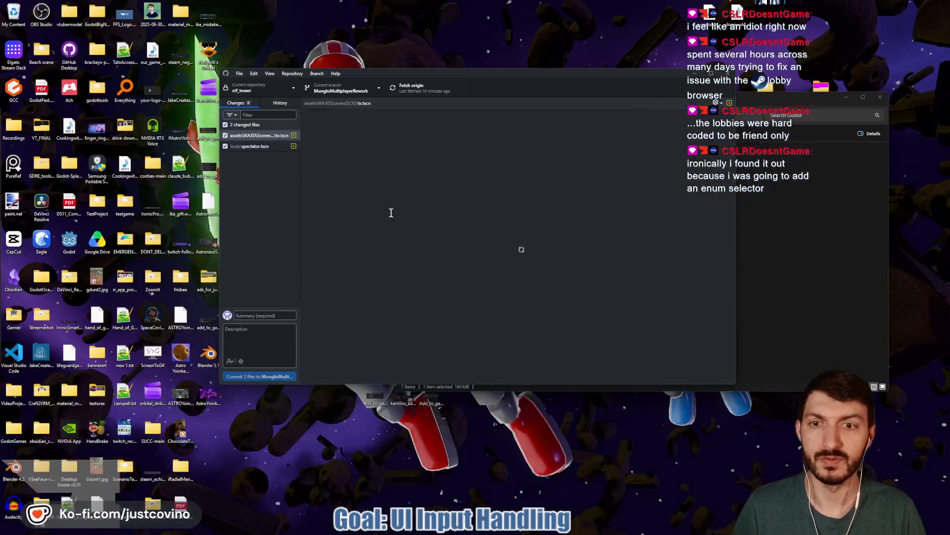
- Preview the asteroid screenshot and browse to Desktop/ctf_tower/assets/map_videos in File Explorer
double_click(211, 403)
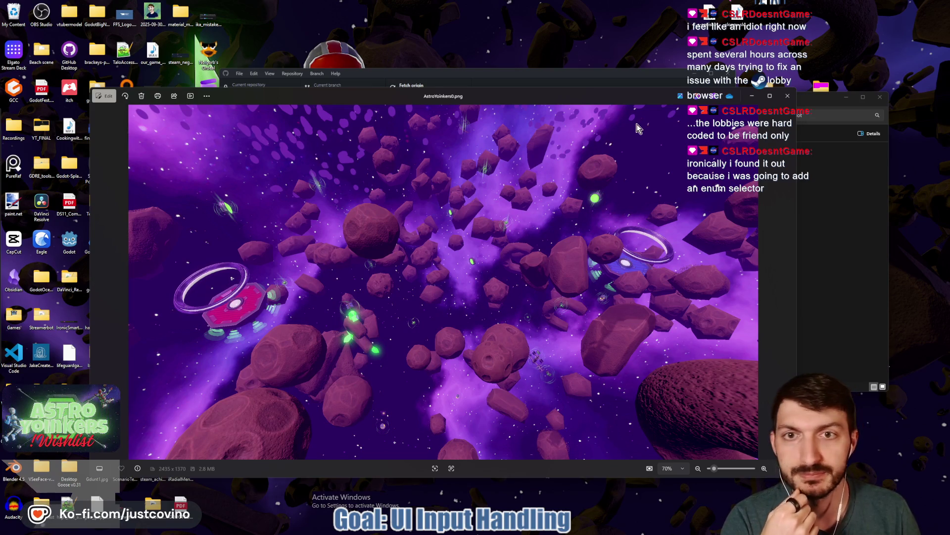
click(790, 101)
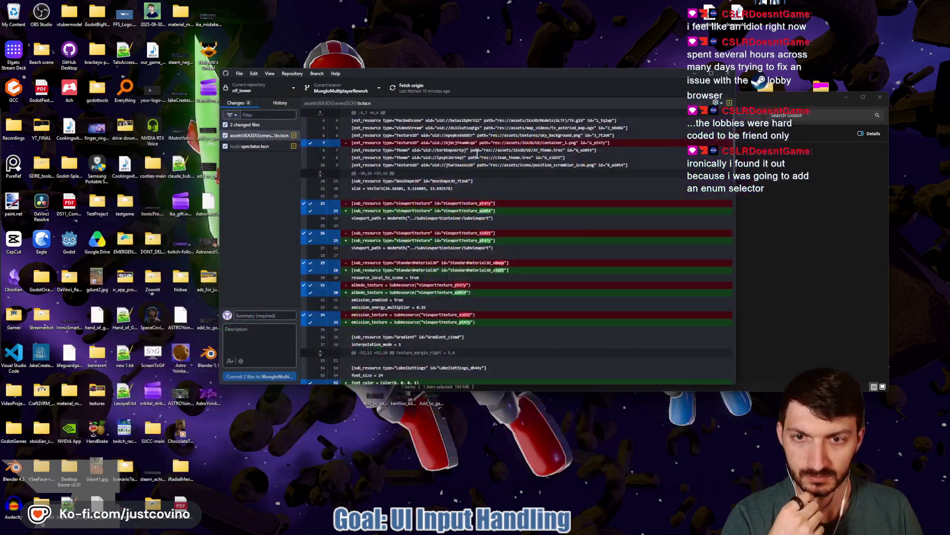
click(550, 210)
mouse_move(523, 532)
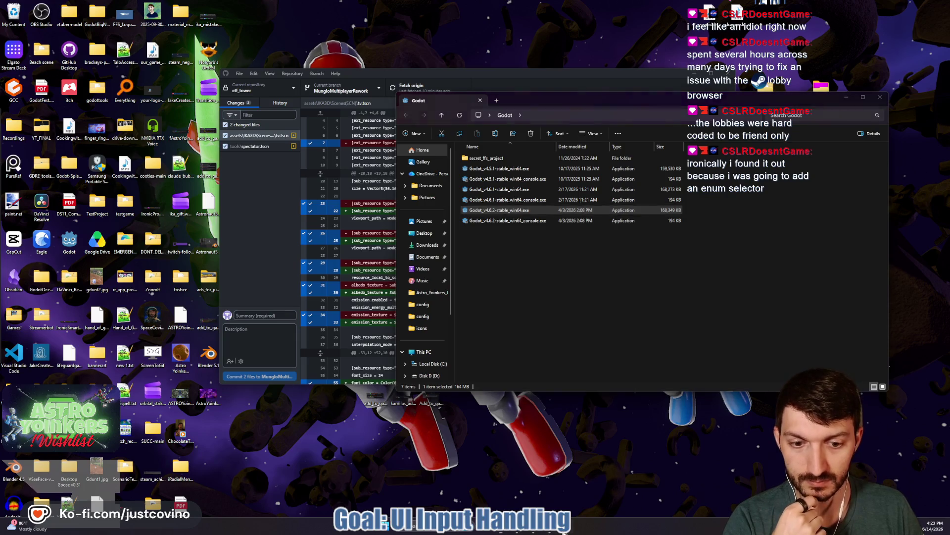
click(550, 532)
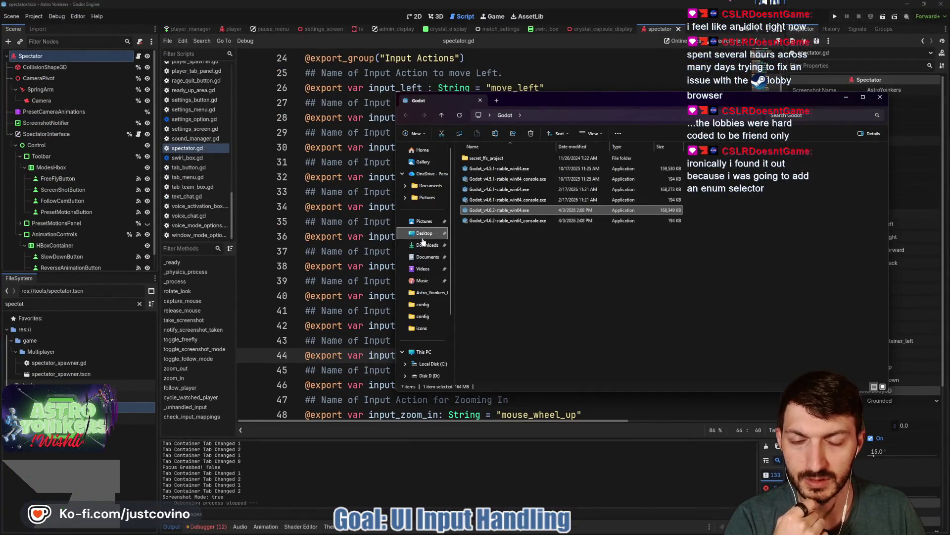
click(425, 232)
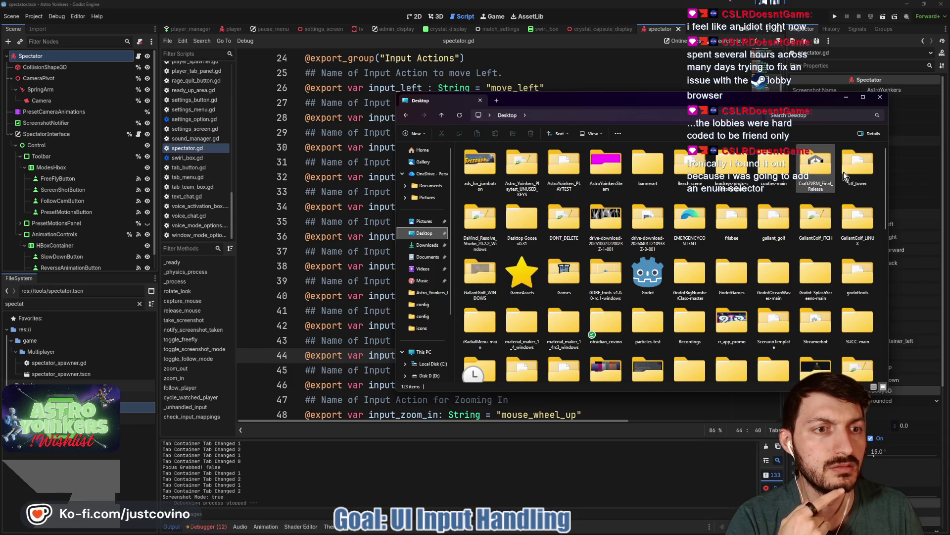
double_click(863, 170)
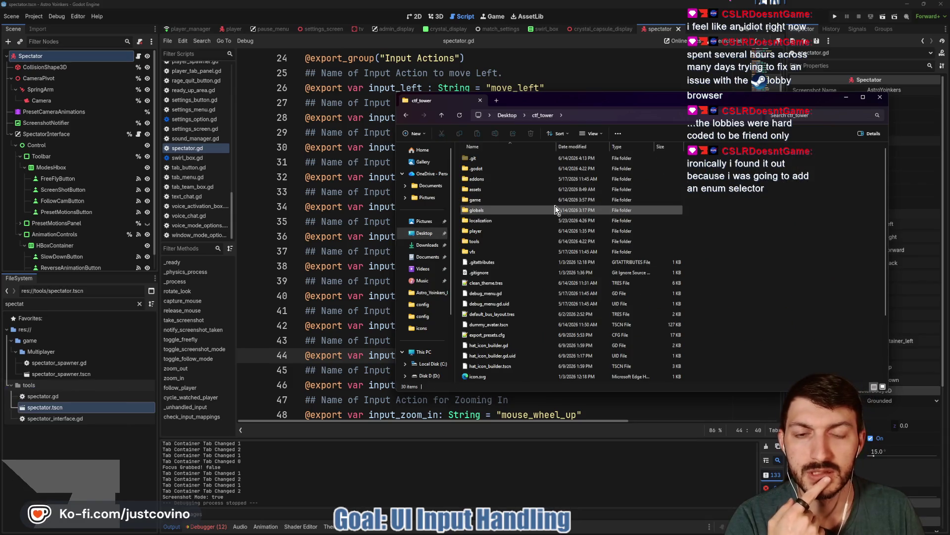
double_click(484, 191)
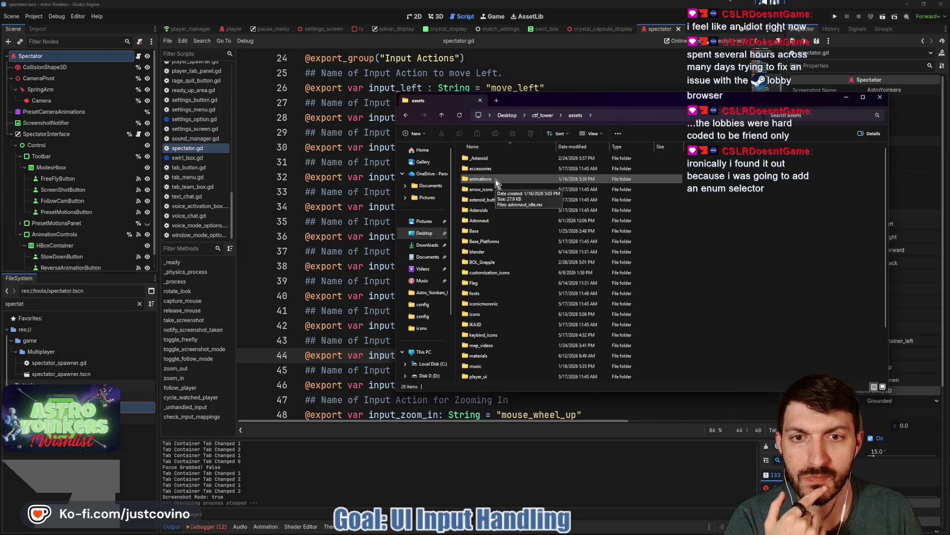
scroll(505, 238, down, 1)
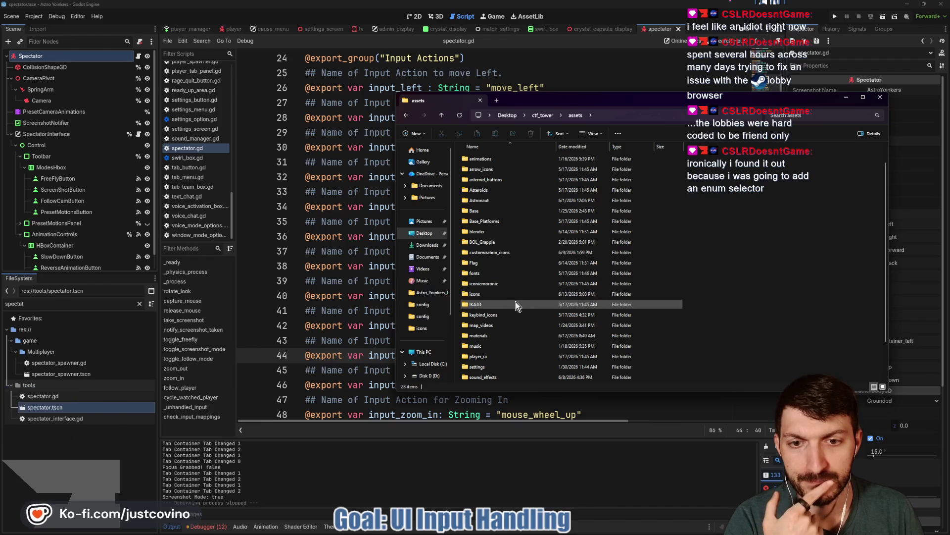
scroll(506, 283, down, 1)
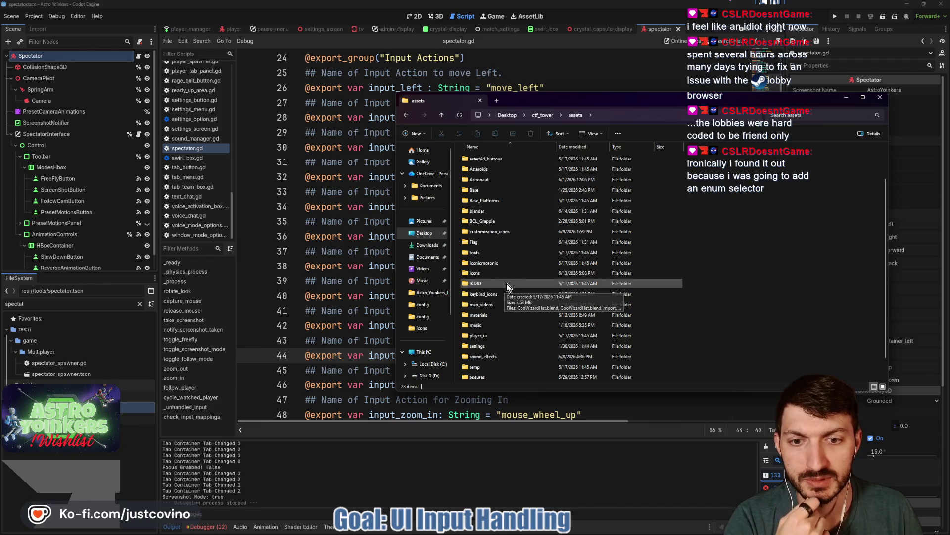
scroll(512, 336, down, 1)
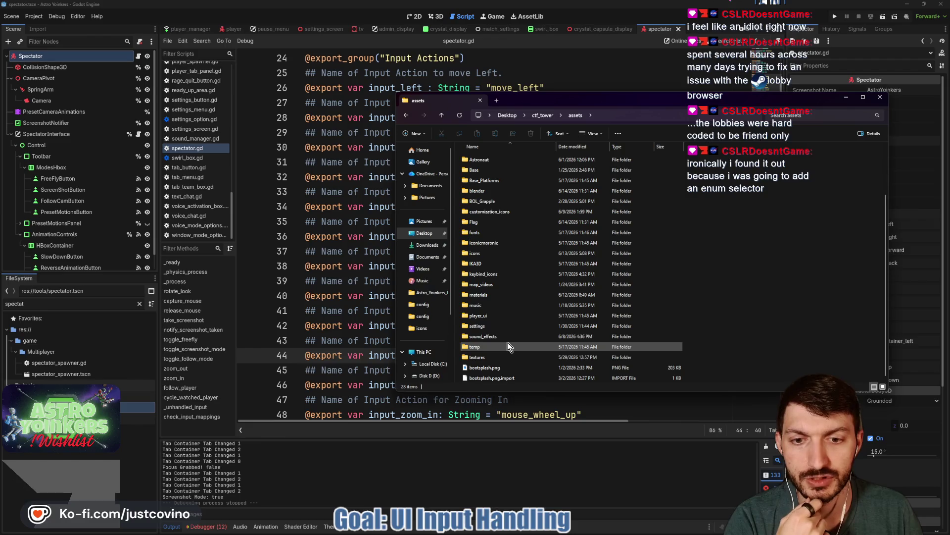
double_click(489, 285)
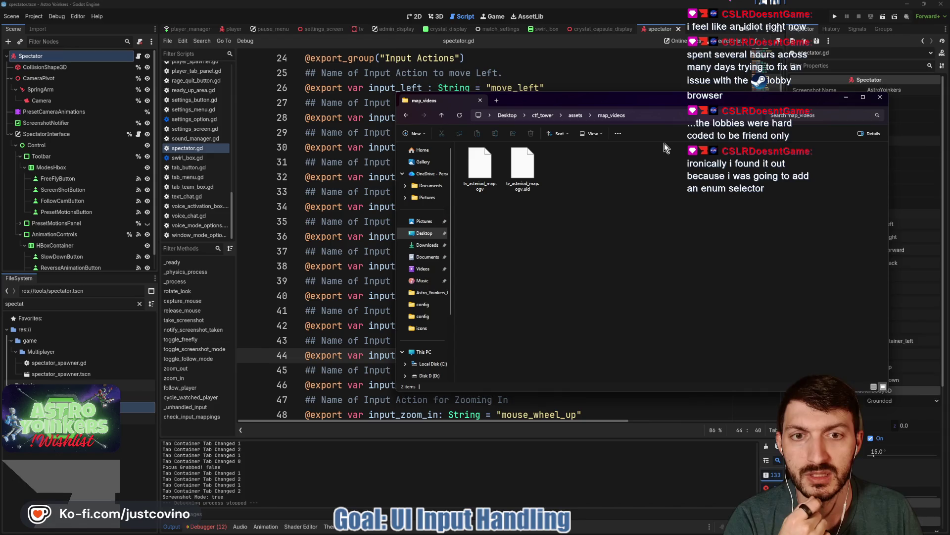
click(908, 5)
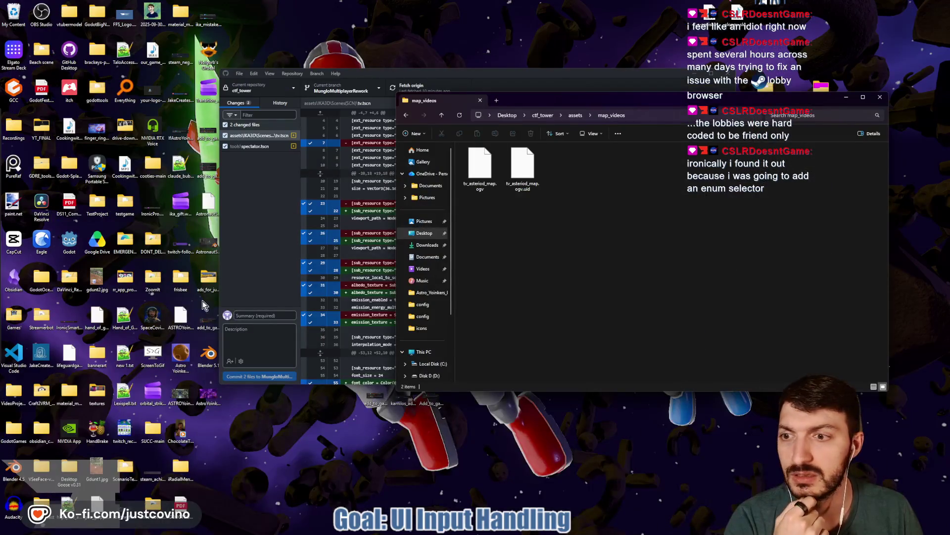
- Move AstroYoinkers0.png into map_videos and rename it space_map_still.png
mouse_move(208, 401)
mouse_down()
mouse_move(564, 283)
mouse_move(584, 253)
mouse_up()
key(F2)
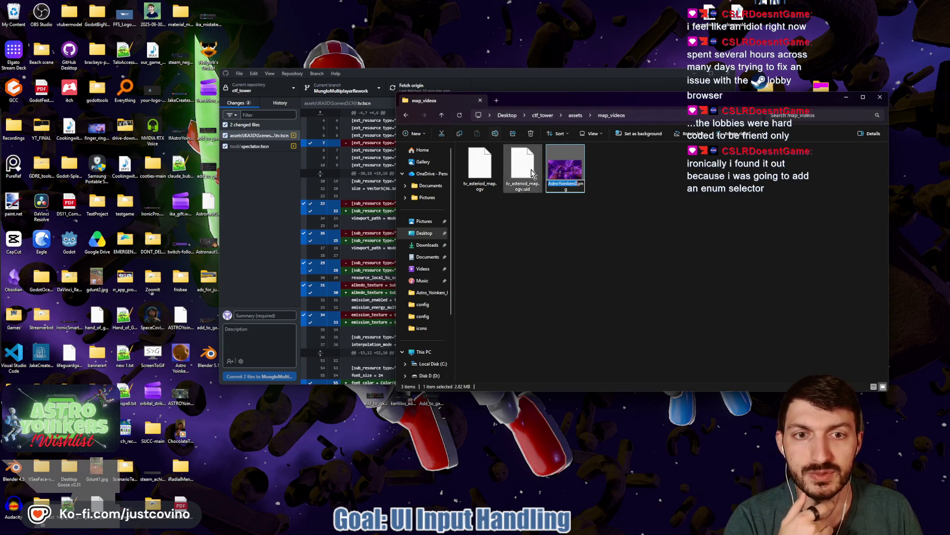
text(space_map_still)
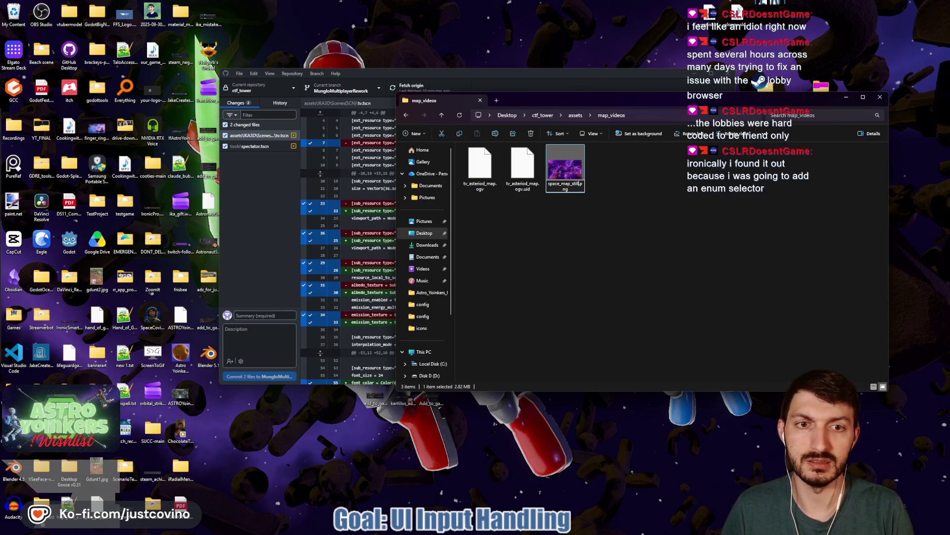
key(Return)
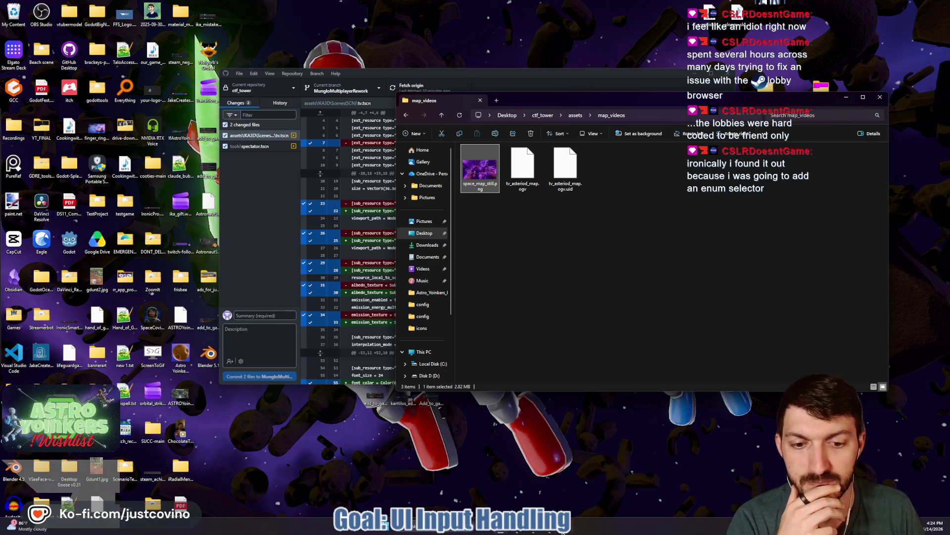
click(533, 533)
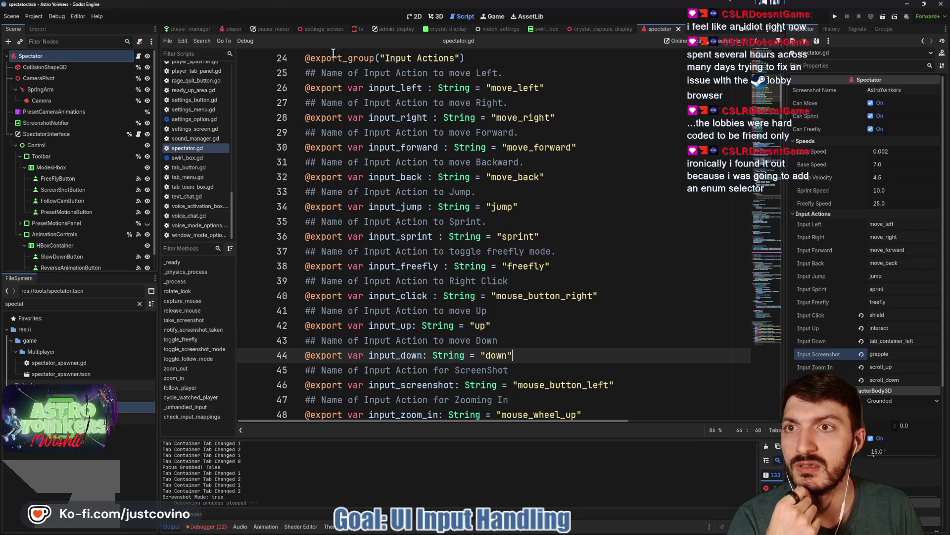
- In the tv scene's 2D view, hide the MapVideo node
click(358, 27)
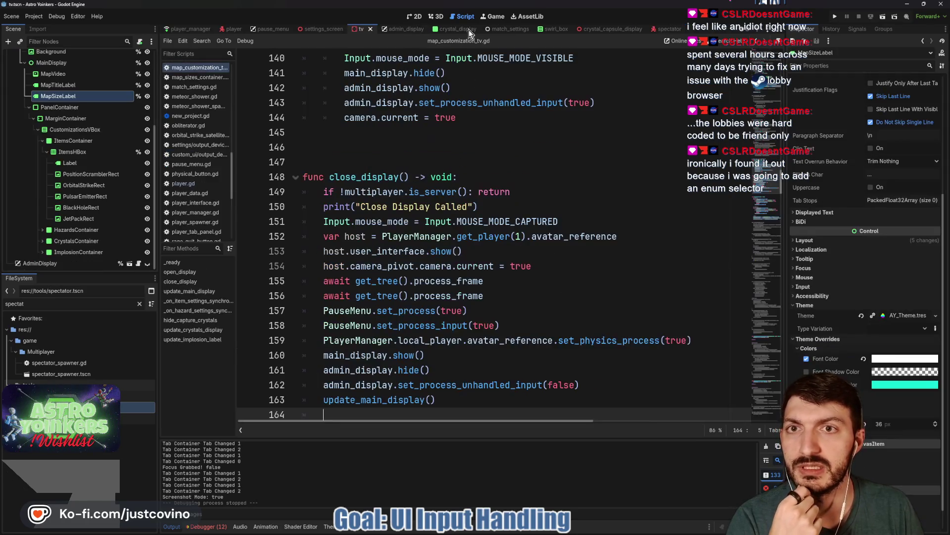
click(417, 17)
scroll(70, 158, up, 5)
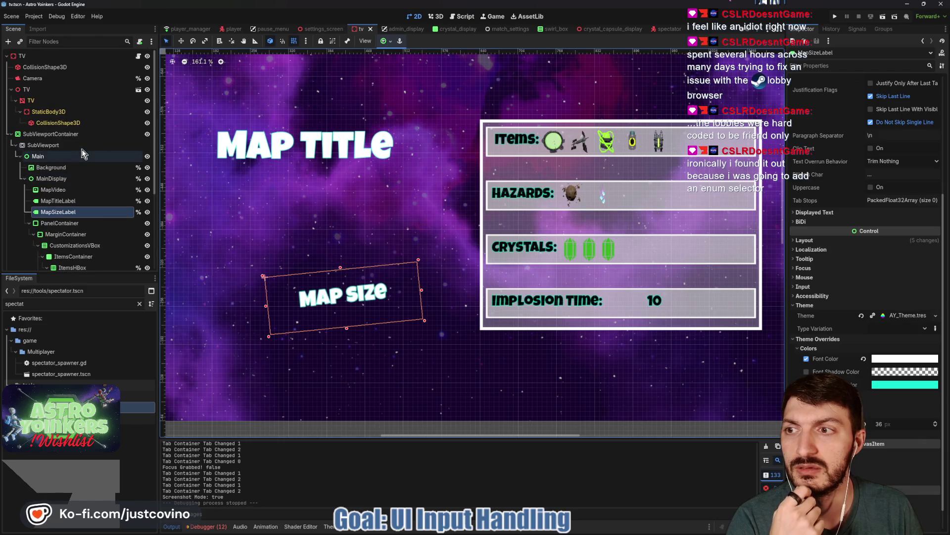
click(56, 170)
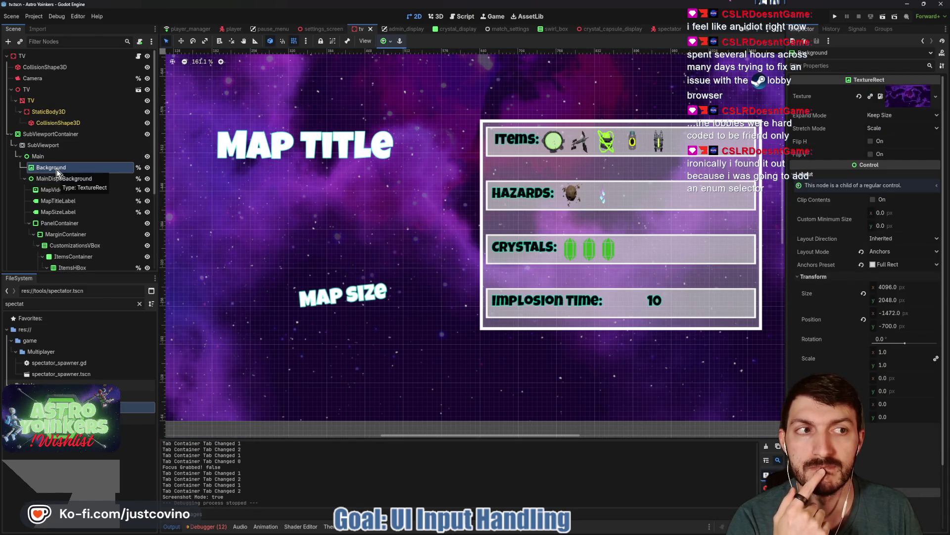
scroll(317, 188, down, 4)
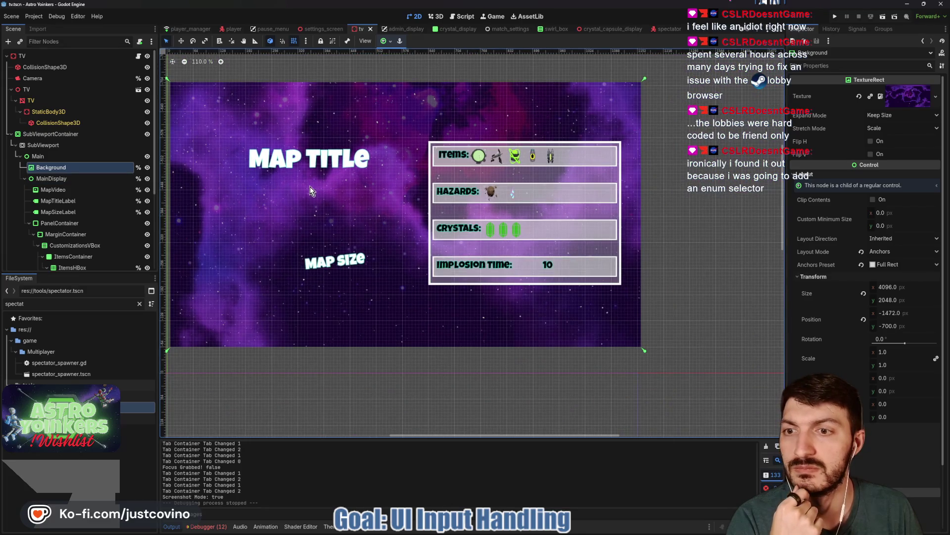
click(76, 190)
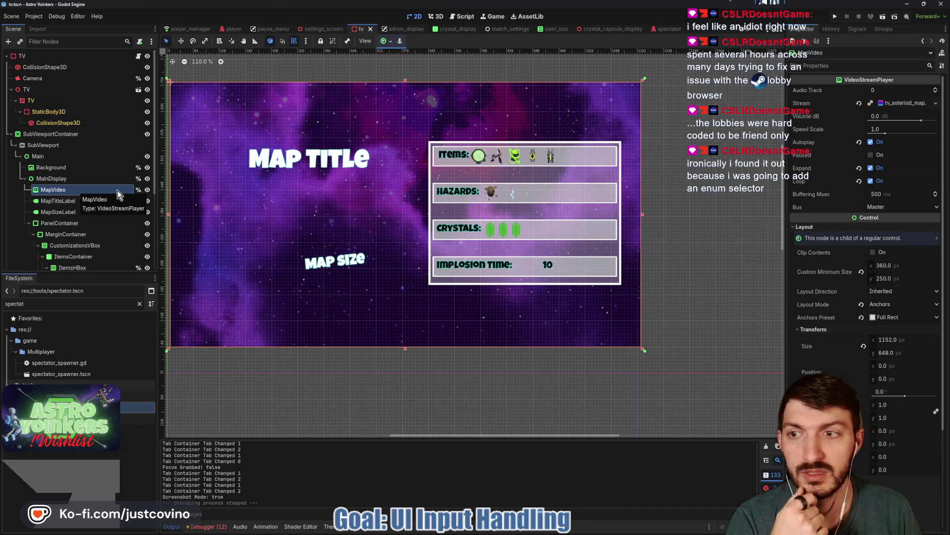
click(147, 190)
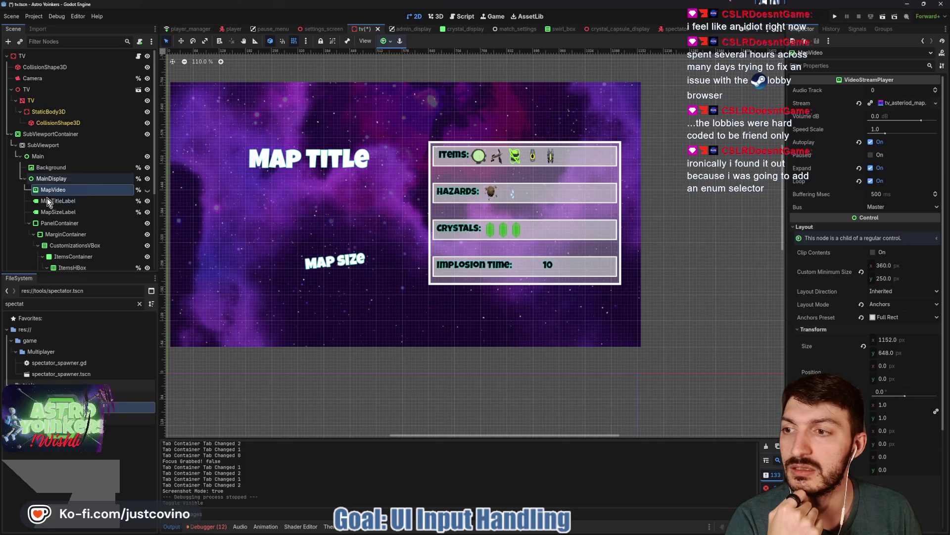
- Add a TextureRect as MainDisplay's first child with Full Rect anchors
click(29, 223)
click(66, 179)
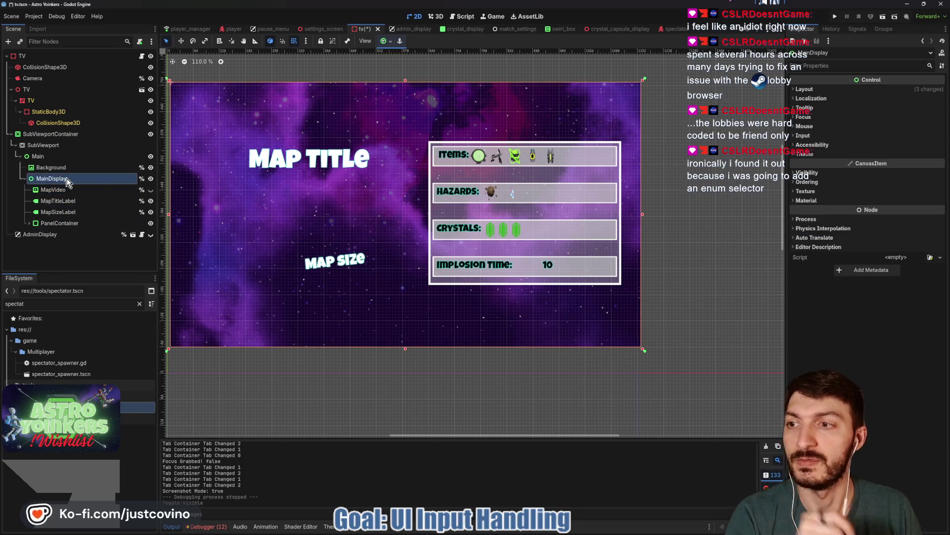
key(ctrl+a)
text(texture)
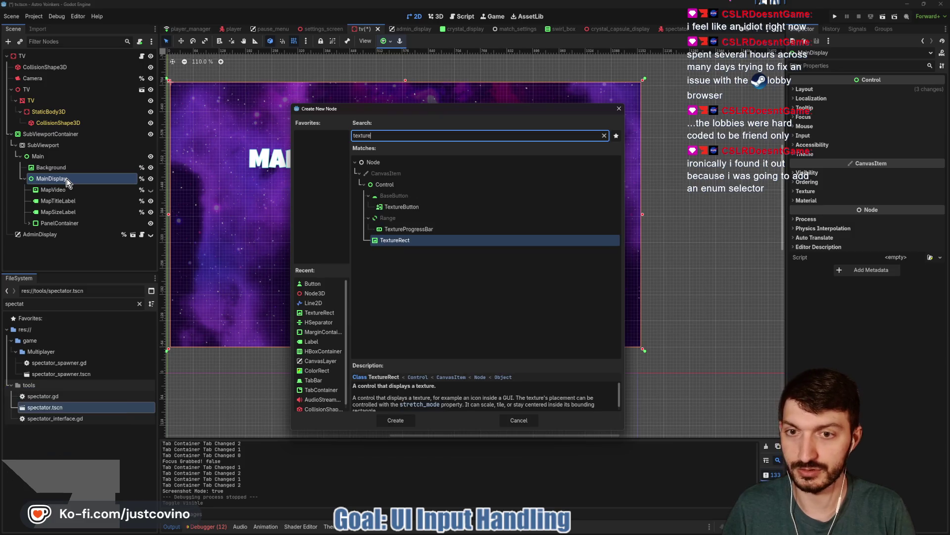
key(Escape)
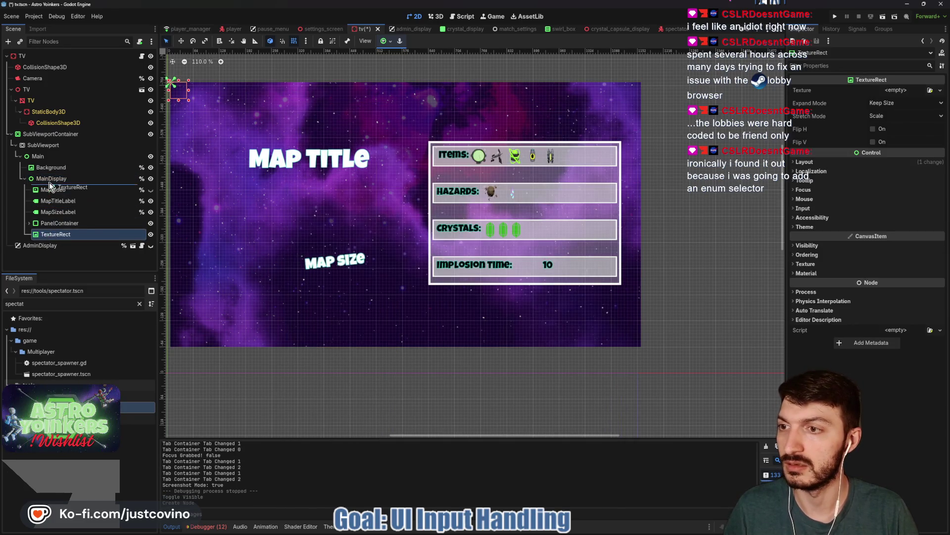
drag(49, 185, 50, 185)
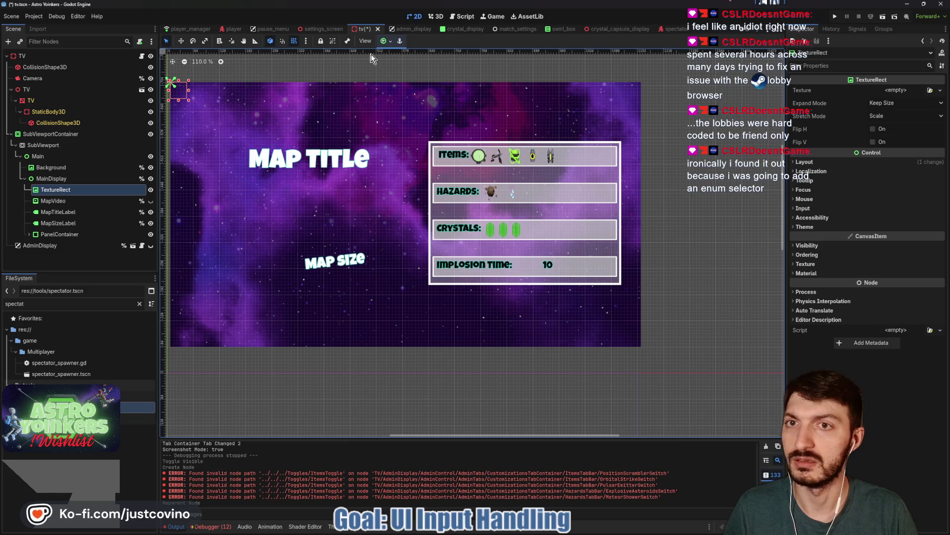
click(384, 43)
click(433, 117)
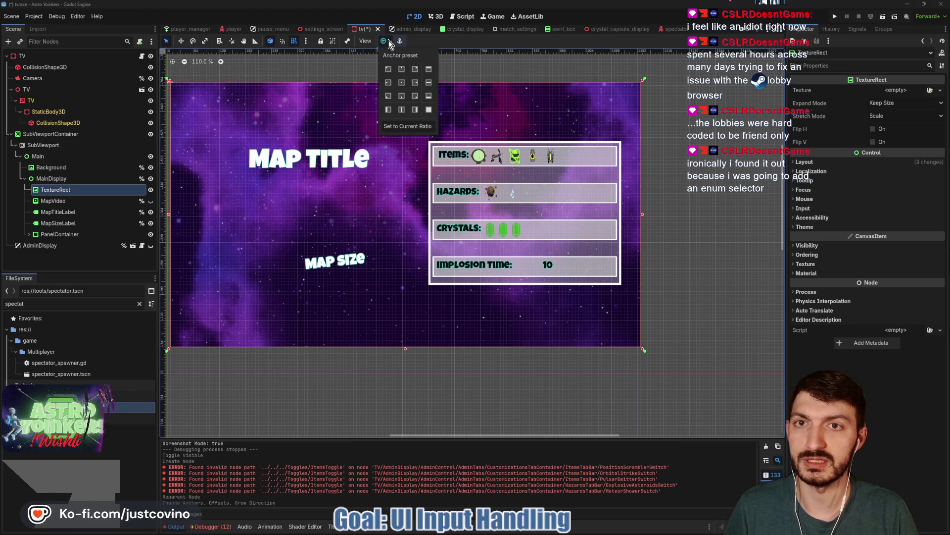
- Give the TextureRect space_map_still.png with Expand Mode Ignore Size, and save the TV scene
click(919, 91)
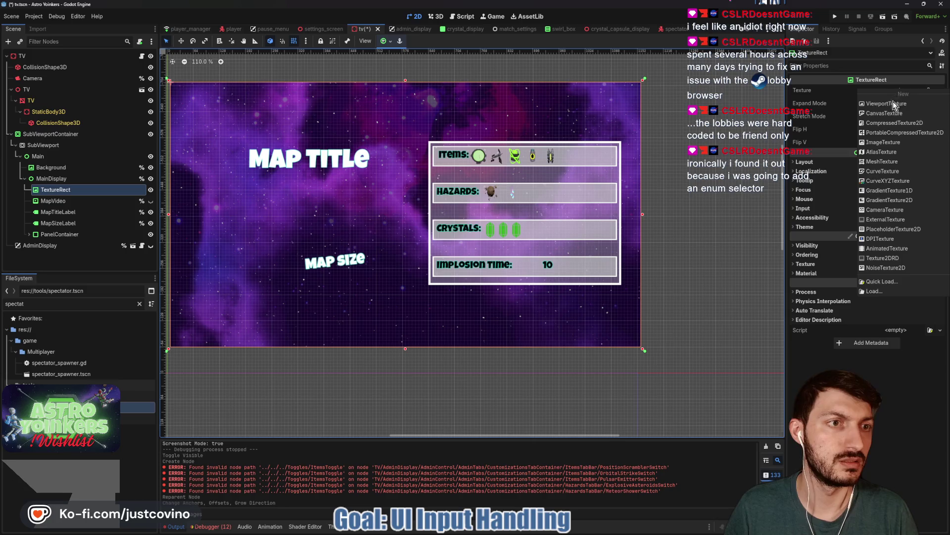
click(909, 284)
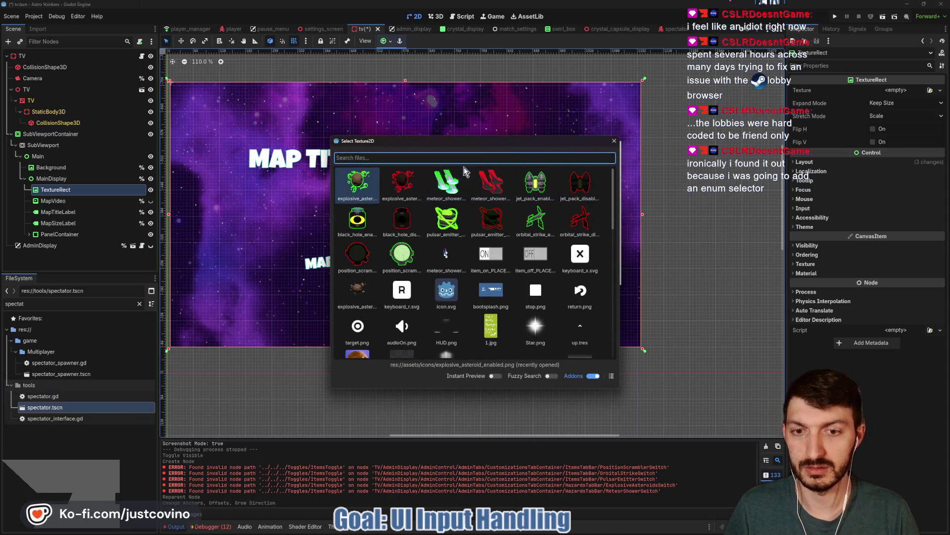
text(space)
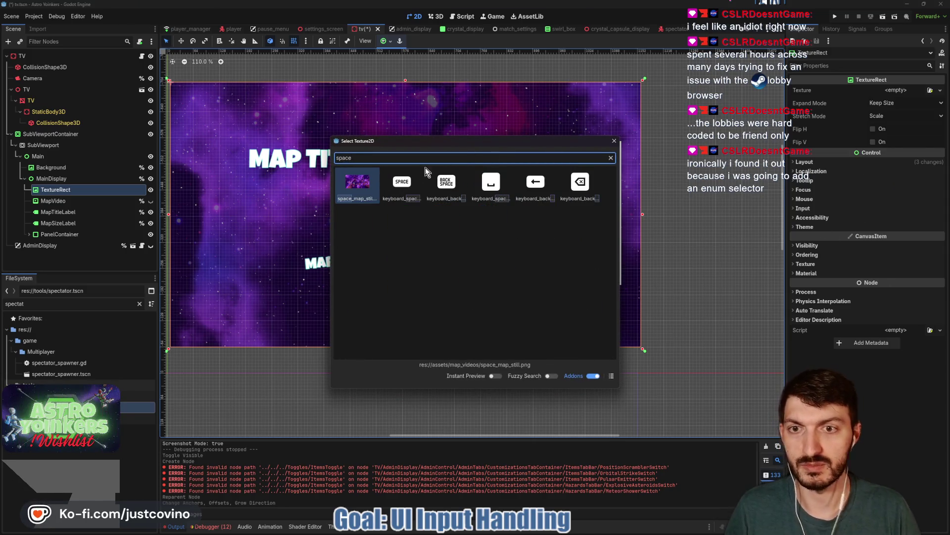
double_click(364, 182)
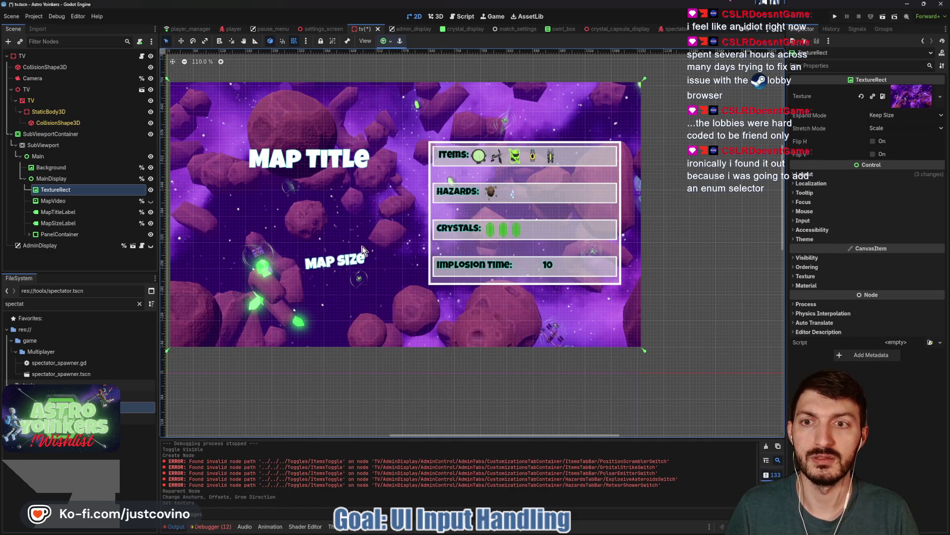
click(892, 116)
click(899, 133)
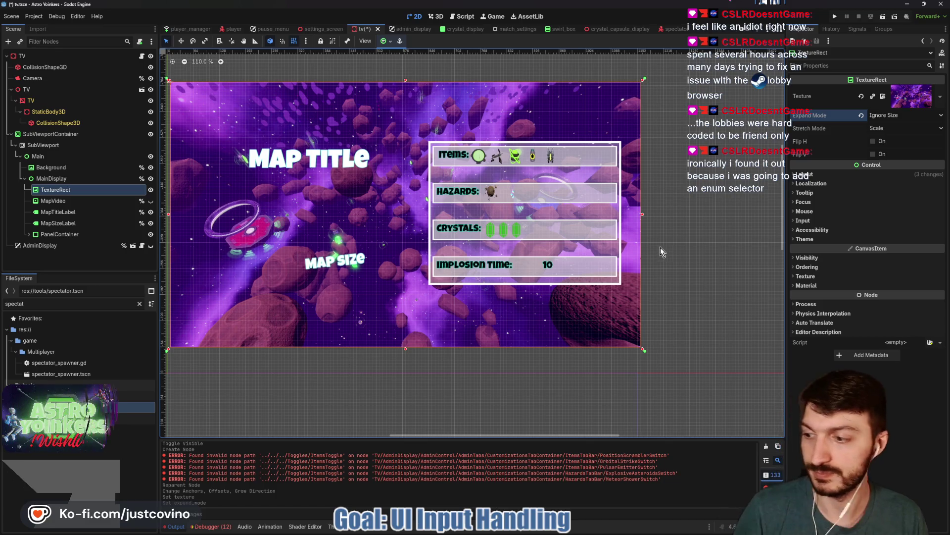
key(ctrl+s)
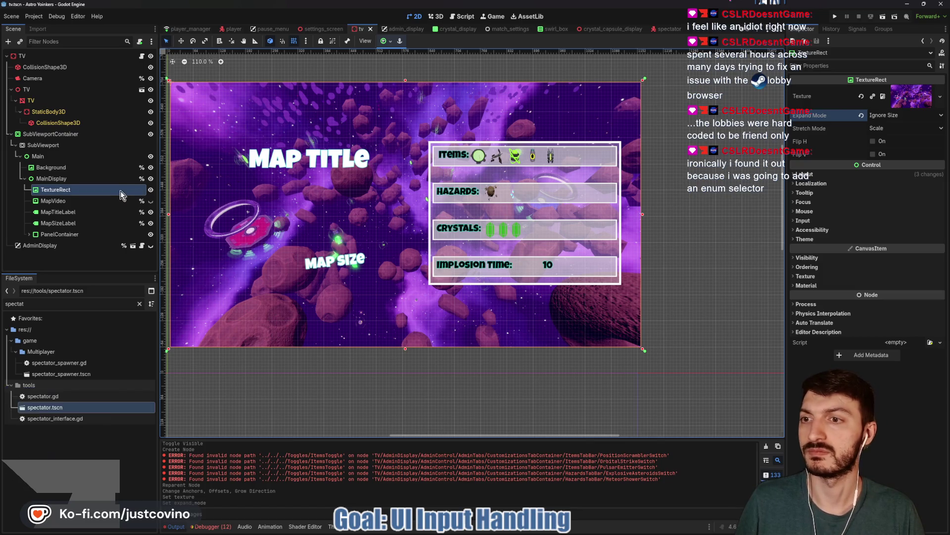
click(836, 17)
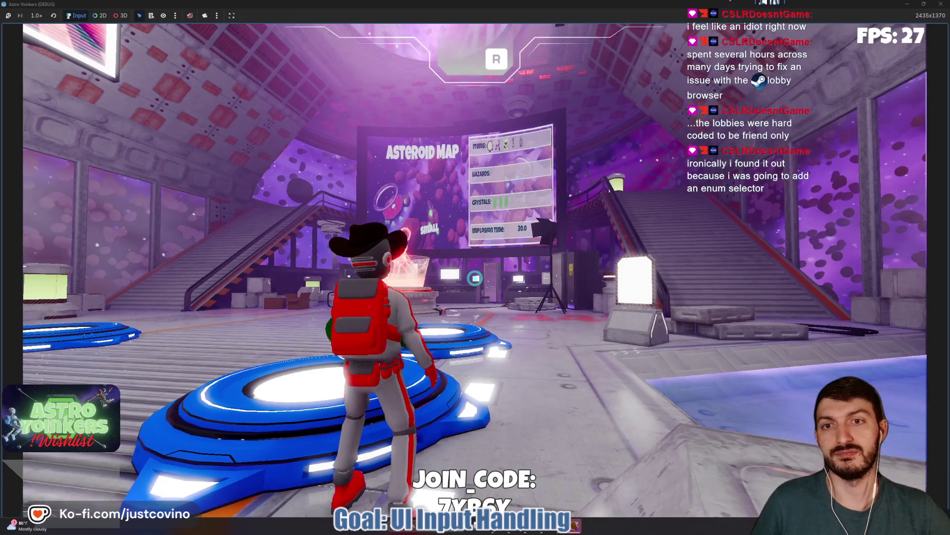
key(a)
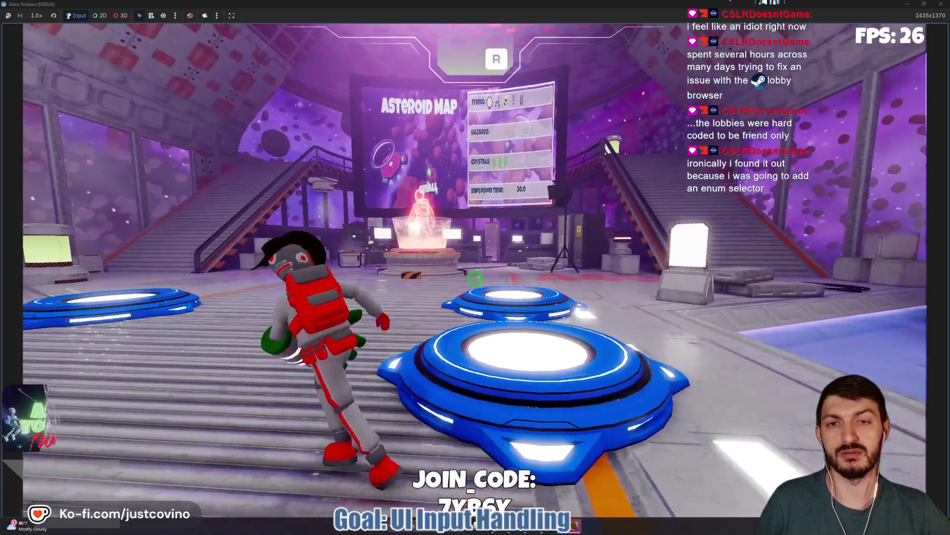
key(w)
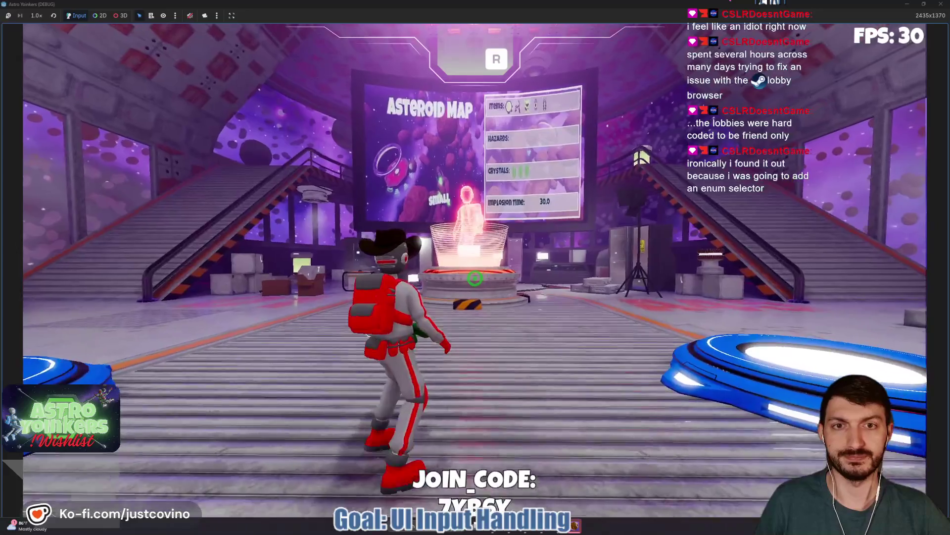
key(s)
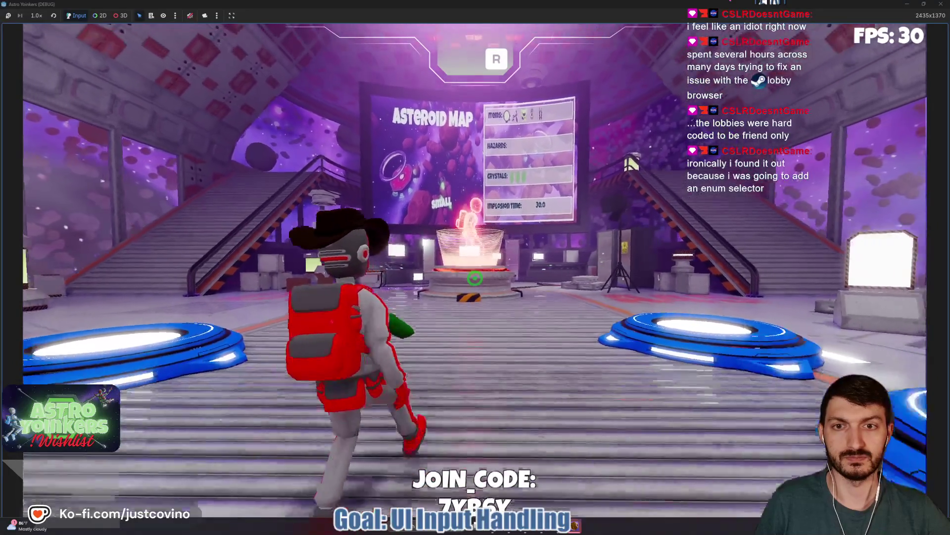
key(d)
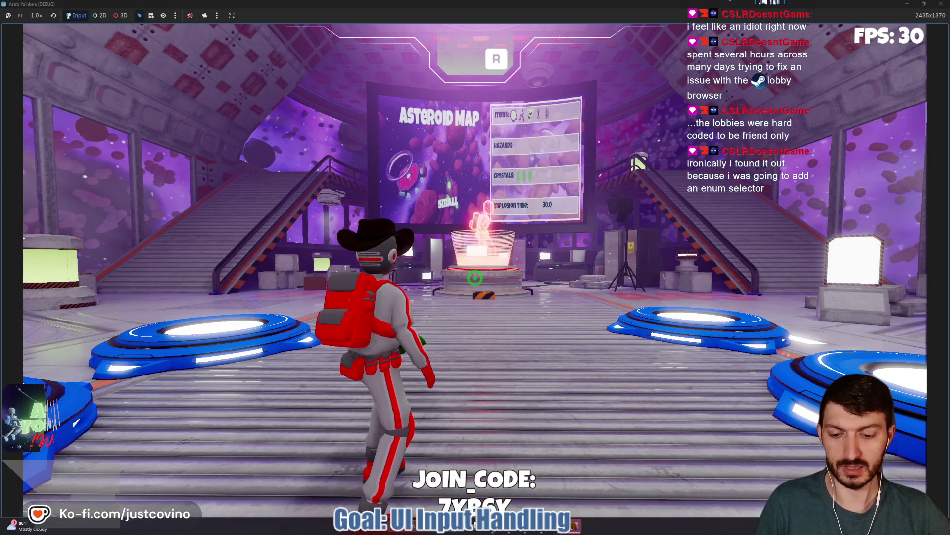
key(F8)
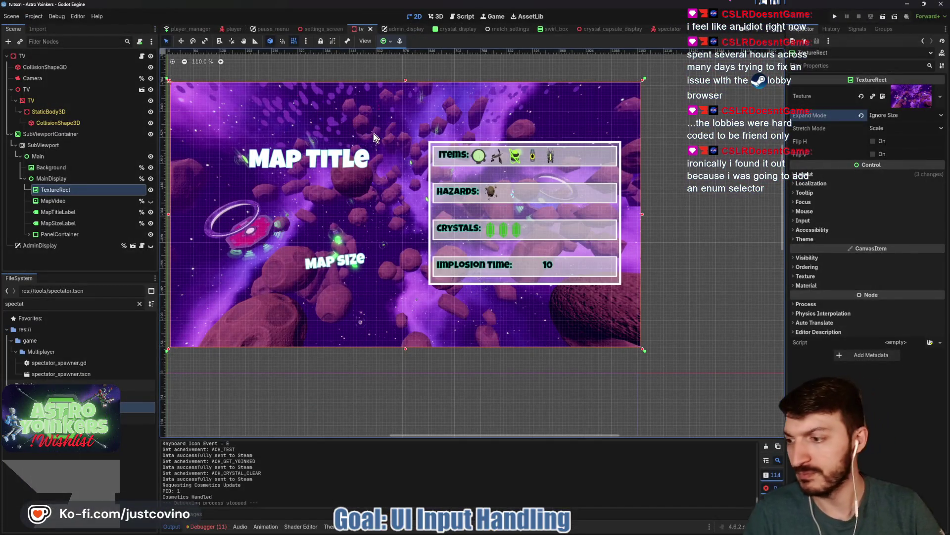